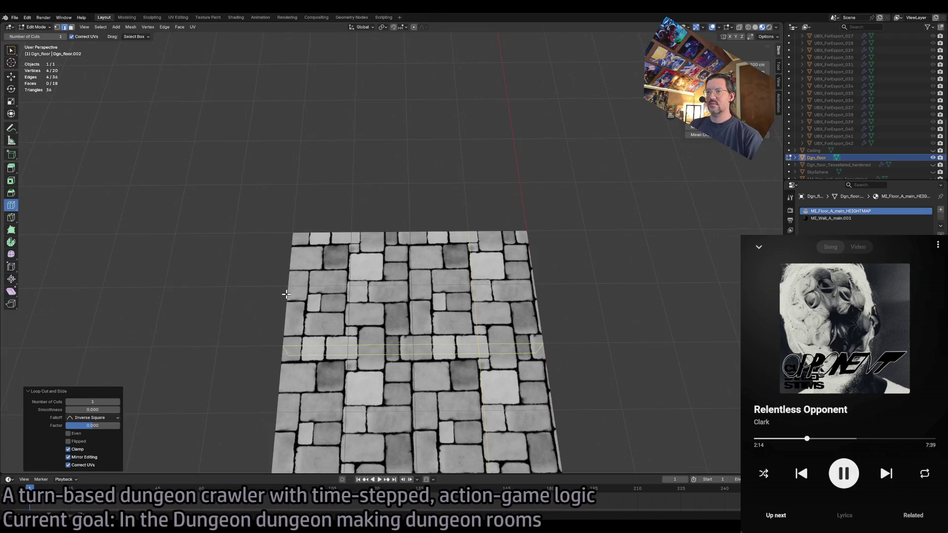
Step: Add a horizontal loop cut and four vertical loop cuts across the floor slab
click(297, 286)
click(294, 296)
scroll(294, 306, down, 3)
click(294, 309)
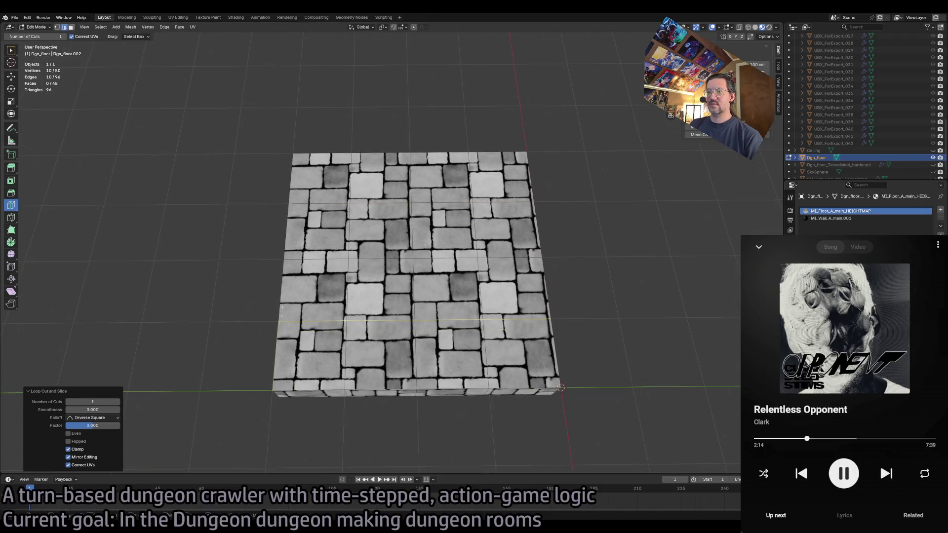
click(322, 204)
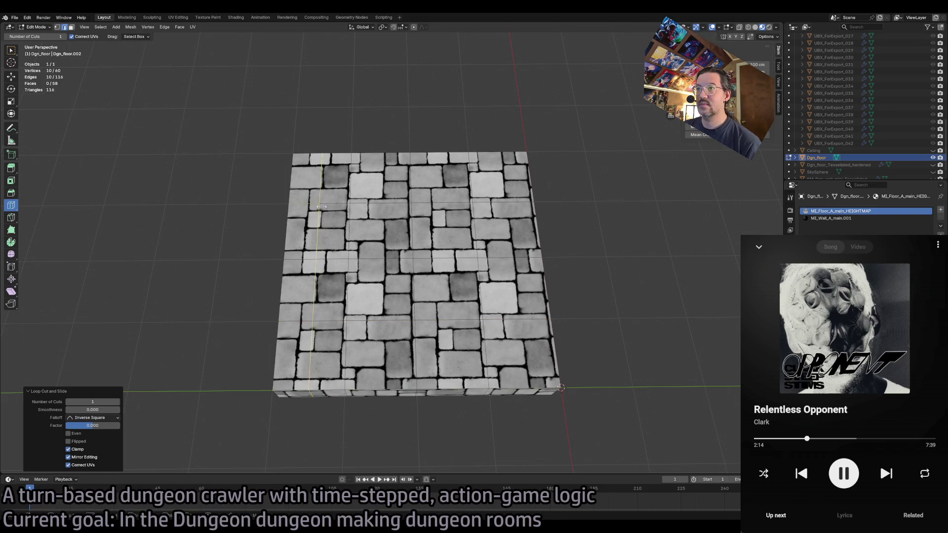
click(393, 203)
click(445, 197)
click(501, 193)
Step: Add four horizontal loop cuts down the floor, then return to Object Mode
click(495, 182)
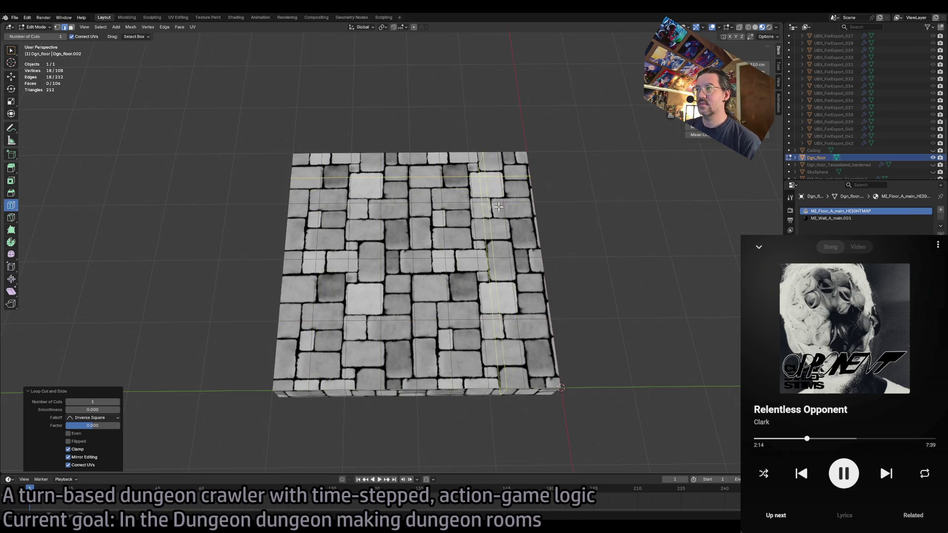
click(499, 232)
click(513, 315)
click(521, 352)
key(Tab)
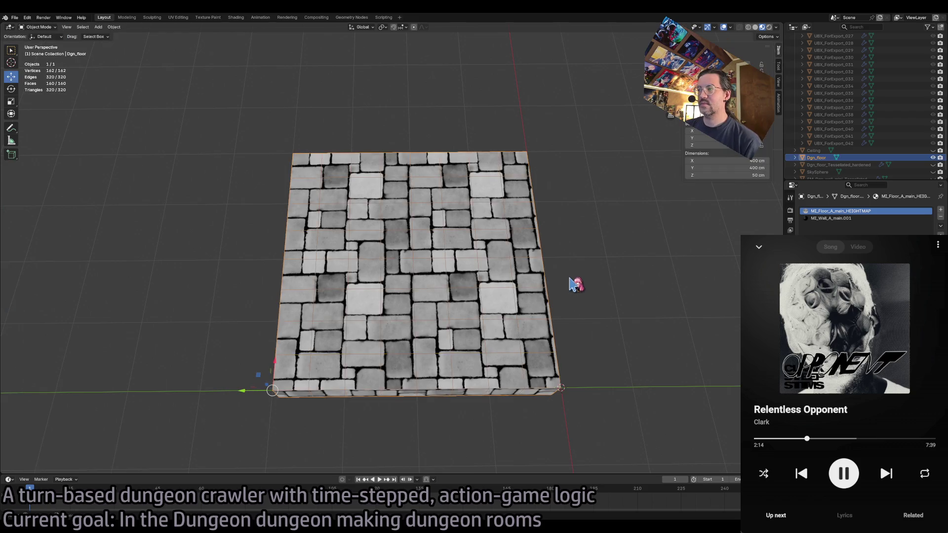
scroll(612, 296, up, 10)
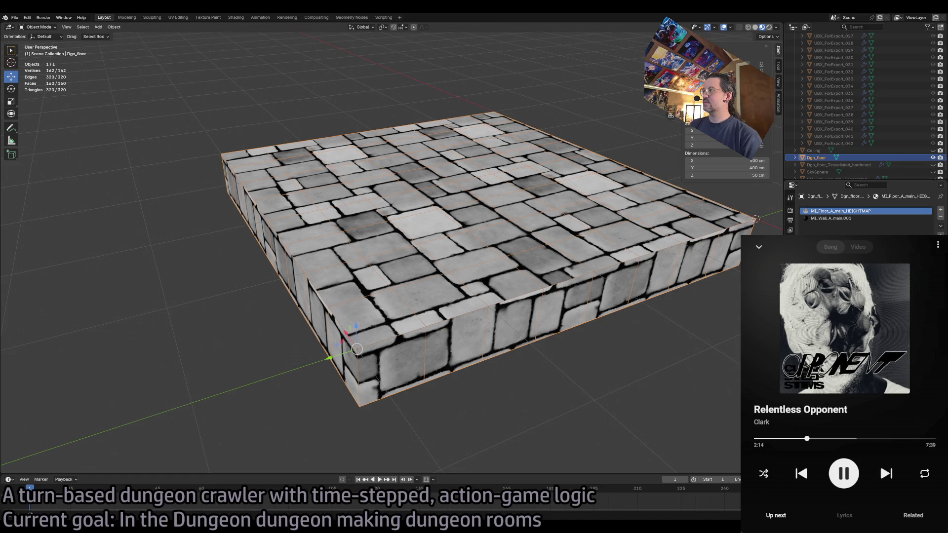
Step: Add a Simple Subdivision Surface modifier at level 5 to the floor and view it in Solid shading
click(790, 198)
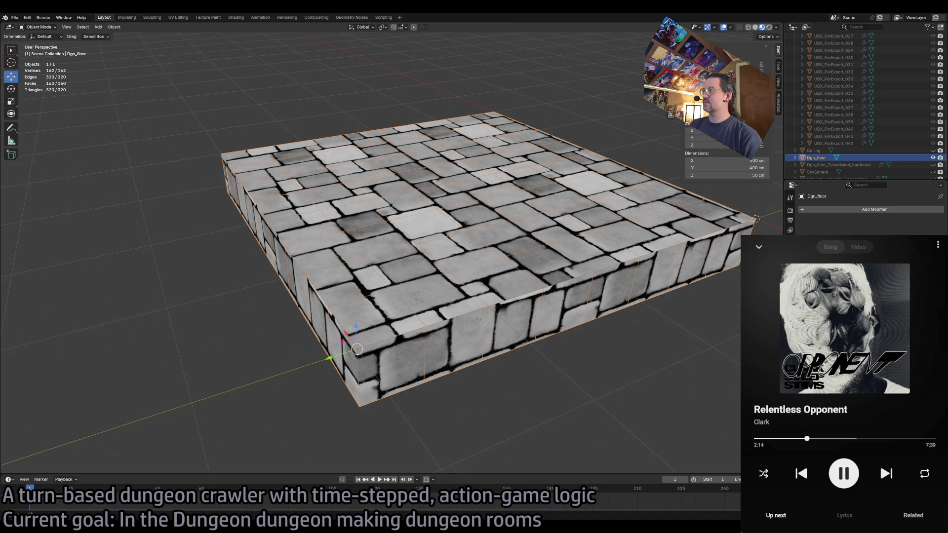
click(848, 213)
text(subd)
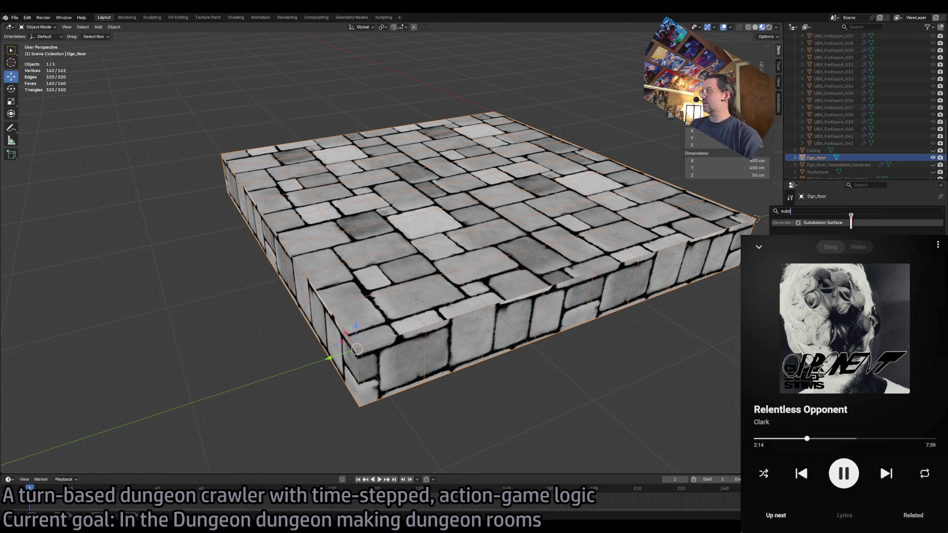
click(842, 226)
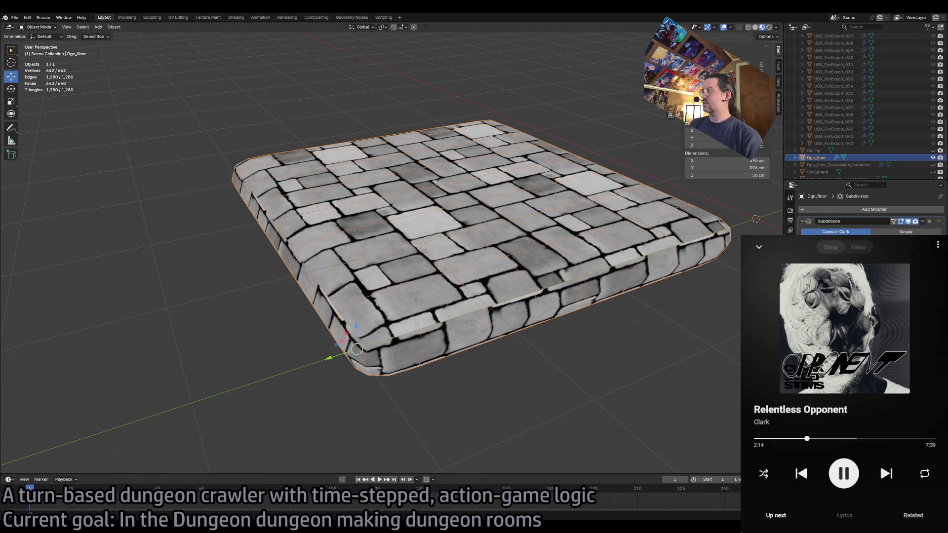
click(910, 231)
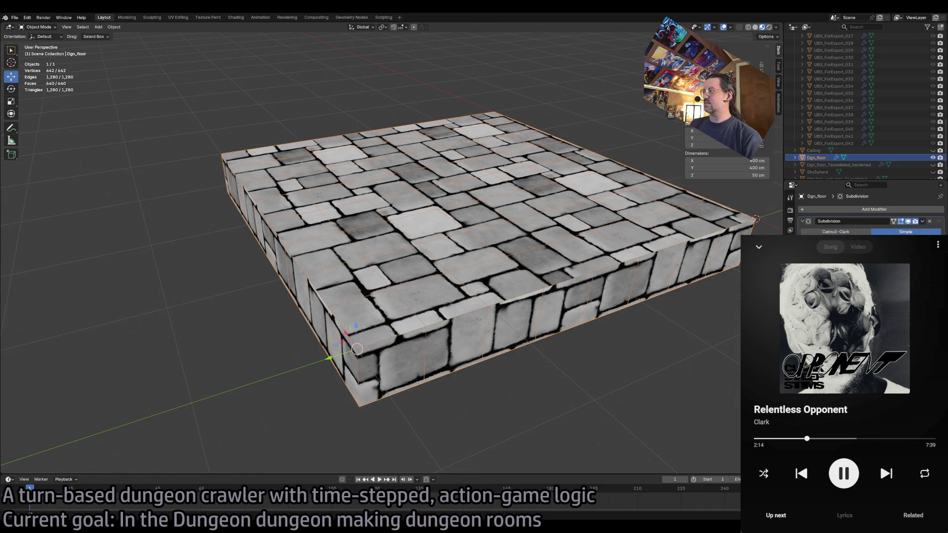
key(ctrl+5)
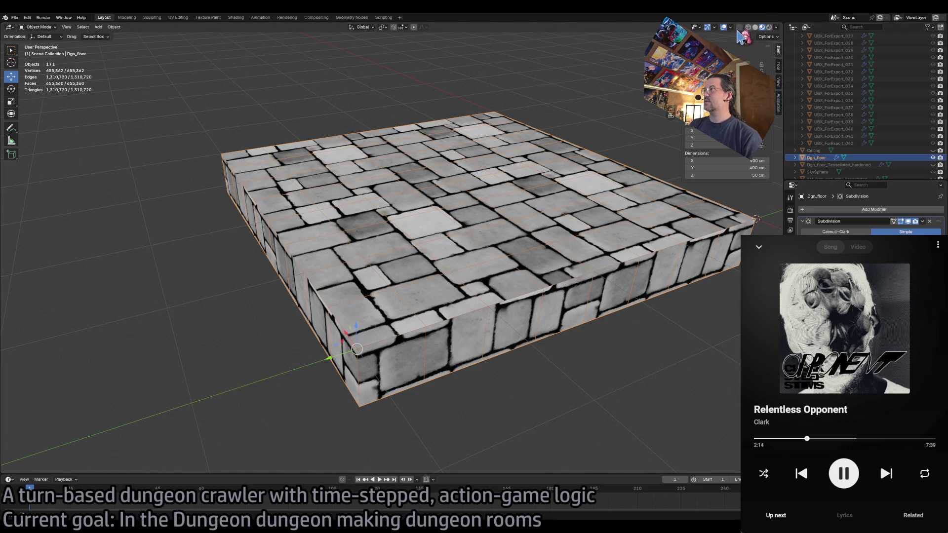
click(755, 27)
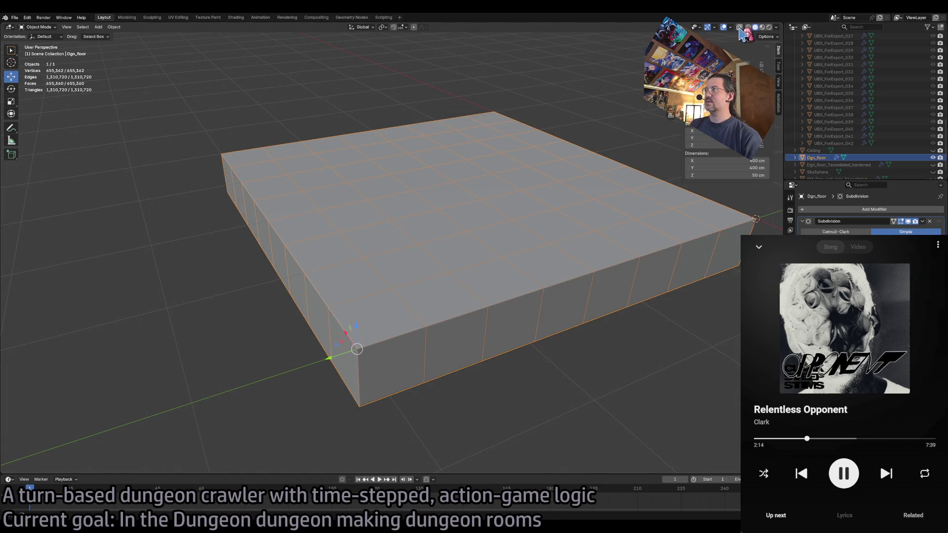
Step: Enable the wireframe overlay, zoom in, and compare subdivision levels 4 and 5
click(730, 28)
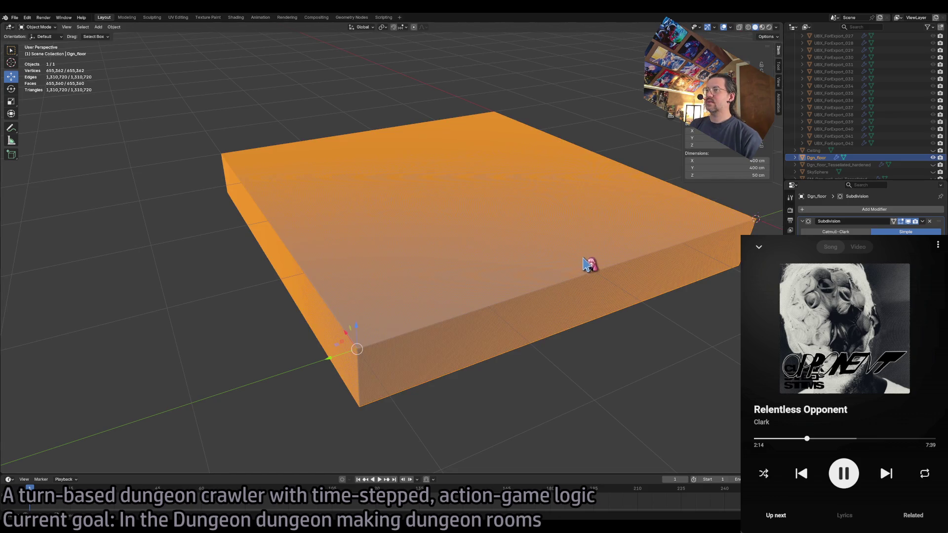
scroll(589, 264, up, 8)
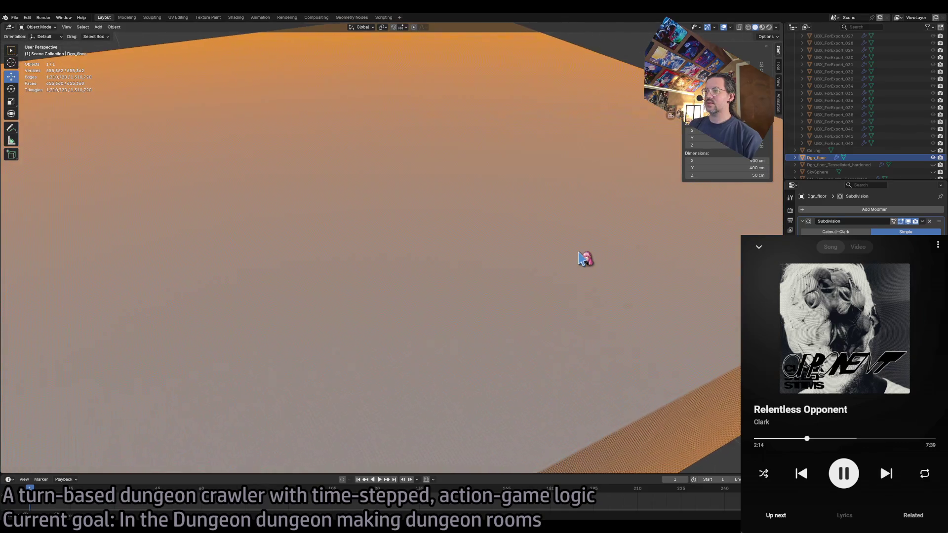
scroll(582, 257, down, 6)
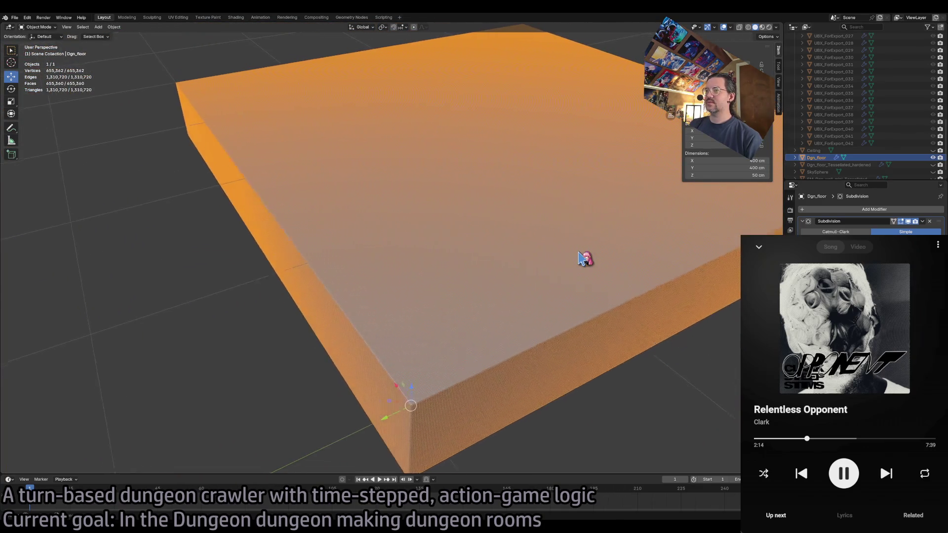
scroll(585, 258, up, 1)
key(ctrl+4)
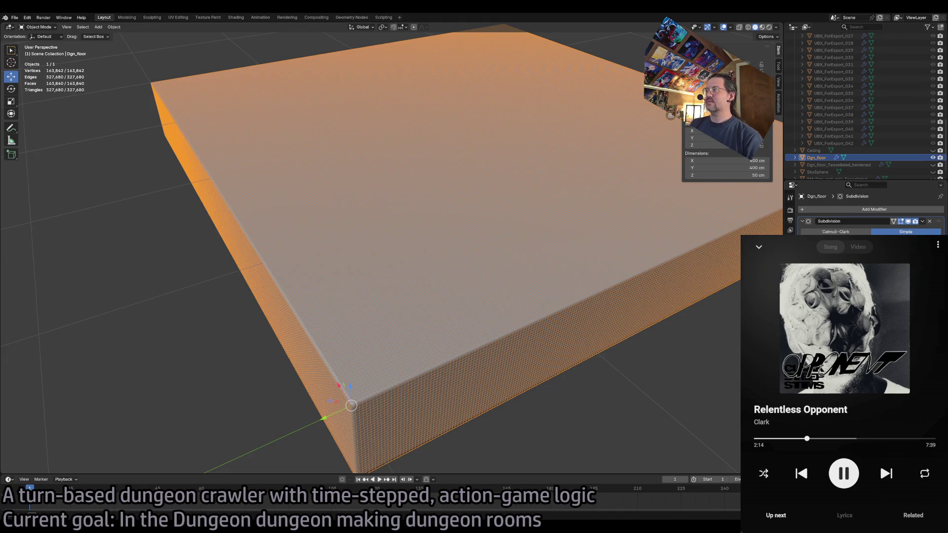
key(ctrl+5)
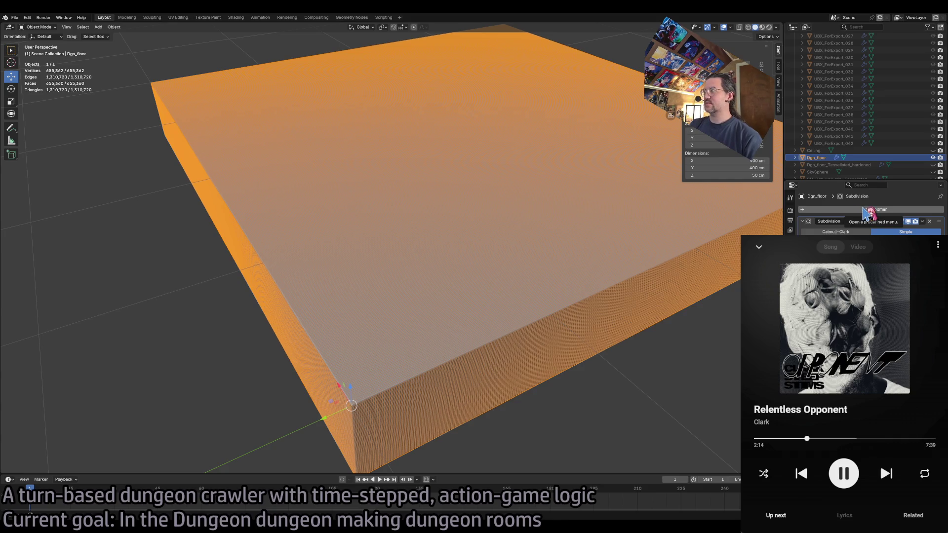
Step: Add a Displace modifier to the floor and inspect the embossed brick relief
click(867, 214)
text(d)
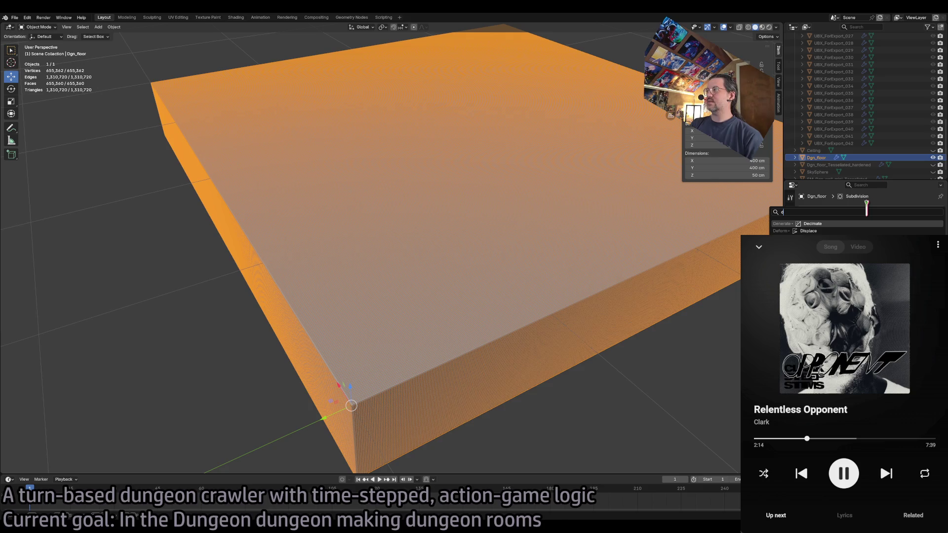
key(Down)
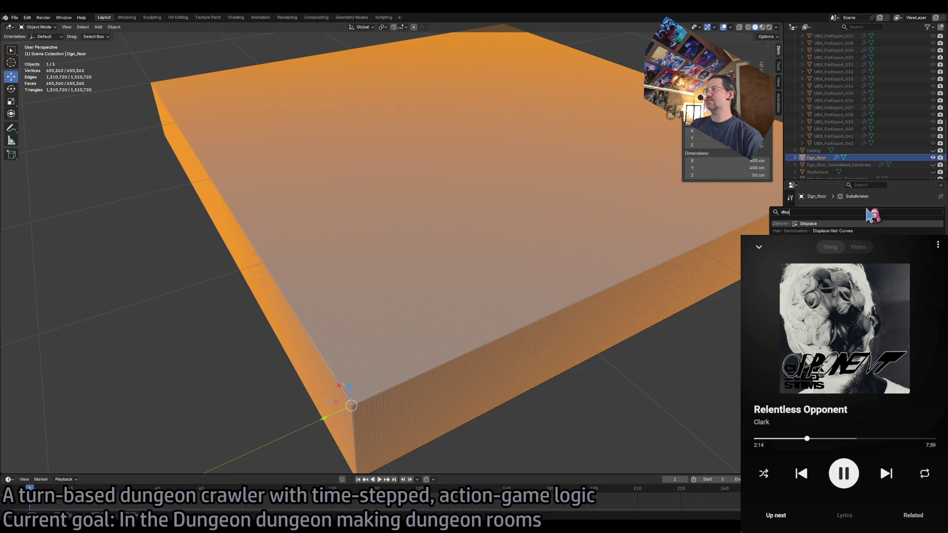
key(Return)
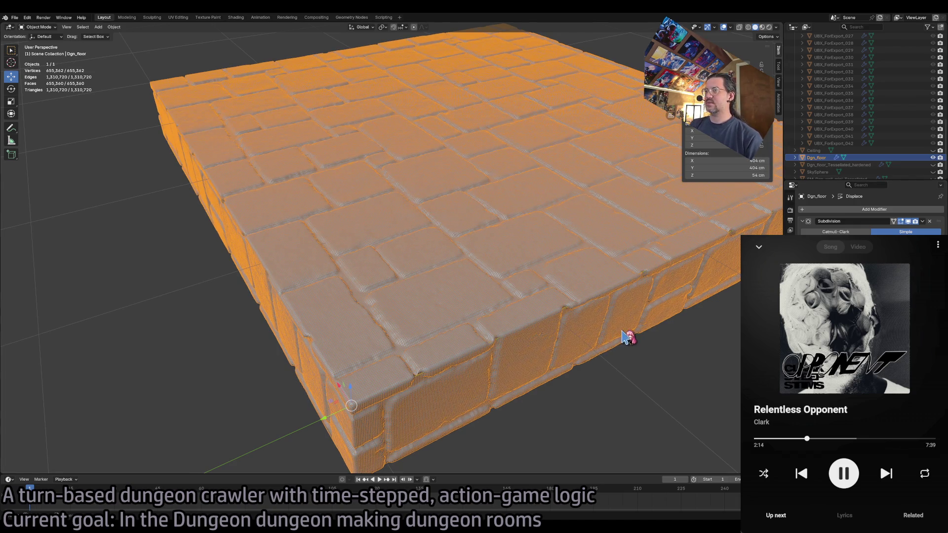
scroll(631, 334, down, 10)
scroll(631, 334, up, 5)
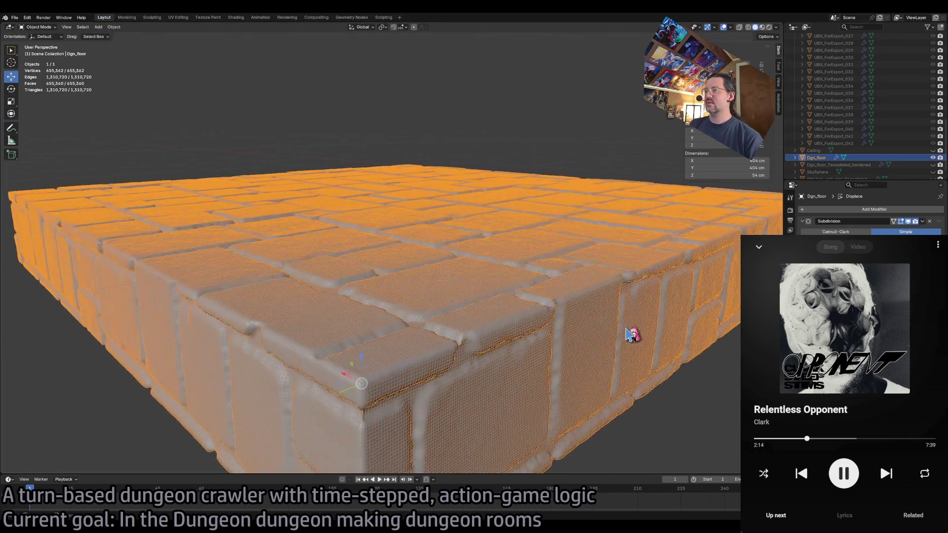
scroll(630, 335, down, 2)
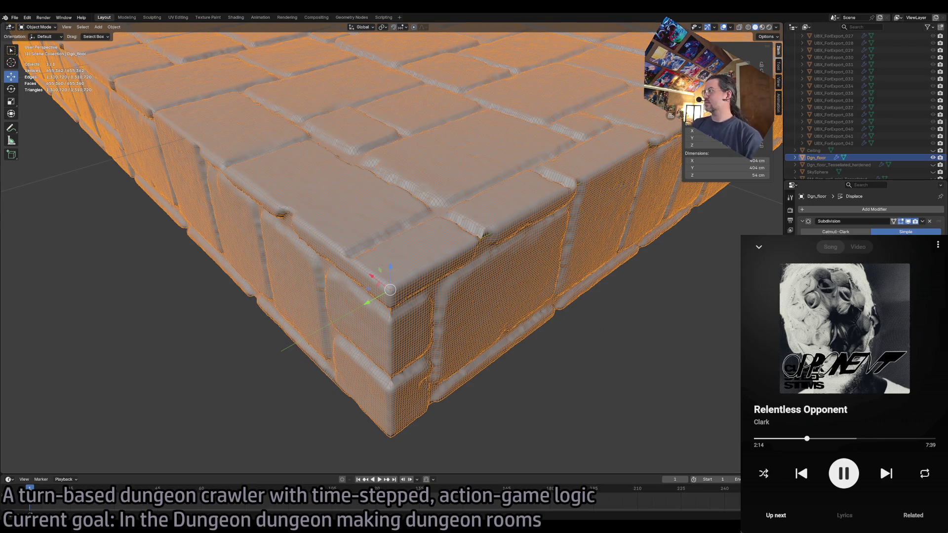
click(922, 222)
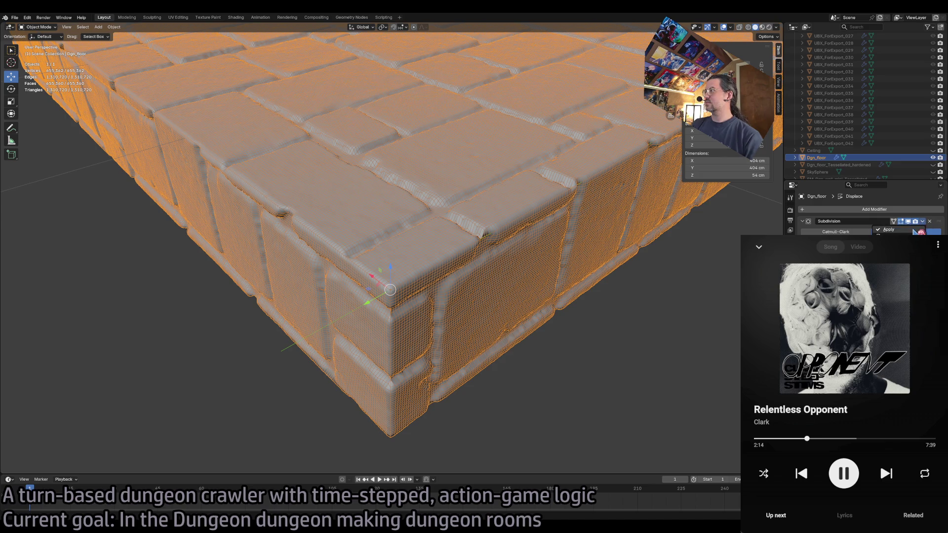
Step: Apply the Subdivision and Displace modifiers, then toggle visibility to compare the tessellated and brick floors
click(912, 229)
click(922, 221)
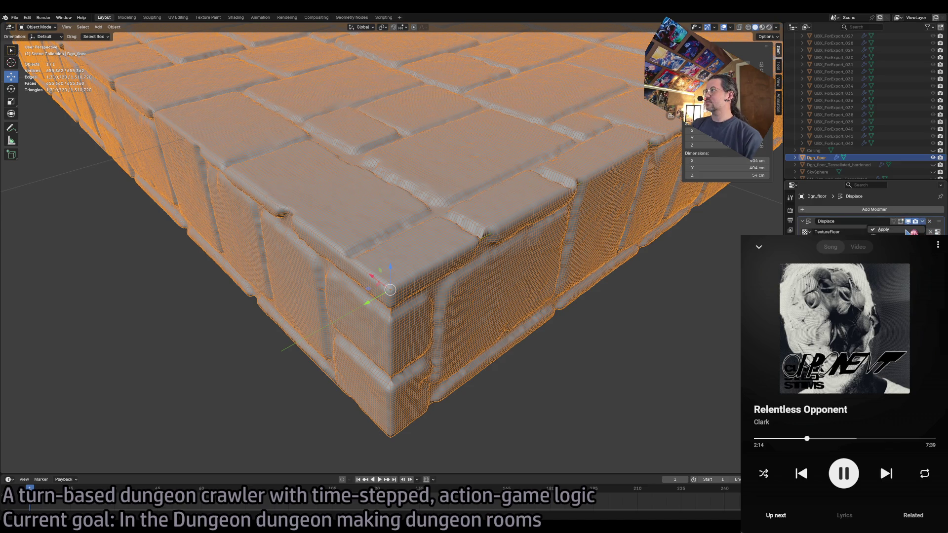
click(910, 230)
click(933, 158)
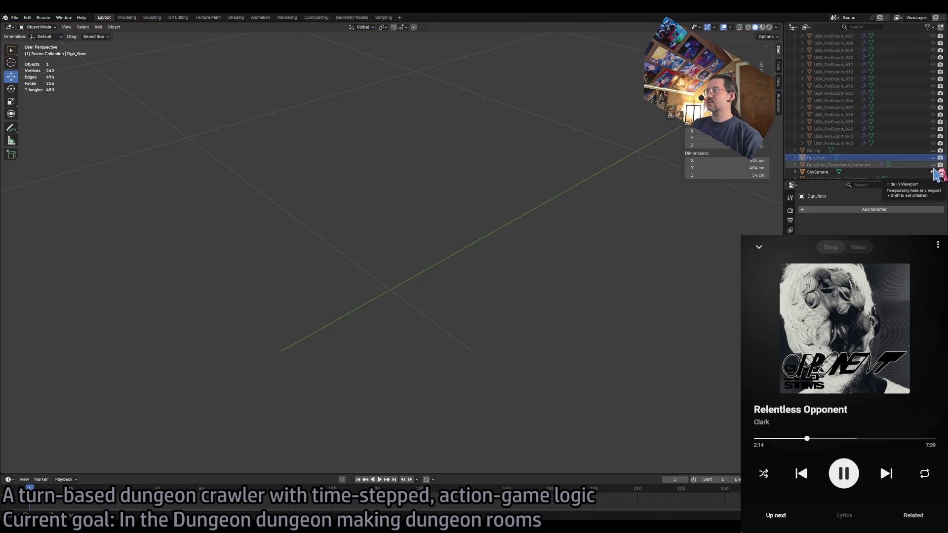
click(933, 166)
click(933, 166)
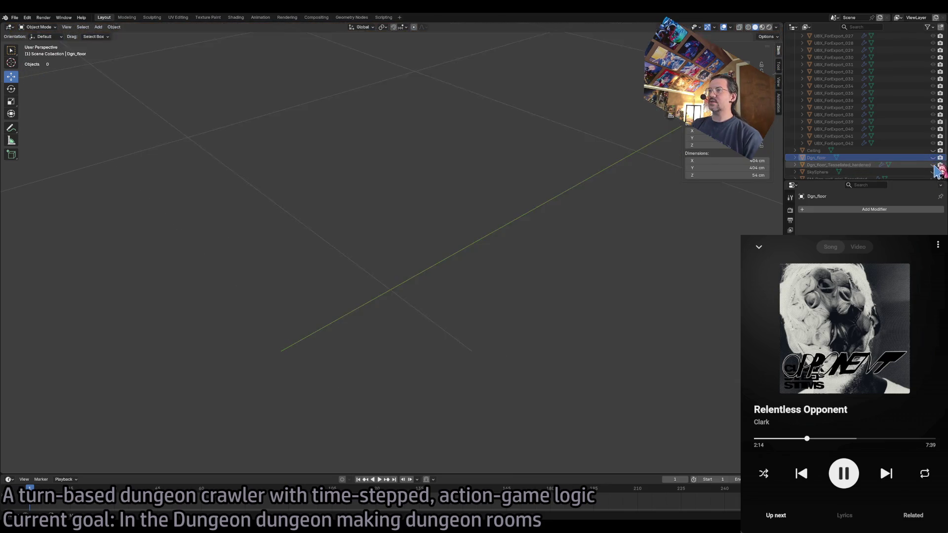
click(932, 165)
click(933, 165)
click(932, 163)
click(933, 163)
click(933, 159)
click(933, 159)
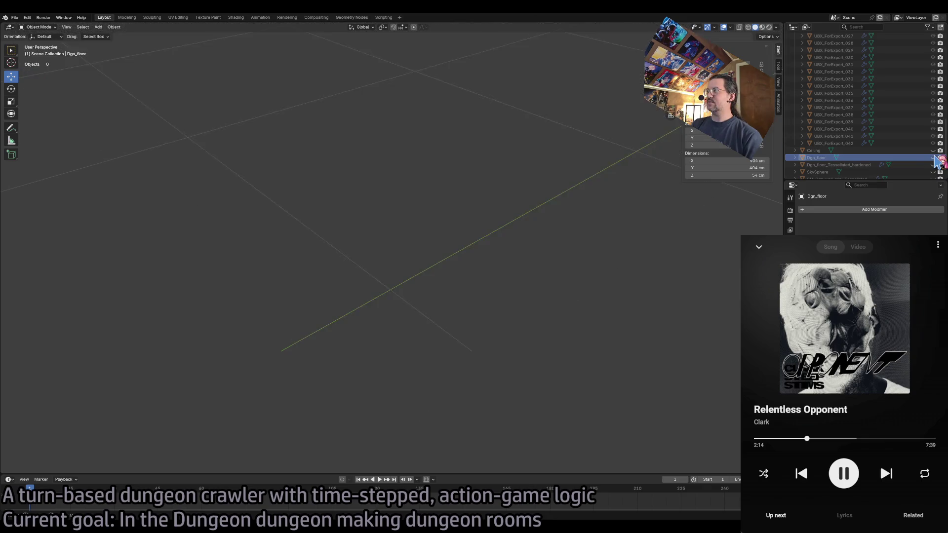
click(933, 157)
click(933, 158)
click(933, 157)
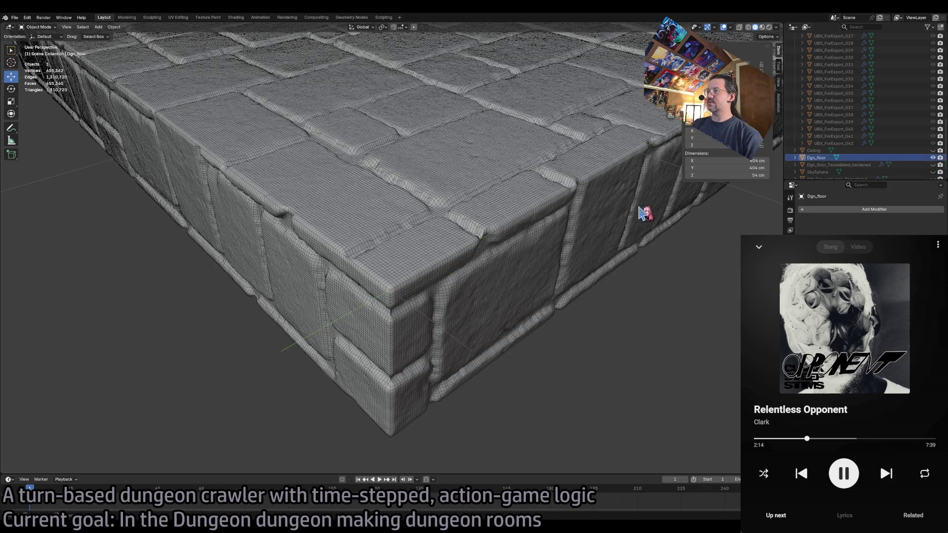
Step: Hide the brick floor, then undo and redo back to the raised subdivision level
click(490, 253)
key(h)
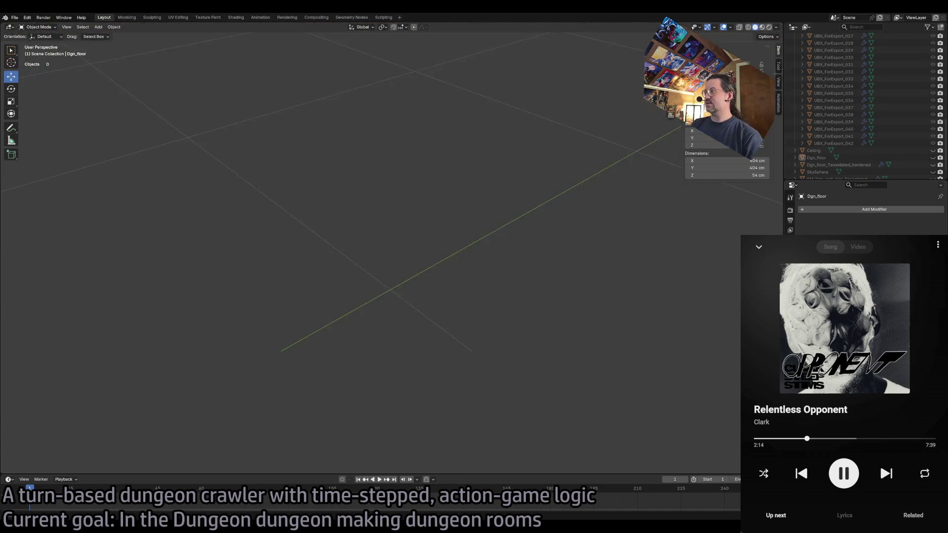
key(ctrl+z)
key(ctrl+z)
key(ctrl+shift+z)
key(ctrl+shift+z)
key(ctrl+z)
key(ctrl+z)
key(ctrl+shift+z)
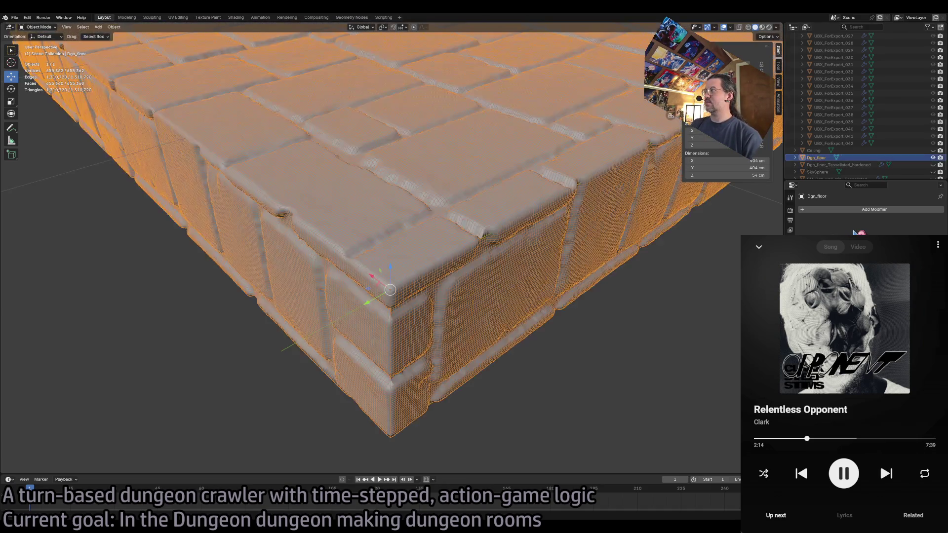
key(ctrl+shift+z)
key(ctrl+shift+z)
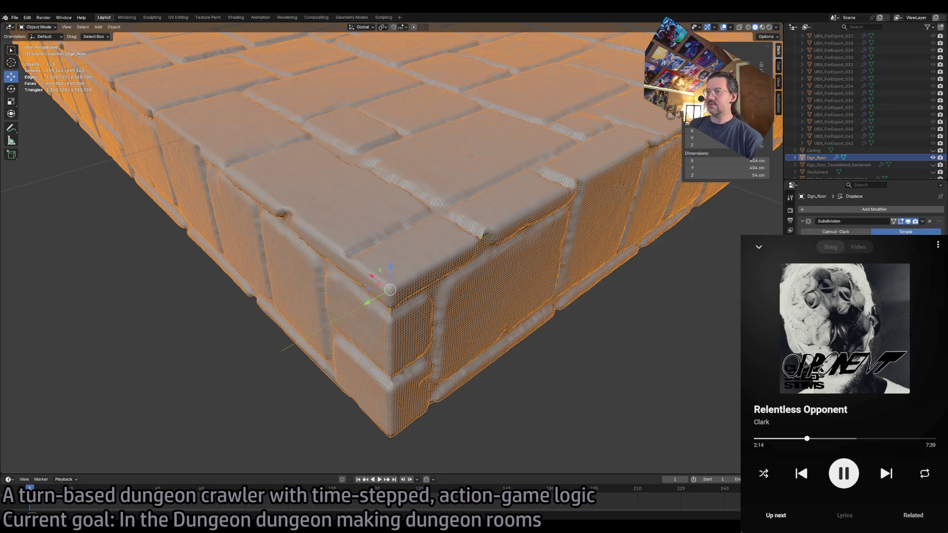
key(ctrl+shift+z)
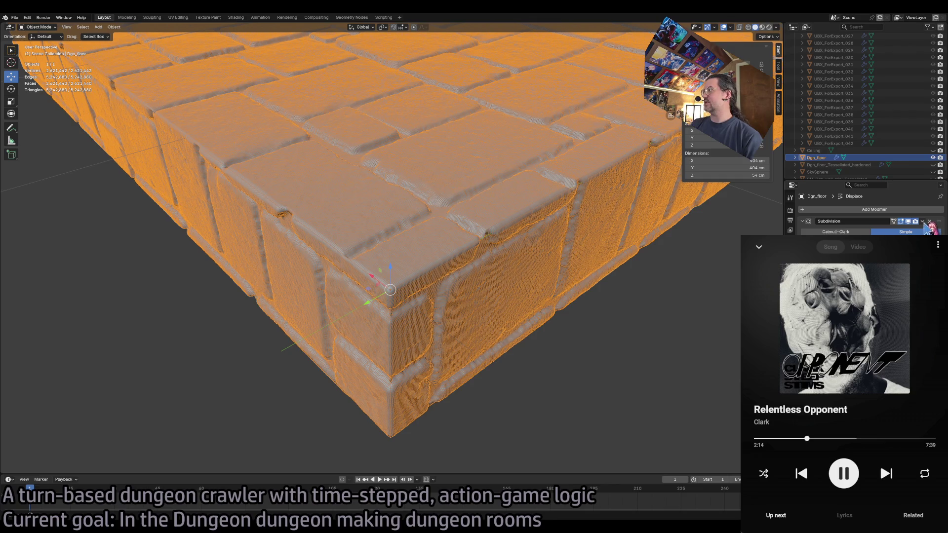
Step: Apply the subdivision, delete Dgn_floor_Tessellated_hardened, and rename the floor Dgn_floor_tessellated
click(922, 221)
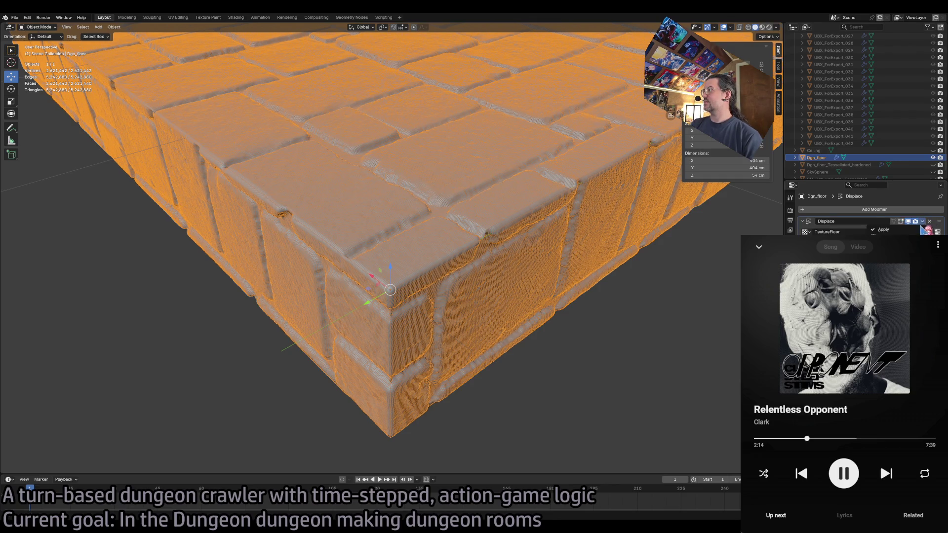
click(883, 230)
click(834, 165)
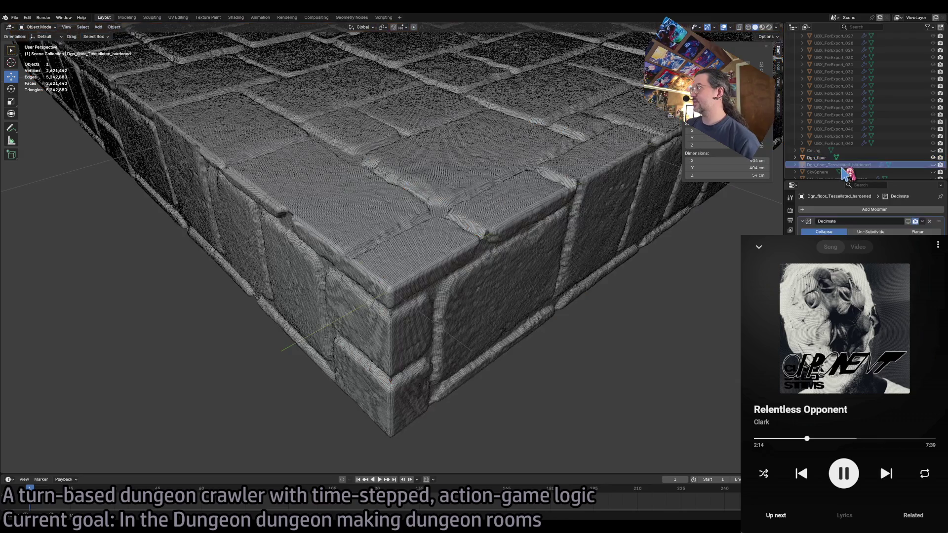
key(x)
click(823, 159)
key(F2)
text(_tesselated)
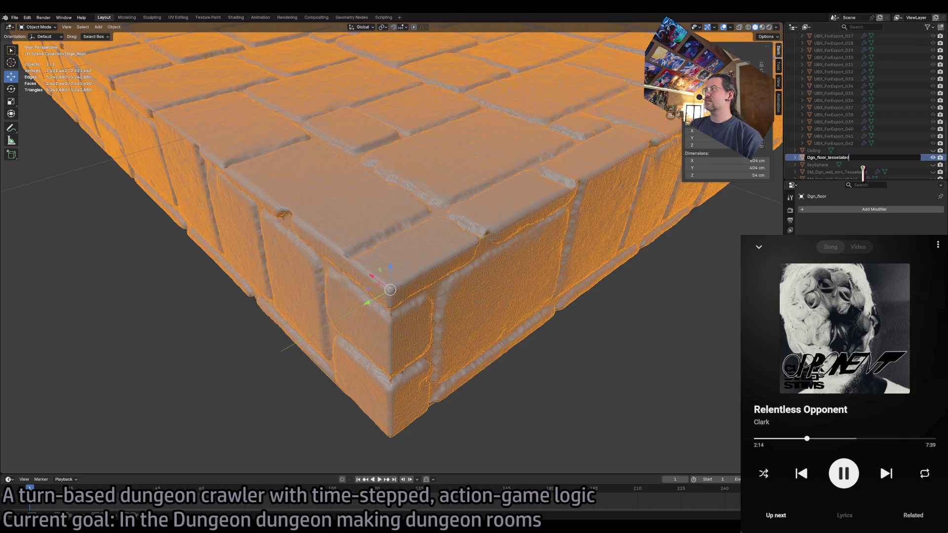
key(Return)
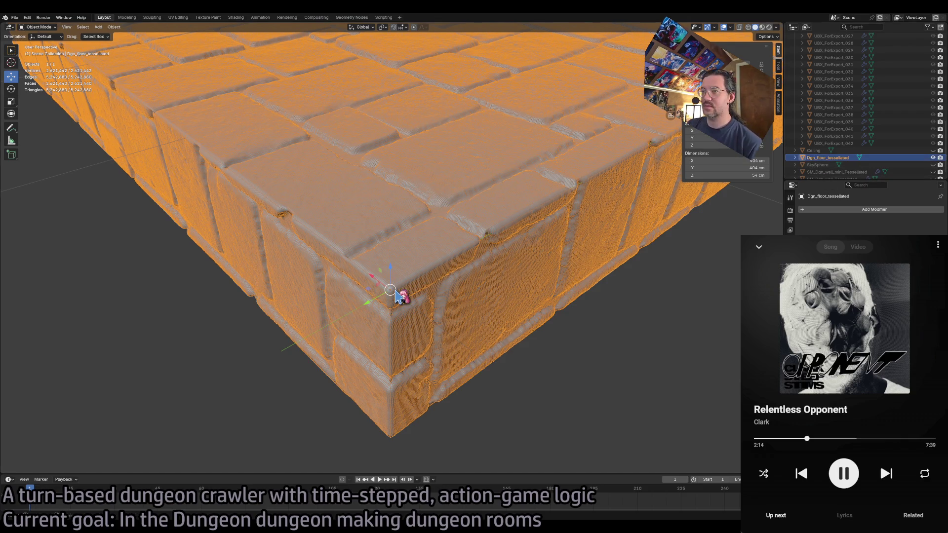
key(Tab)
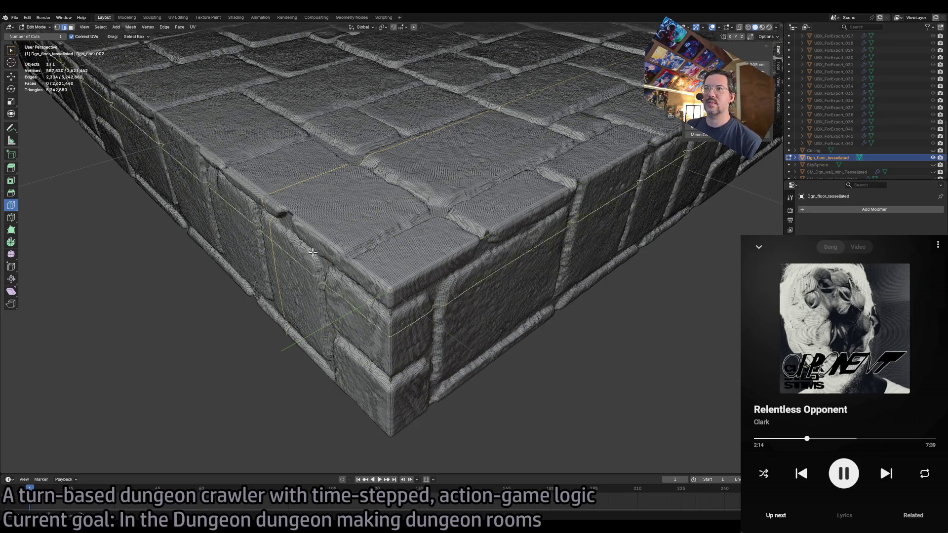
Step: Pick a corner edge of the slab and select its edge loops
key(w)
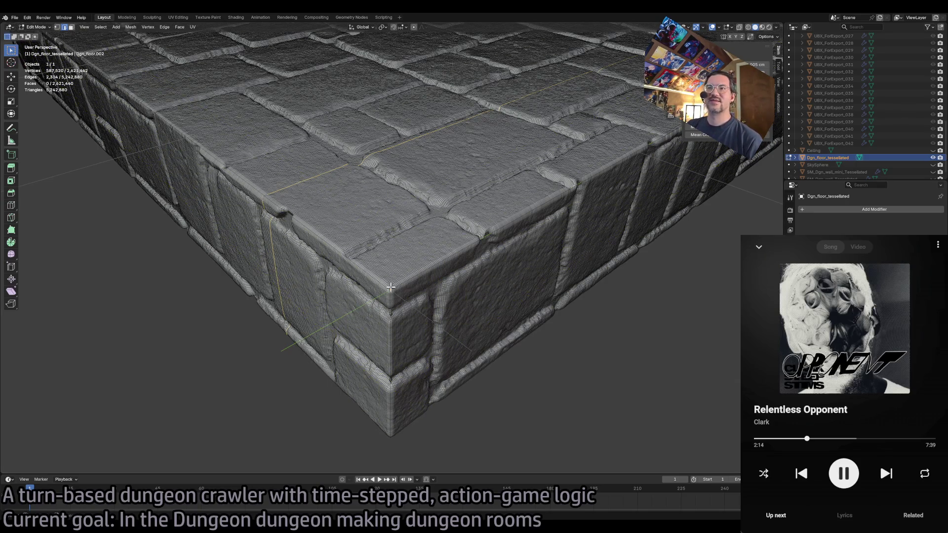
click(388, 288)
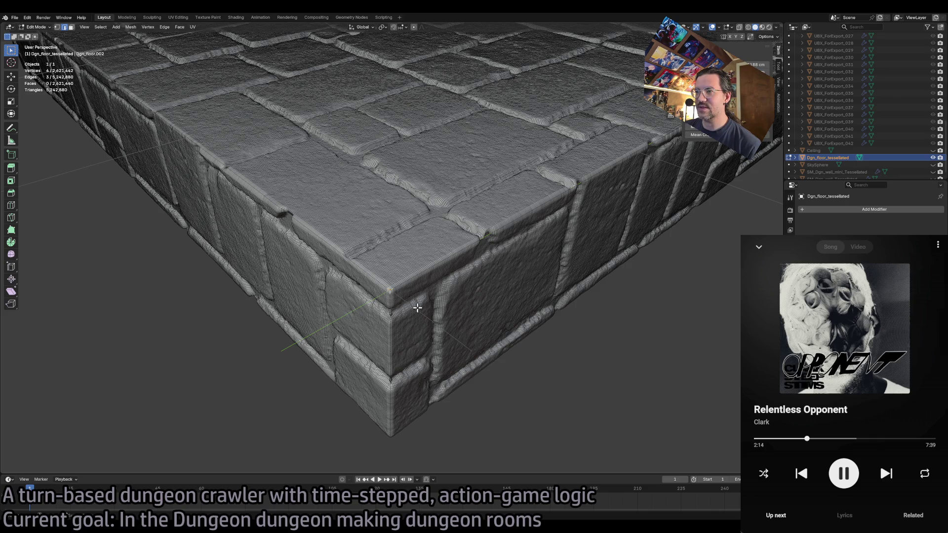
scroll(432, 361, down, 15)
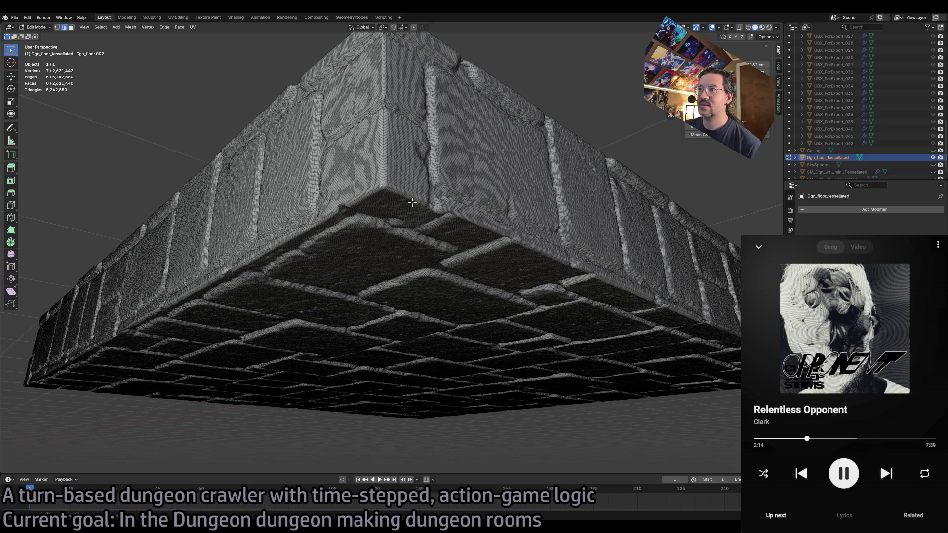
scroll(531, 284, down, 10)
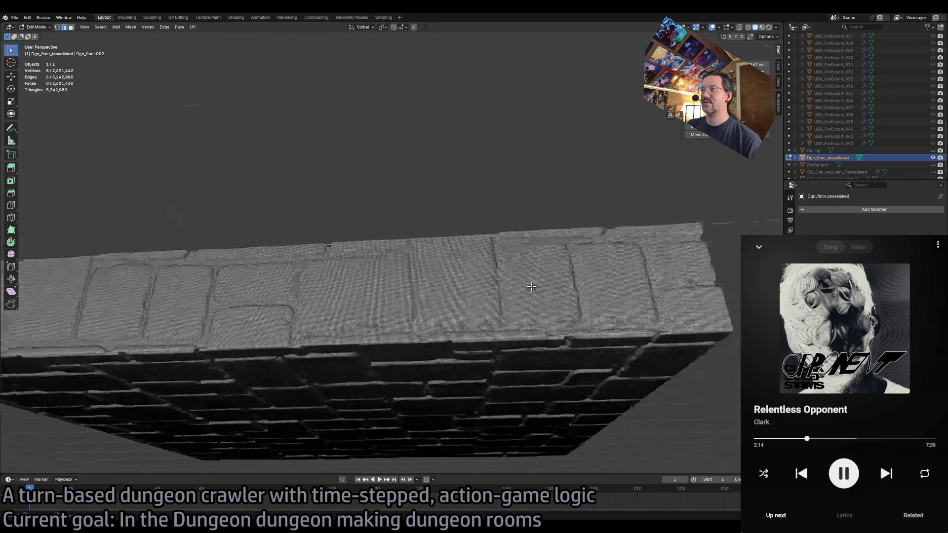
scroll(391, 318, up, 10)
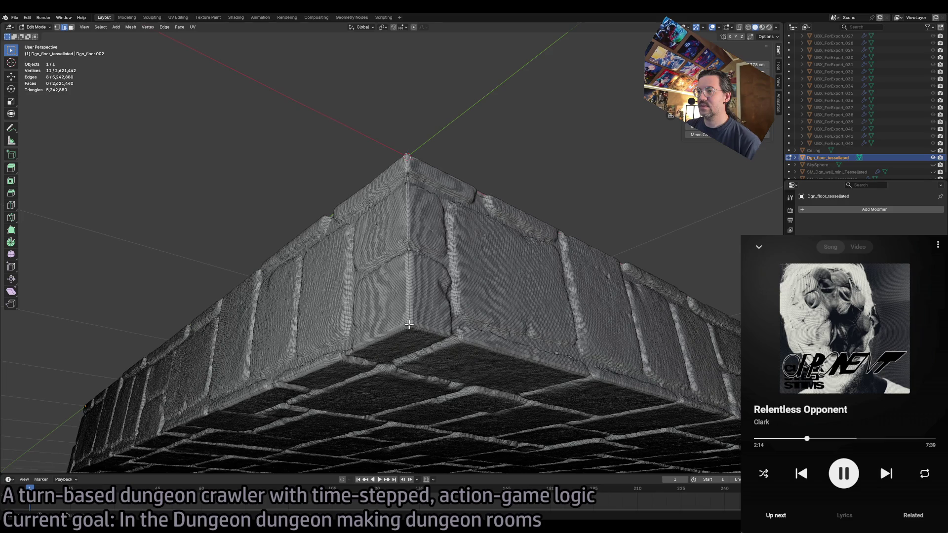
click(100, 27)
mouse_move(146, 138)
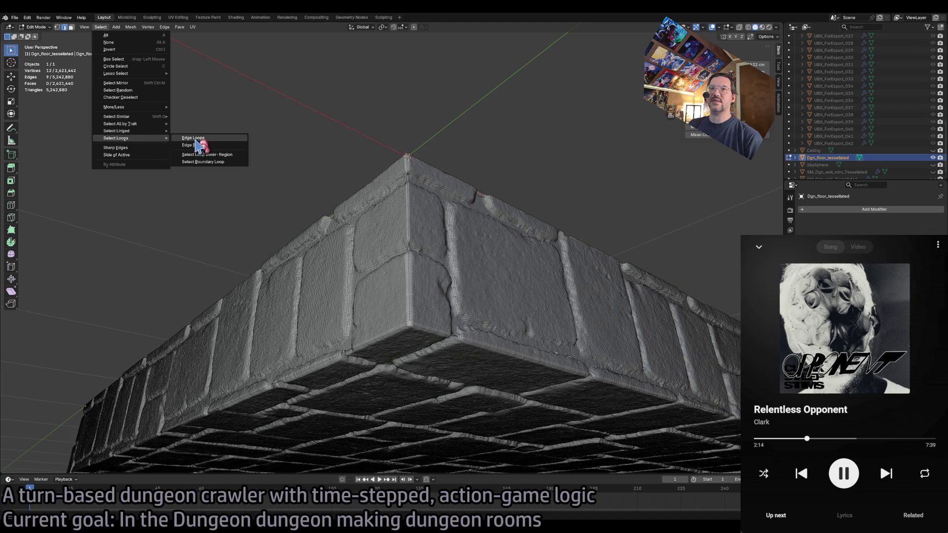
click(198, 139)
Step: Add another edge on the tiled top and select its edge loops from an underside view
mouse_move(440, 252)
mouse_down()
mouse_move(457, 331)
mouse_move(413, 319)
mouse_up()
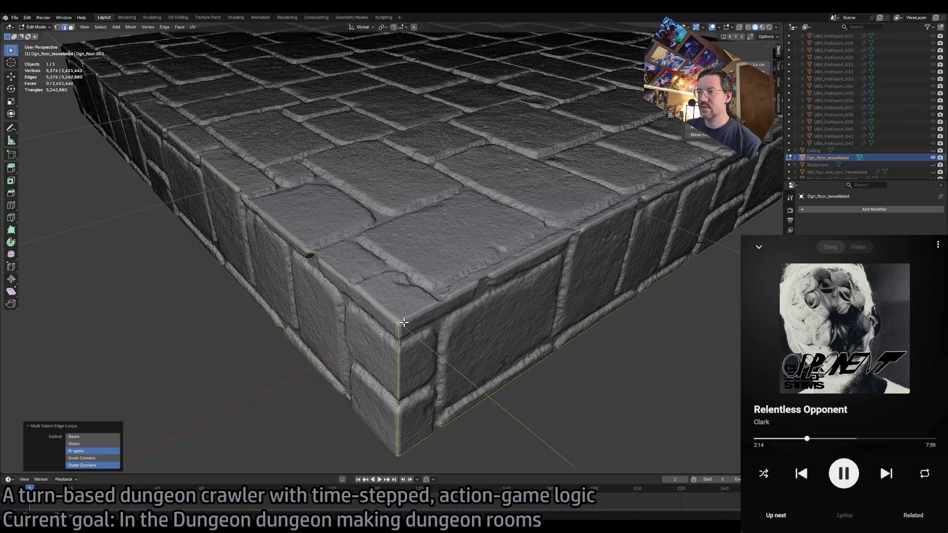
shift+click(464, 366)
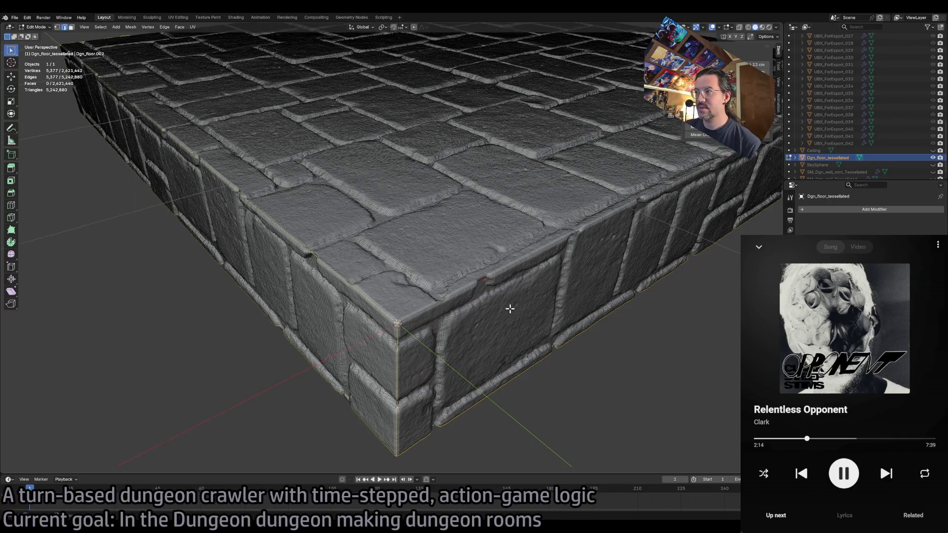
key(KP_Decimal)
scroll(505, 313, up, 5)
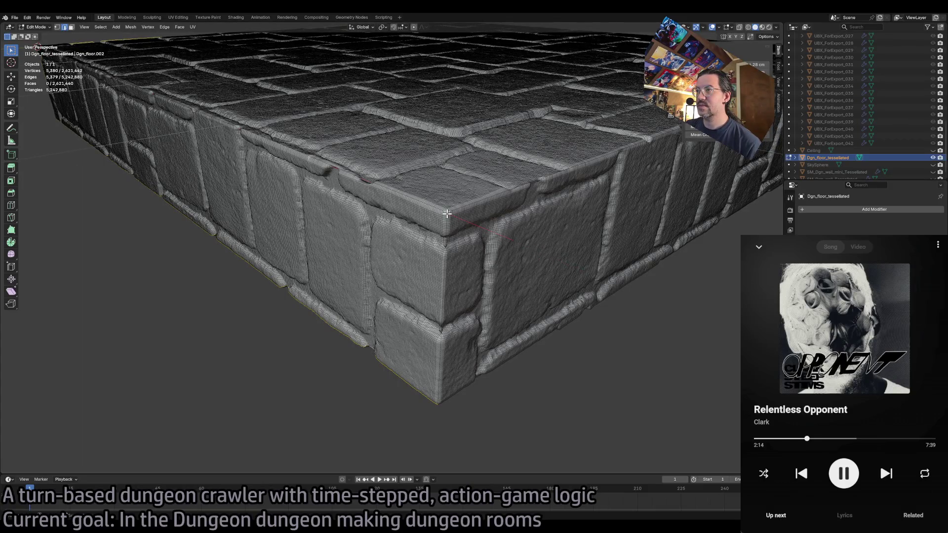
drag(469, 299, 387, 203)
drag(387, 158, 371, 161)
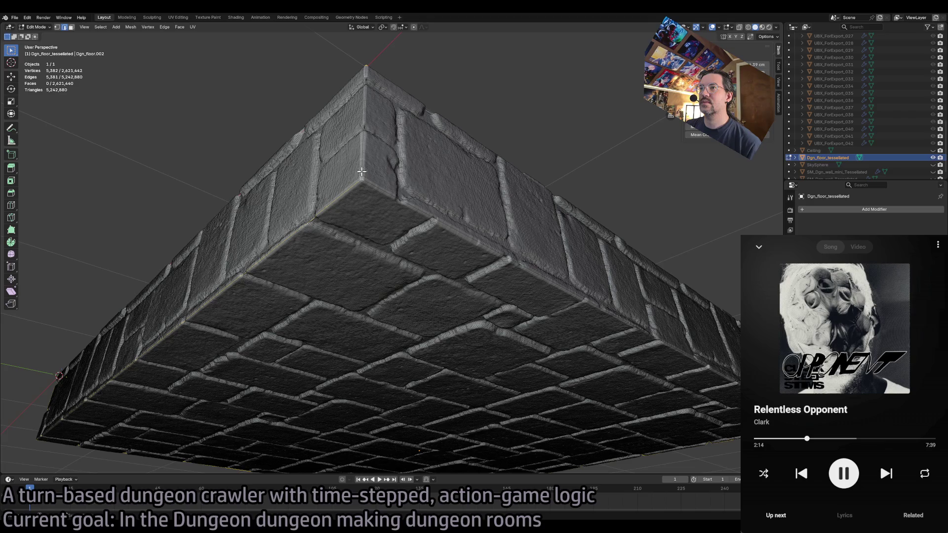
click(100, 27)
mouse_move(157, 140)
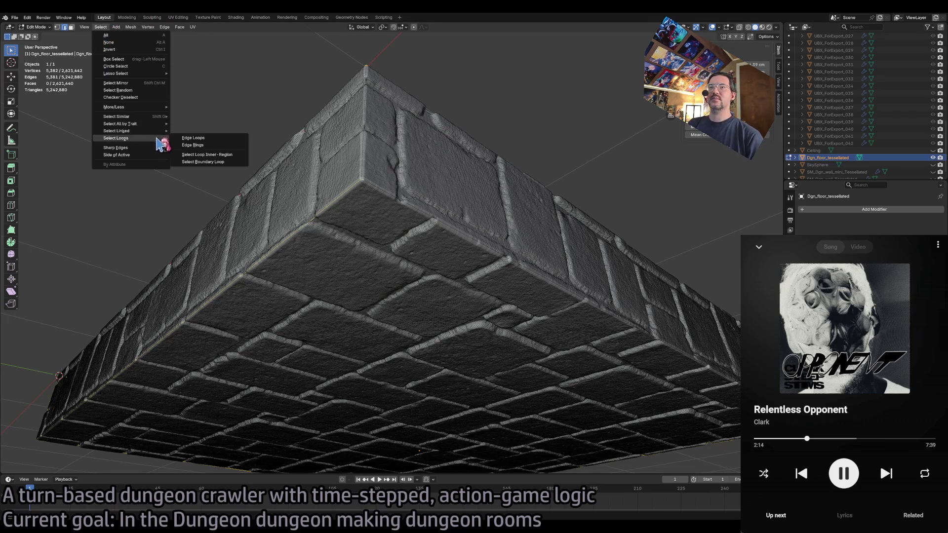
click(184, 140)
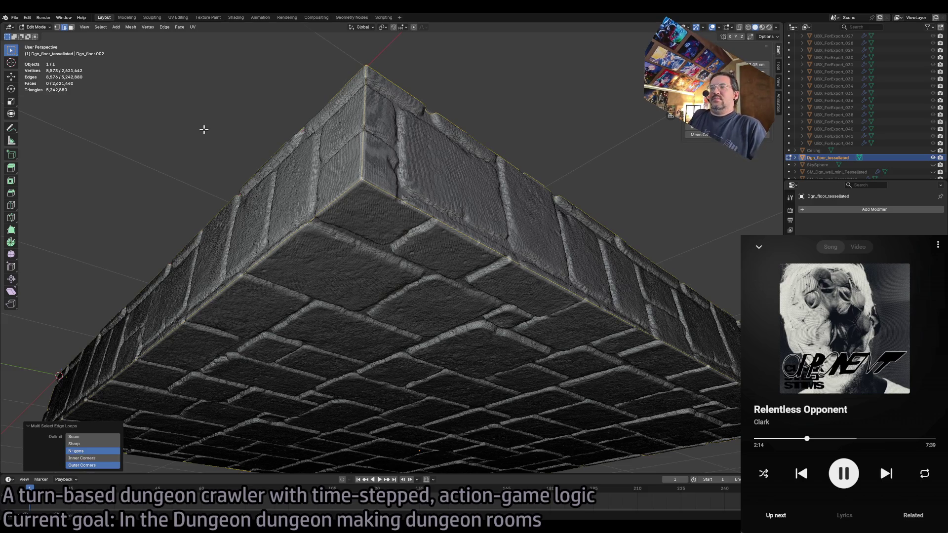
Step: Add another corner edge and extend the selection with its edge loops
scroll(444, 178, down, 6)
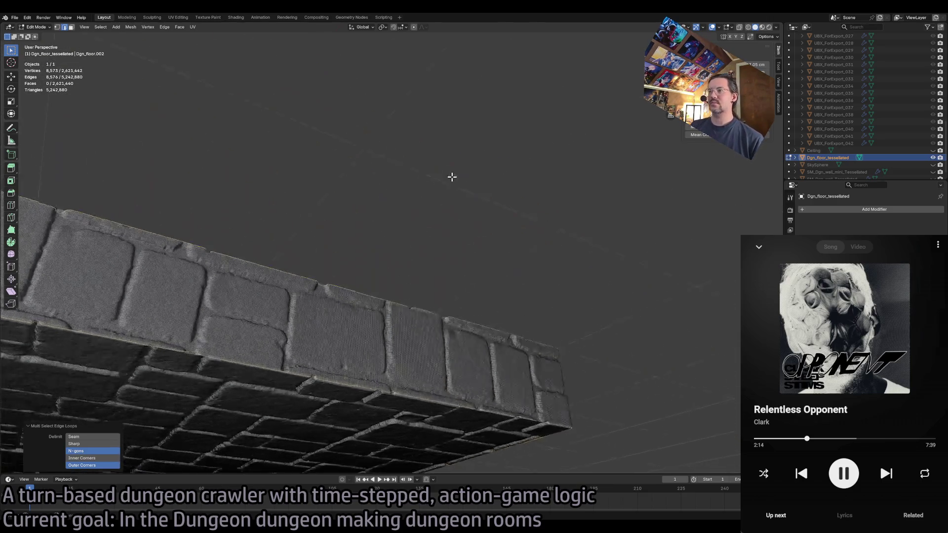
scroll(447, 177, up, 5)
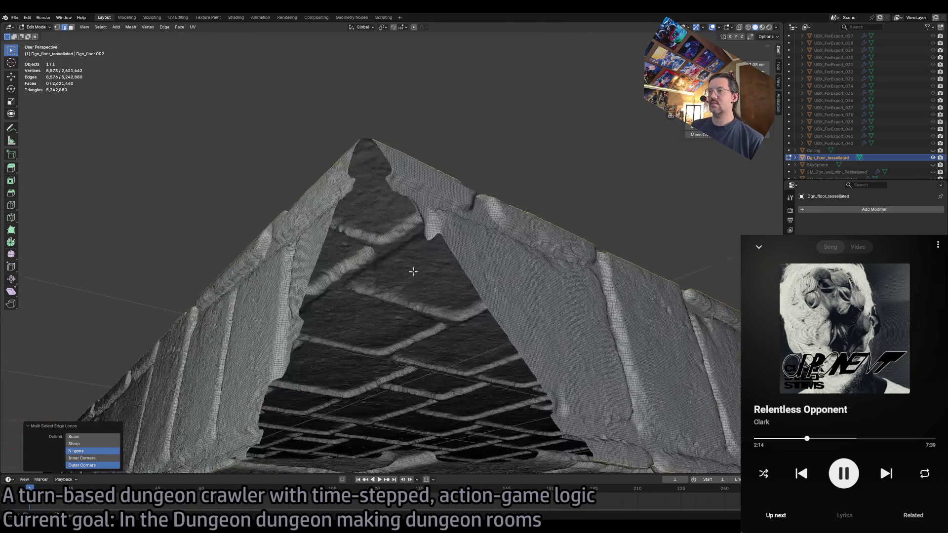
scroll(389, 343, down, 1)
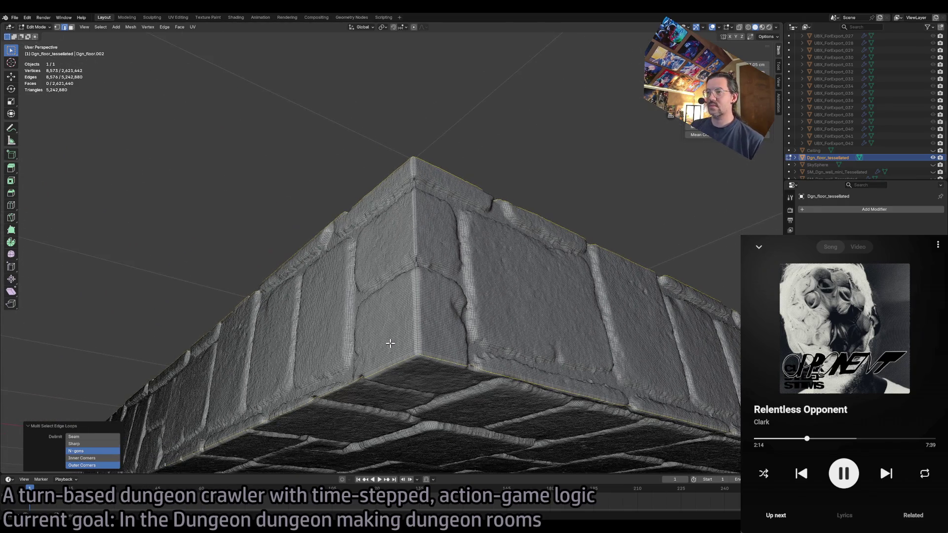
shift+click(411, 331)
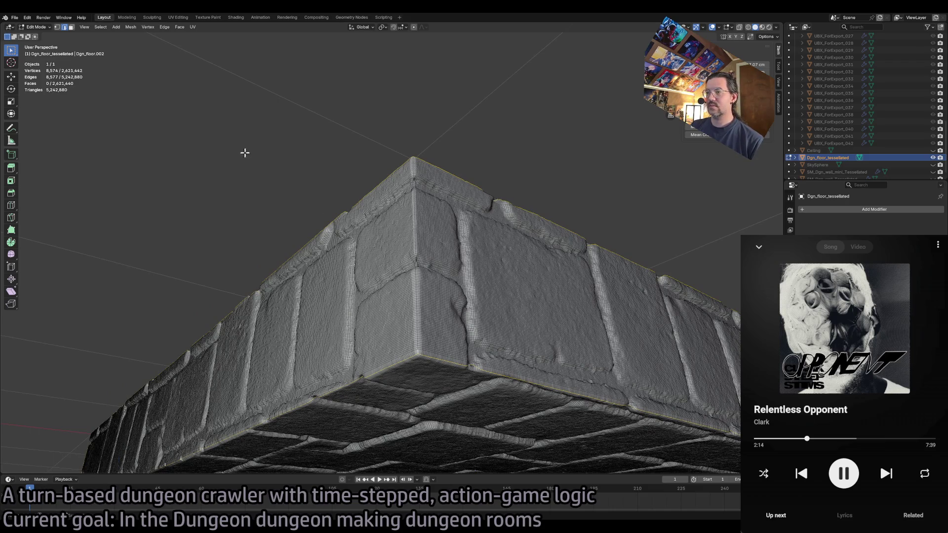
click(100, 27)
mouse_move(144, 139)
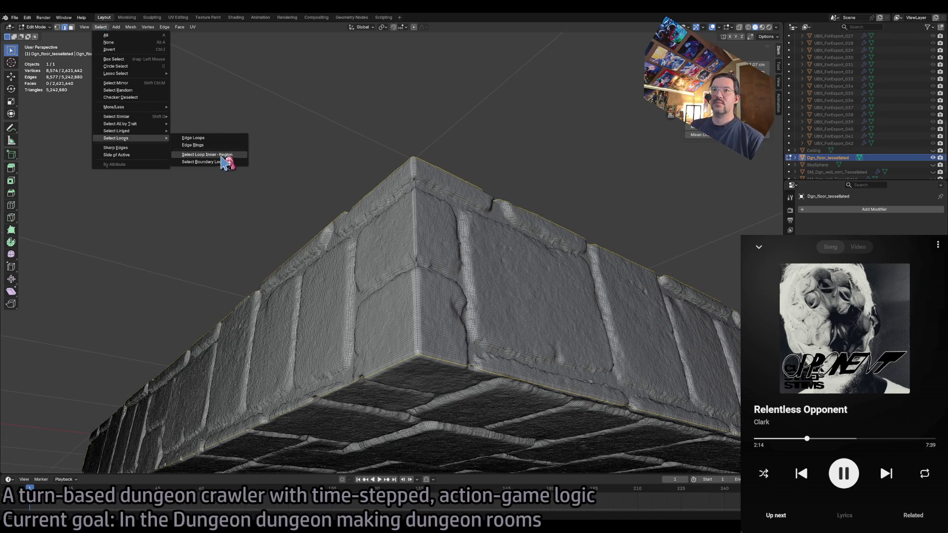
click(217, 139)
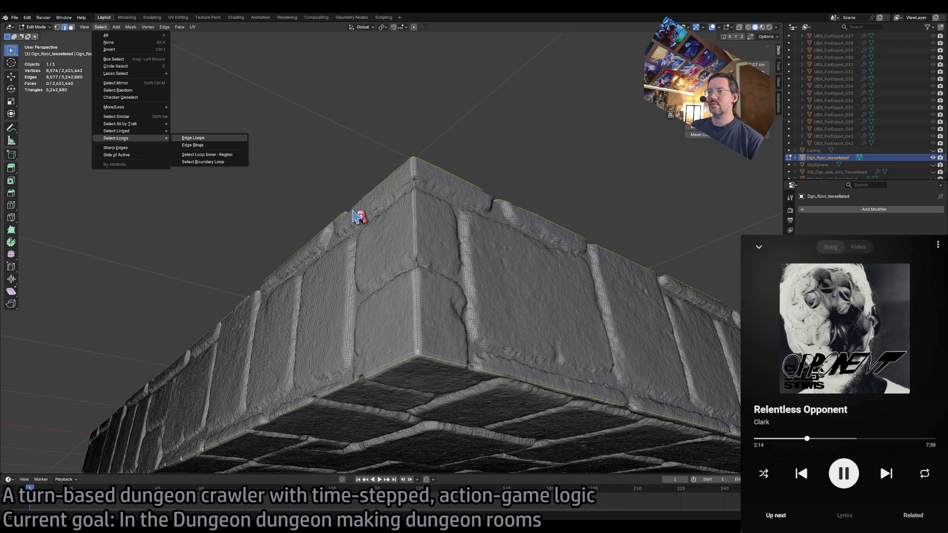
drag(428, 270, 425, 264)
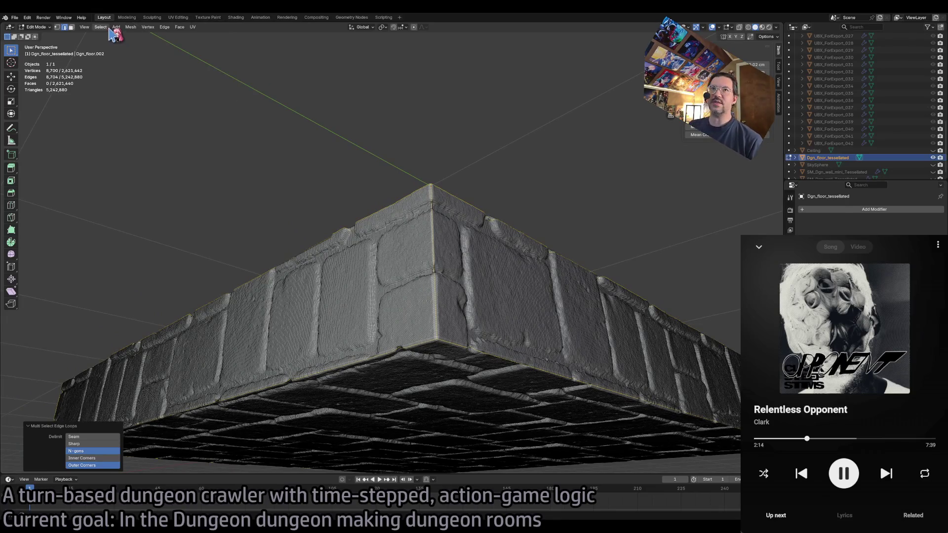
Step: Grow the outer-edge selection several steps with Select More
click(100, 27)
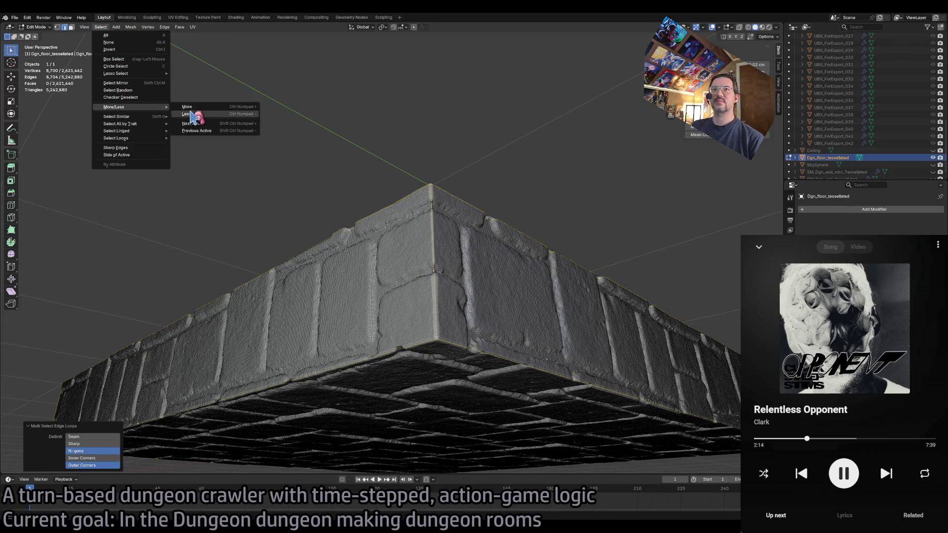
click(182, 108)
click(104, 31)
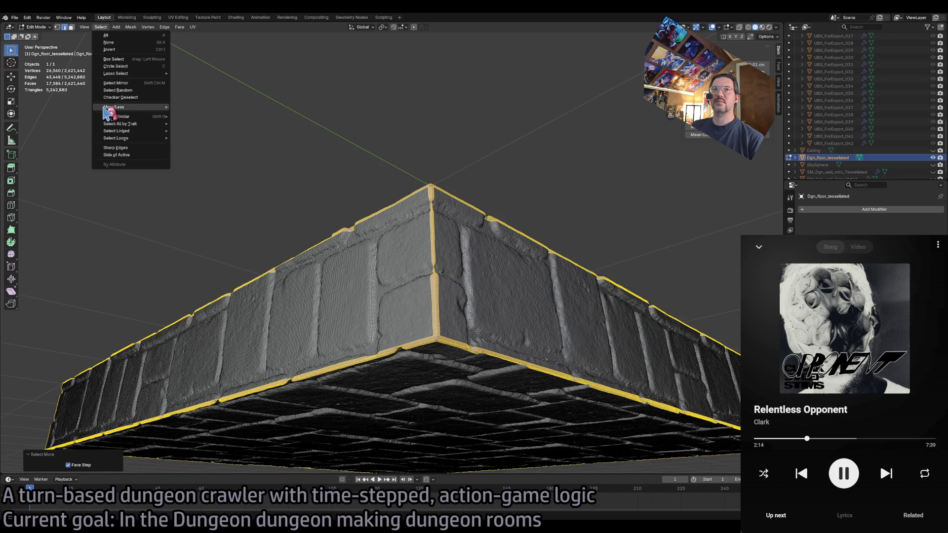
mouse_move(109, 109)
click(187, 108)
click(100, 28)
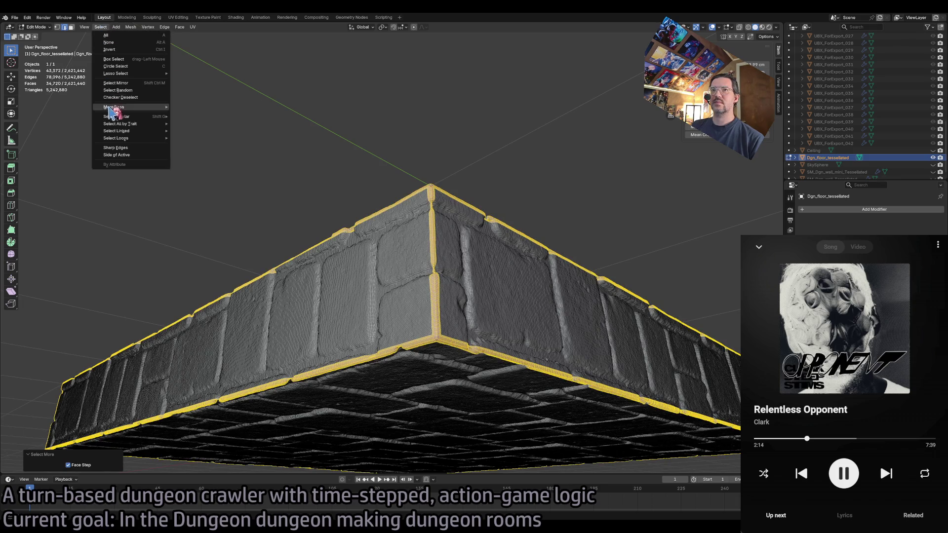
click(199, 107)
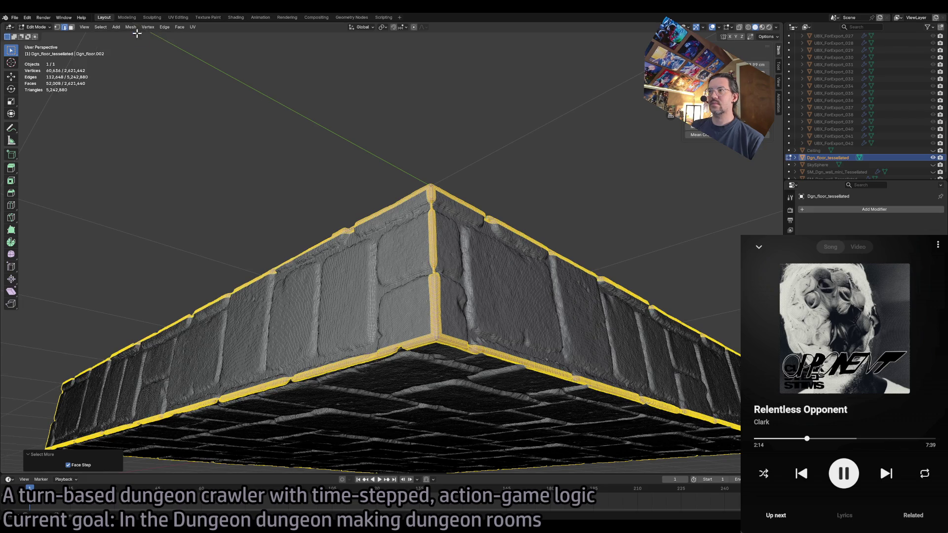
click(89, 28)
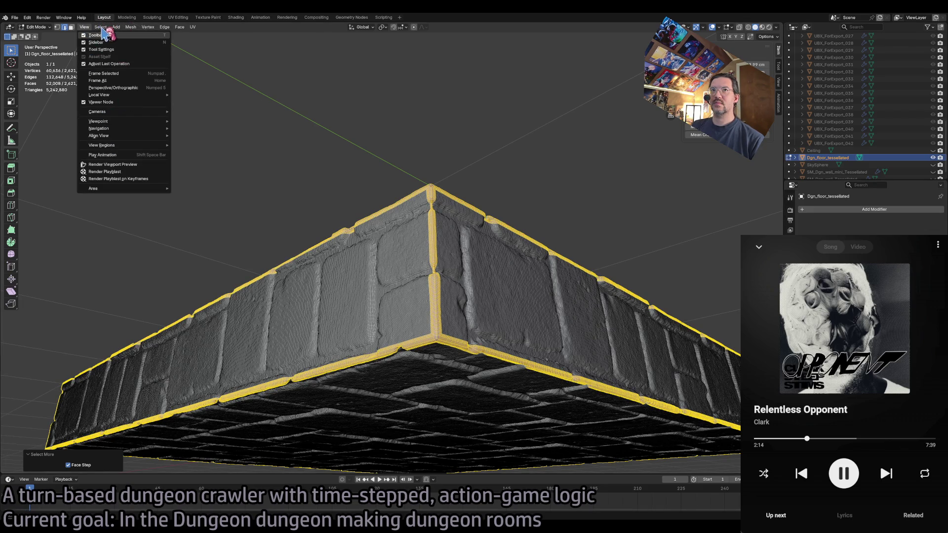
mouse_move(101, 27)
mouse_move(143, 139)
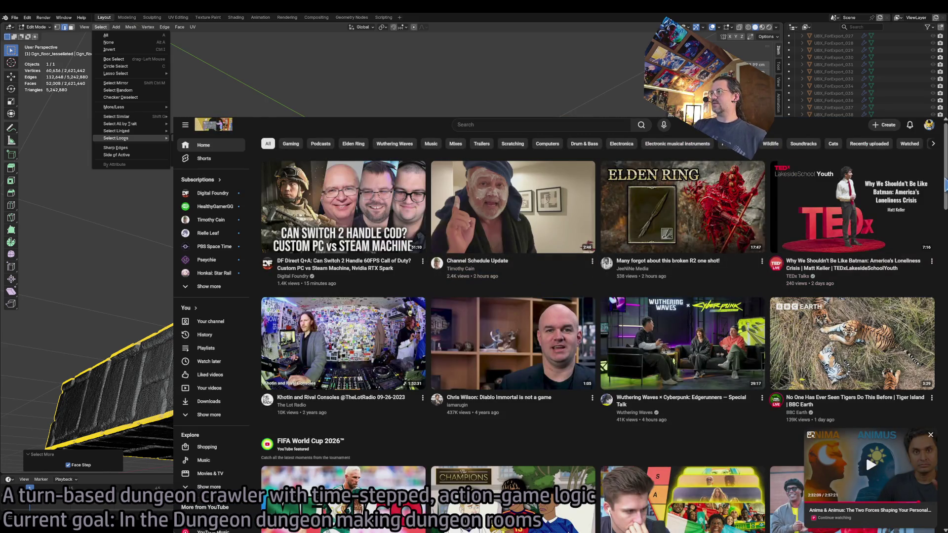
Step: Mark the FIFA World Cup 2026 row on the YouTube feed as Not interested
scroll(572, 325, down, 1)
scroll(573, 325, down, 1)
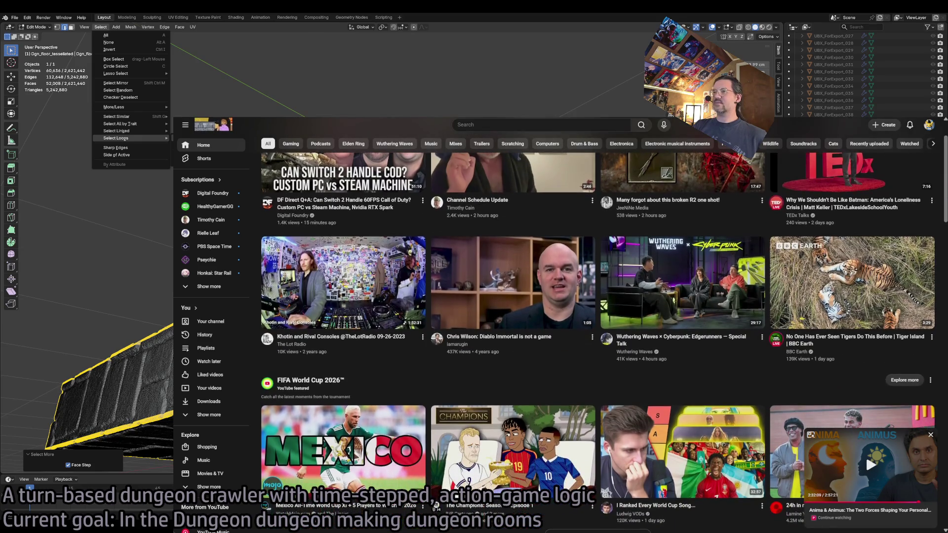
scroll(572, 326, down, 2)
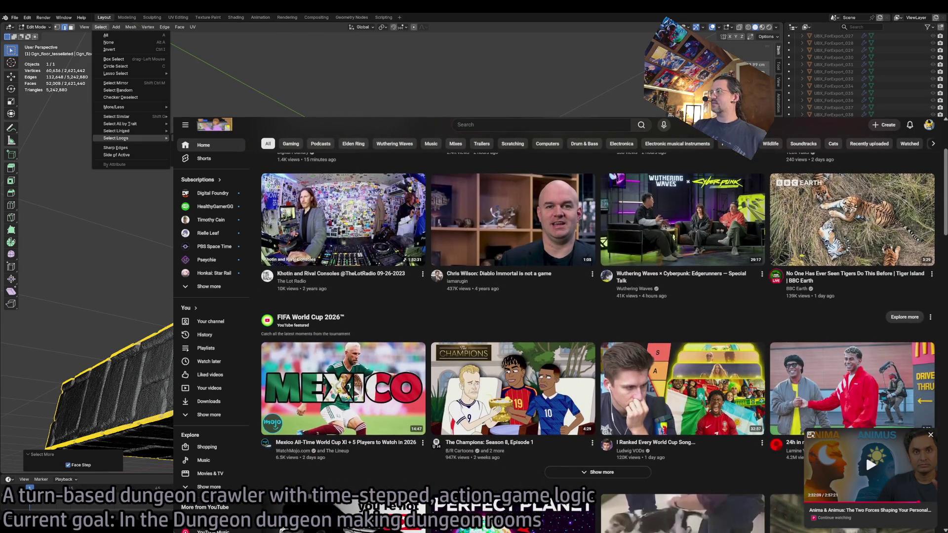
scroll(573, 326, down, 3)
scroll(573, 325, down, 3)
scroll(573, 325, up, 2)
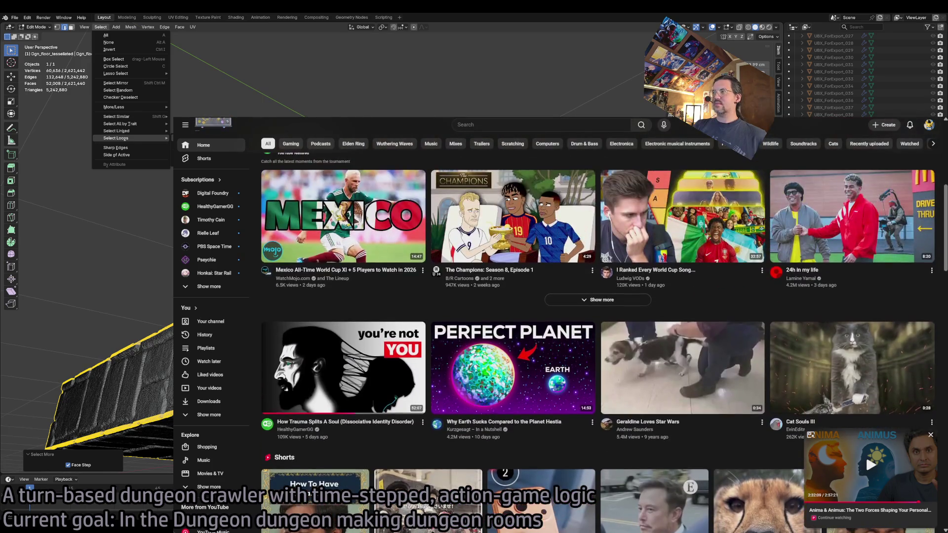
scroll(918, 207, up, 2)
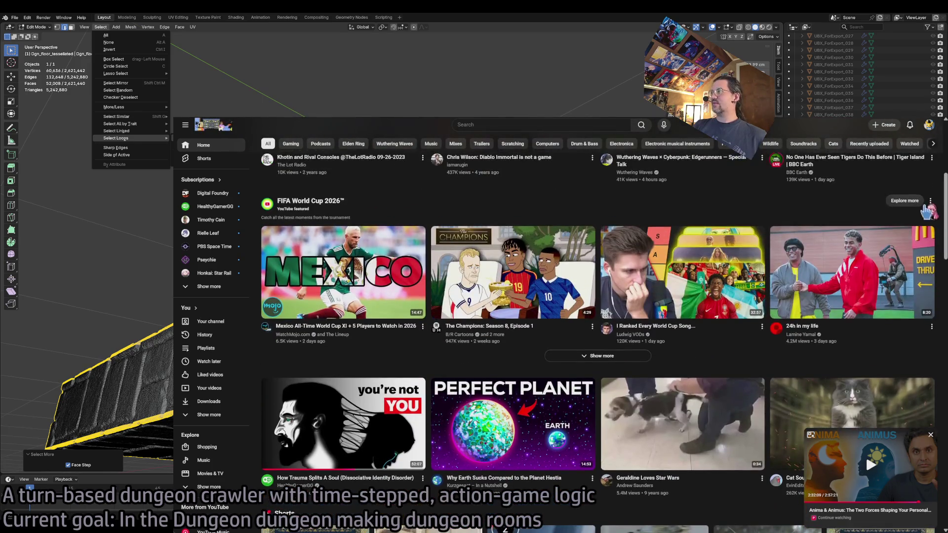
click(931, 200)
click(899, 220)
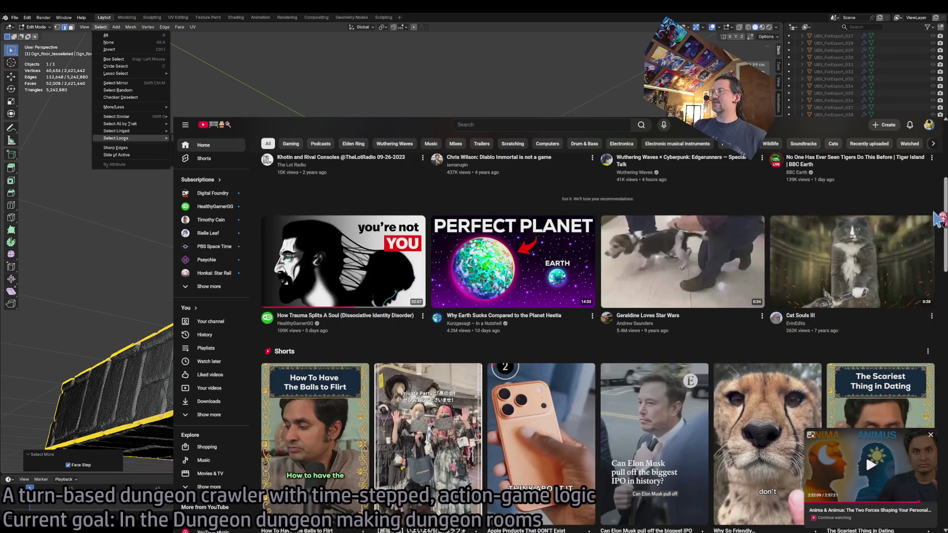
Step: Select edge loops in Blender, then shrink YouTube Music to its mini player
scroll(598, 326, up, 2)
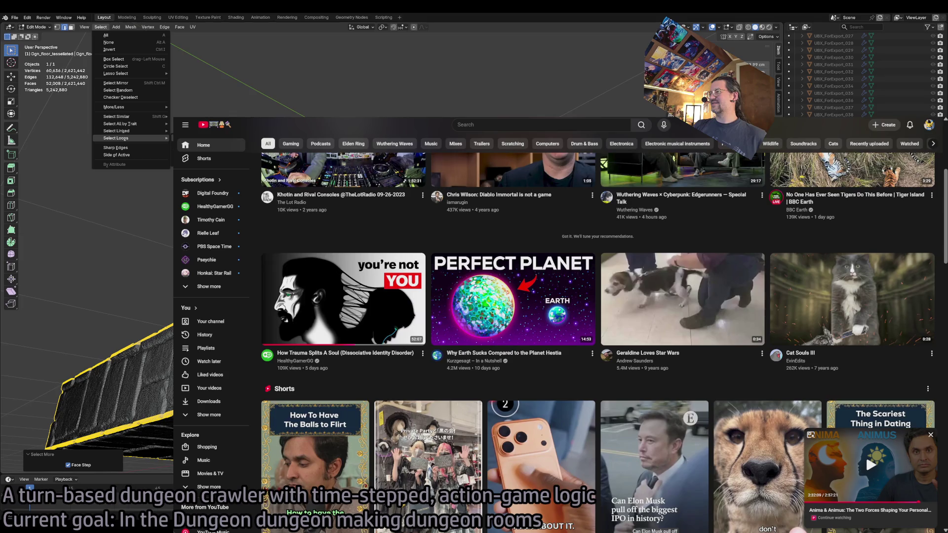
scroll(597, 326, down, 8)
click(197, 139)
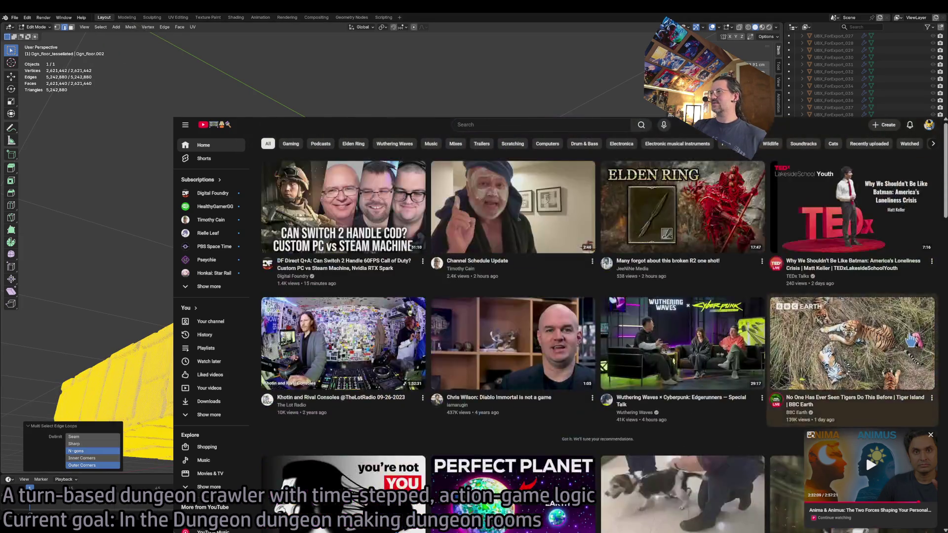
key(alt+Tab)
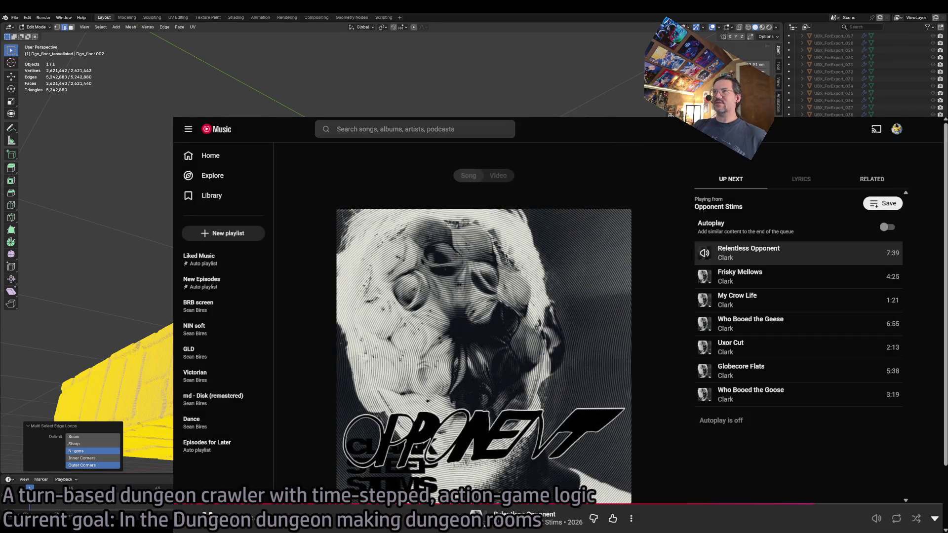
key(super+Down)
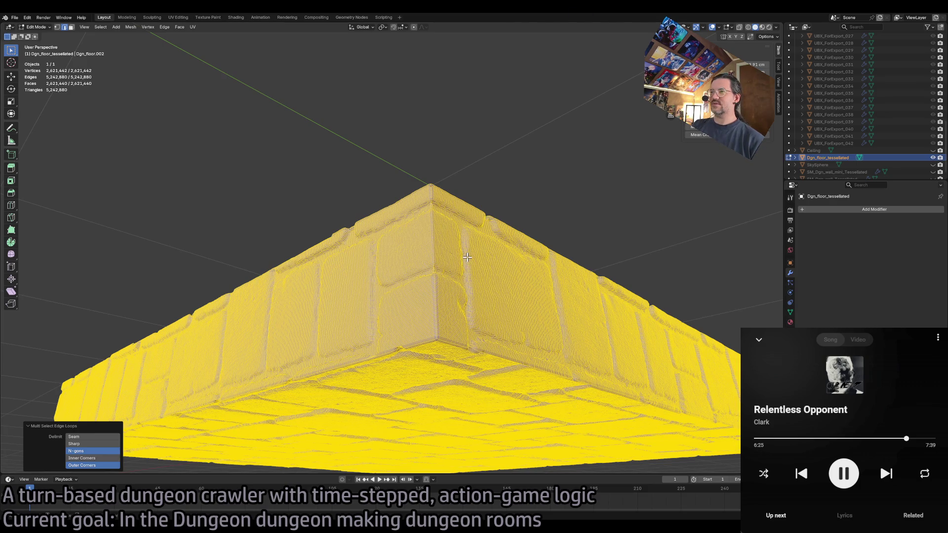
Step: Undo the whole-mesh loop selection, grow the rim selection one step, and frame the mesh
key(ctrl+z)
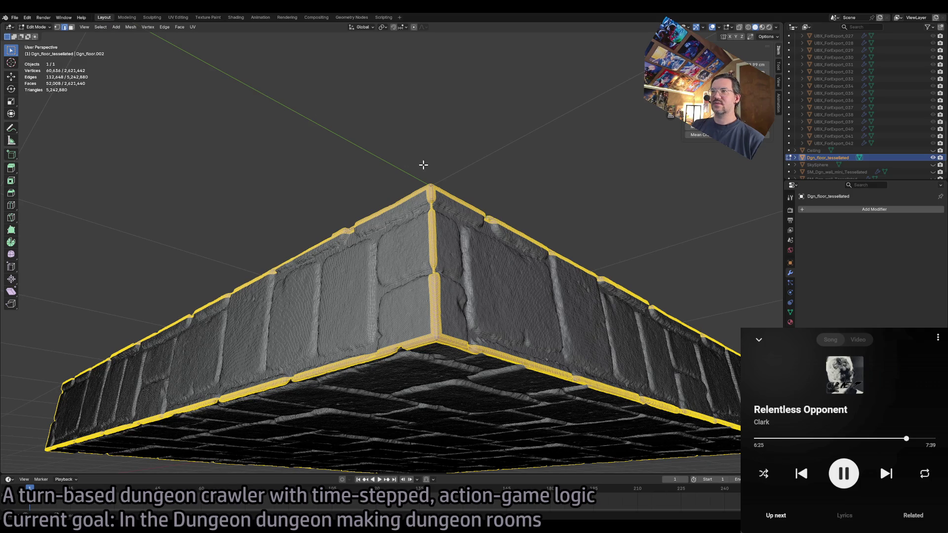
click(100, 28)
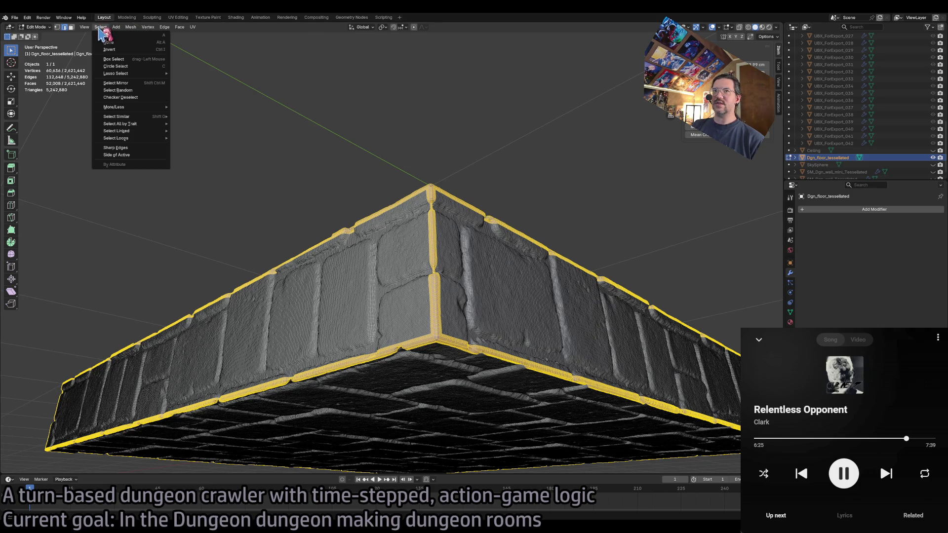
mouse_move(119, 107)
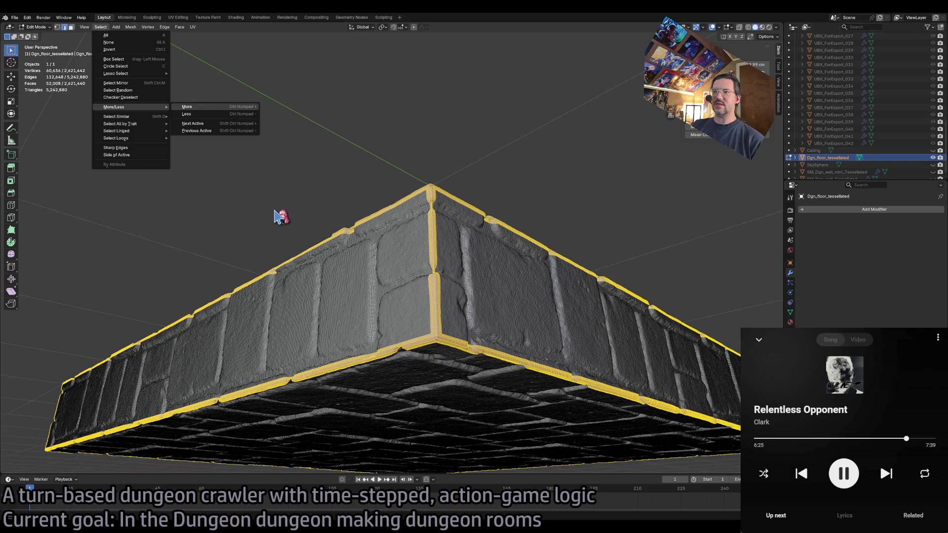
key(ctrl+KP_Add)
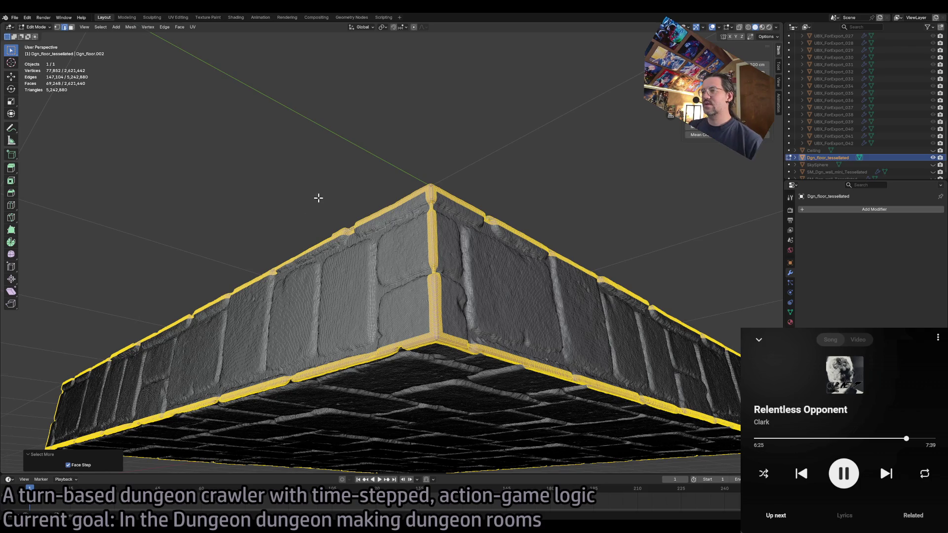
scroll(318, 196, up, 10)
key(KP_Decimal)
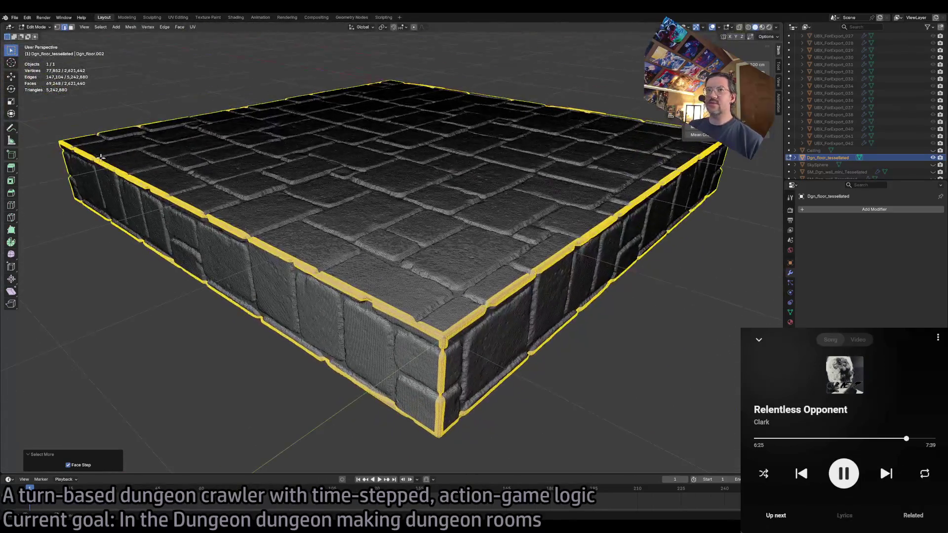
Step: Smooth the edge-band vertices at 1.111, undo it, and return to Object Mode
click(11, 254)
scroll(339, 144, down, 10)
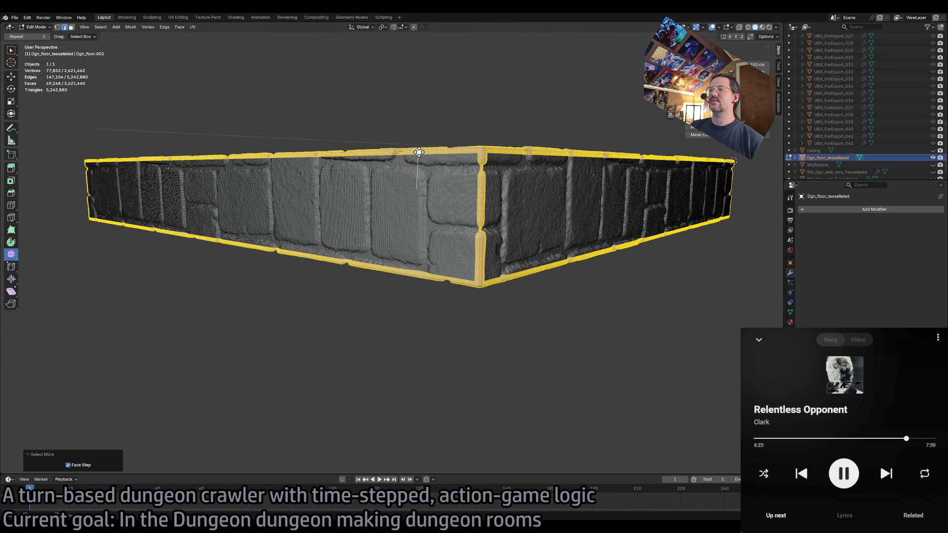
mouse_move(433, 154)
mouse_down()
mouse_move(466, 158)
mouse_move(493, 143)
mouse_move(545, 143)
mouse_move(570, 48)
mouse_move(215, 72)
mouse_move(584, 90)
mouse_move(612, 112)
mouse_move(618, 166)
mouse_move(597, 218)
mouse_move(563, 247)
mouse_move(464, 288)
mouse_move(326, 304)
mouse_move(547, 292)
mouse_move(594, 253)
mouse_move(637, 160)
mouse_up()
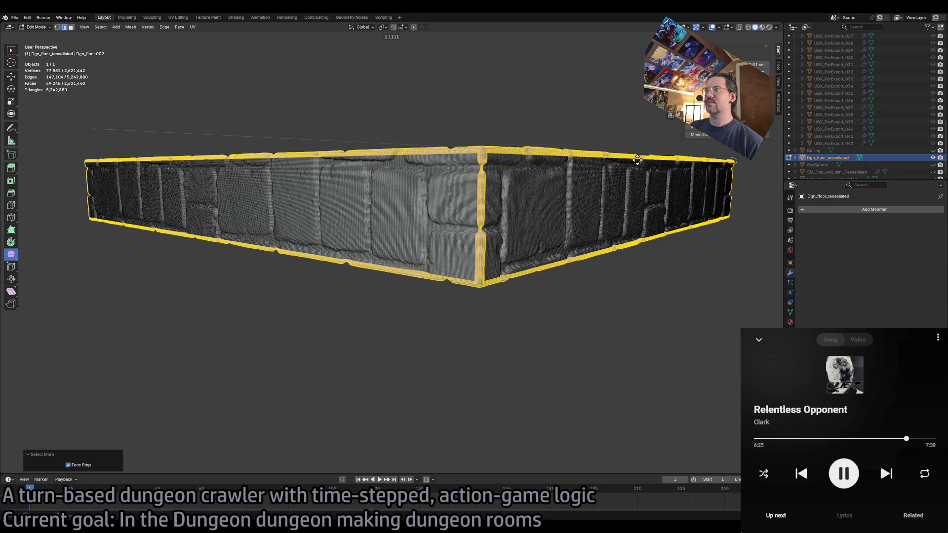
click(637, 159)
scroll(617, 159, up, 3)
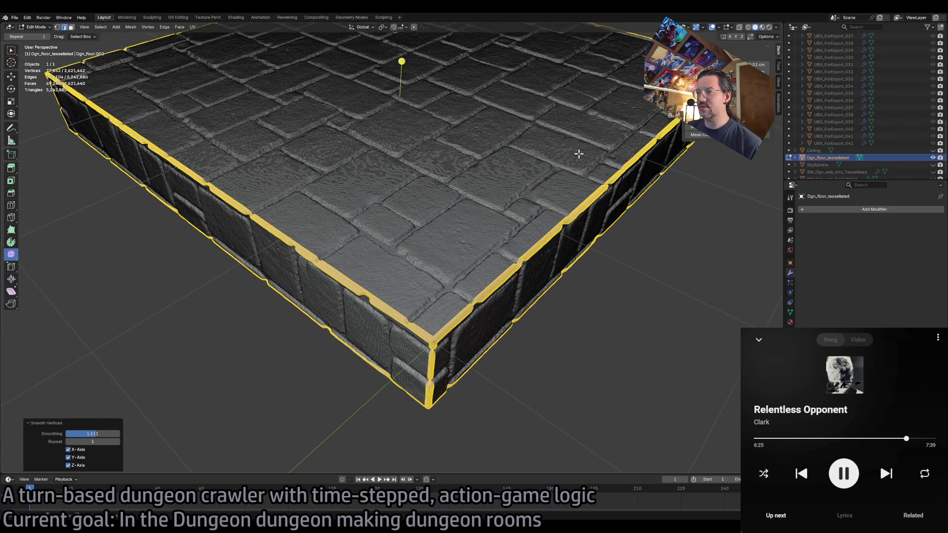
key(ctrl+z)
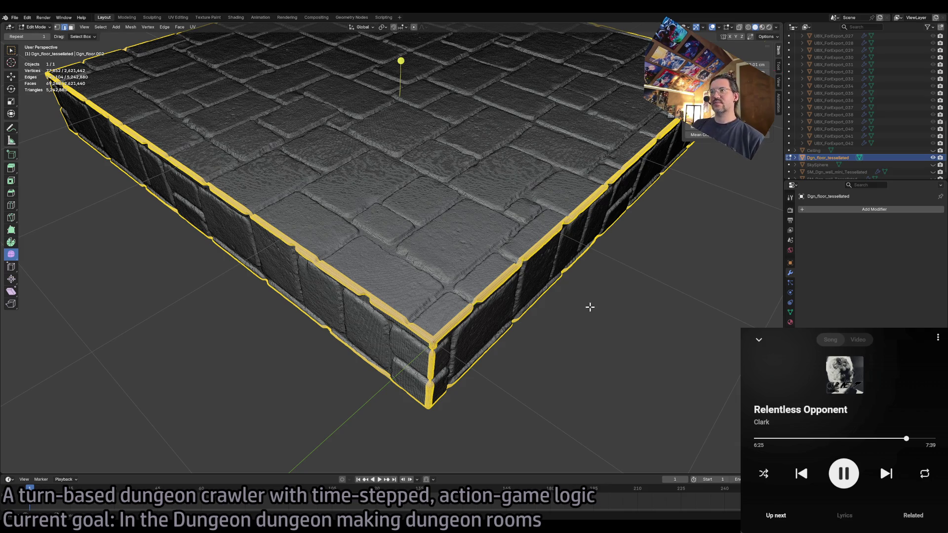
key(Tab)
Step: Add a Decimate modifier to the brick floor by searching 'deci' in the modifier list
click(619, 318)
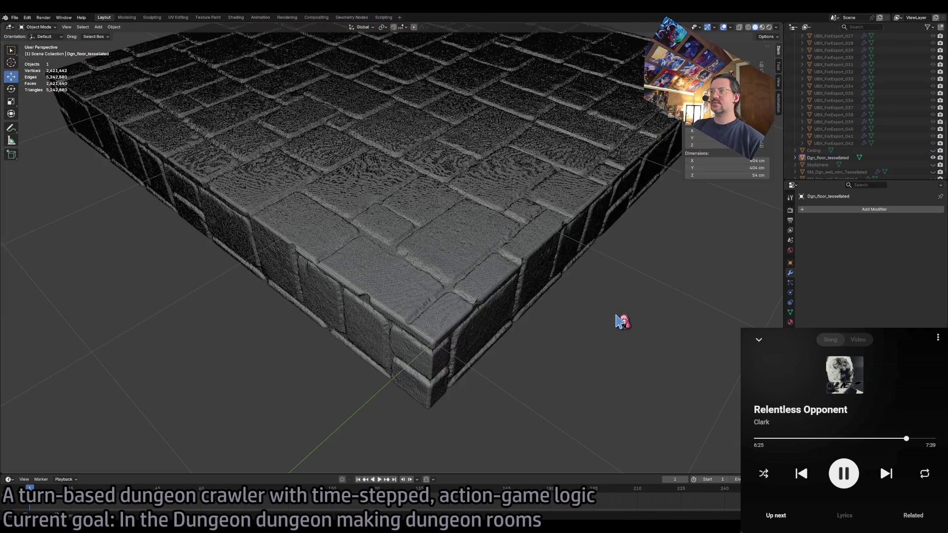
scroll(507, 304, down, 3)
scroll(516, 247, up, 5)
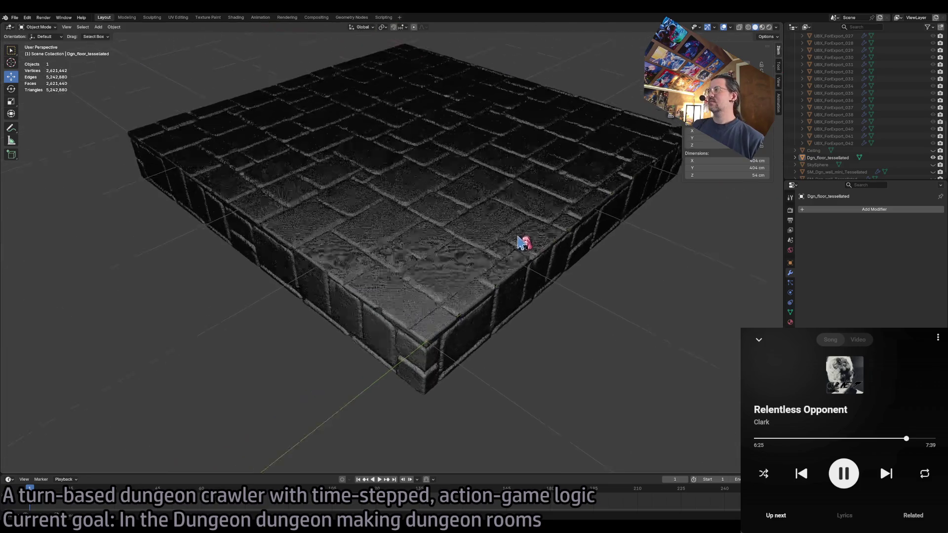
click(851, 212)
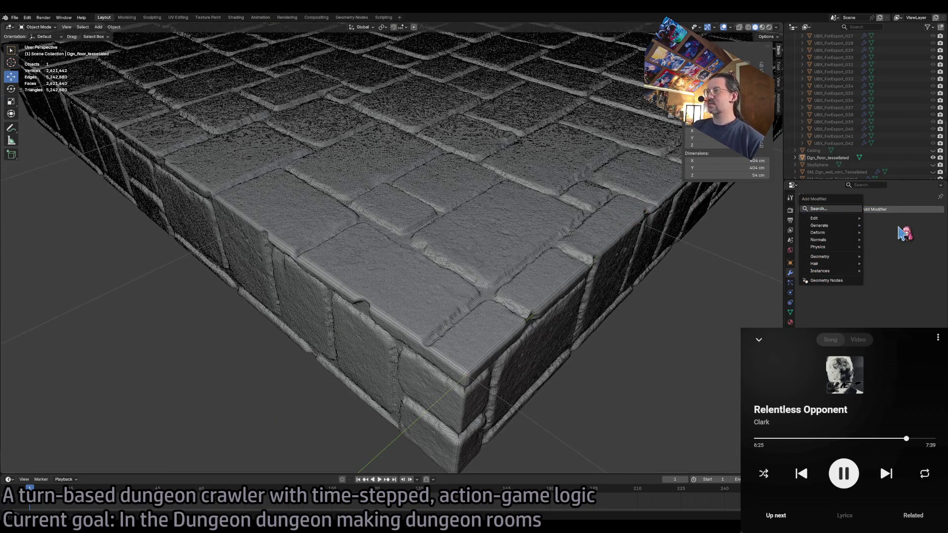
text(opt)
key(ctrl+a)
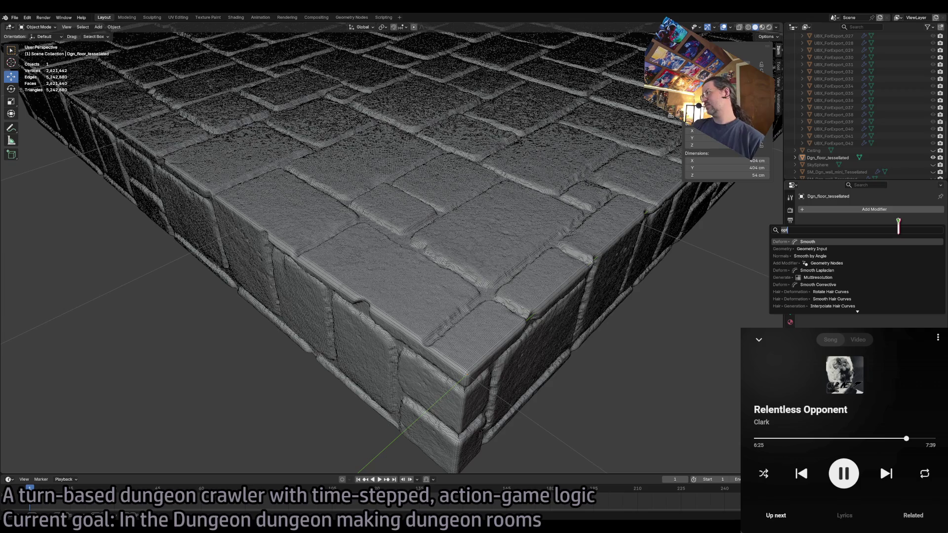
text(deci)
key(Return)
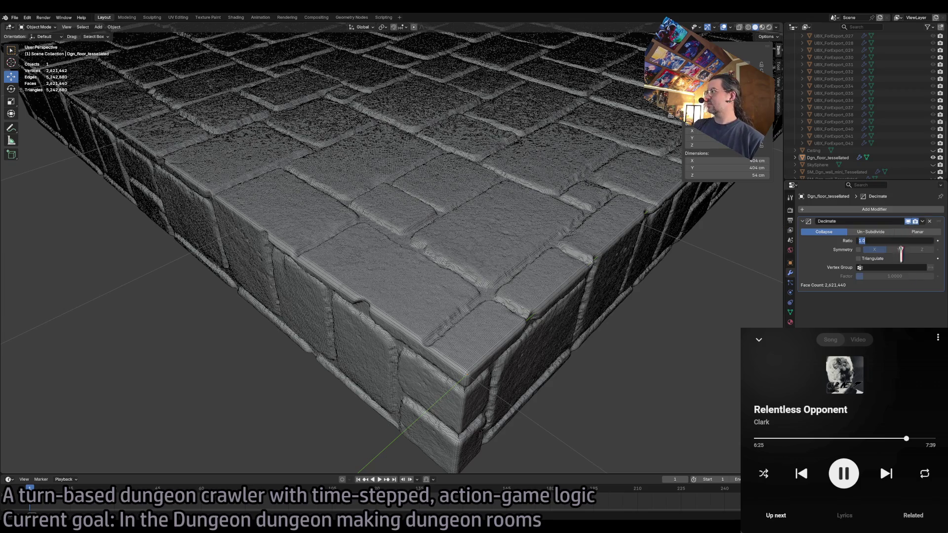
Step: Set the Decimate ratio to 0.25
key(BackSpace)
text(3333333333333)
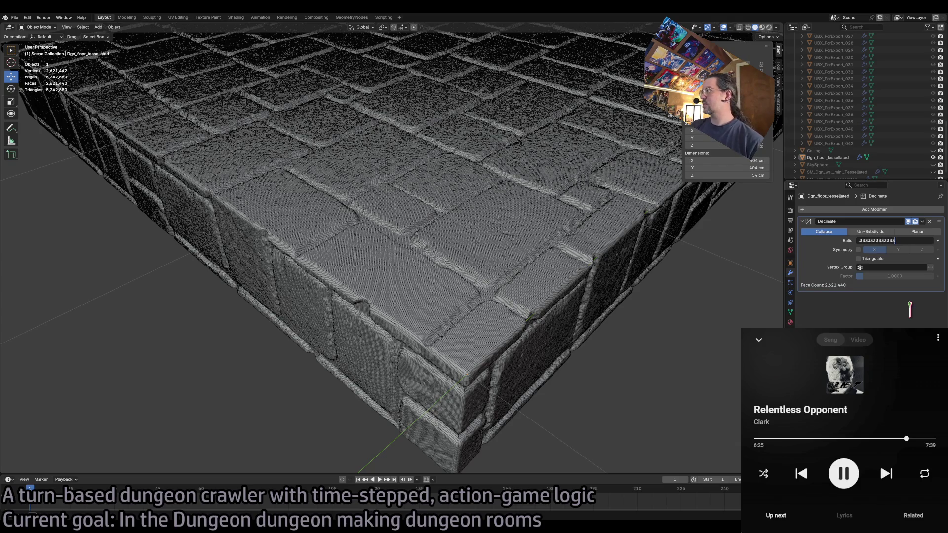
key(BackSpace)
key(BackSpace)
key(BackSpace)
text(.25)
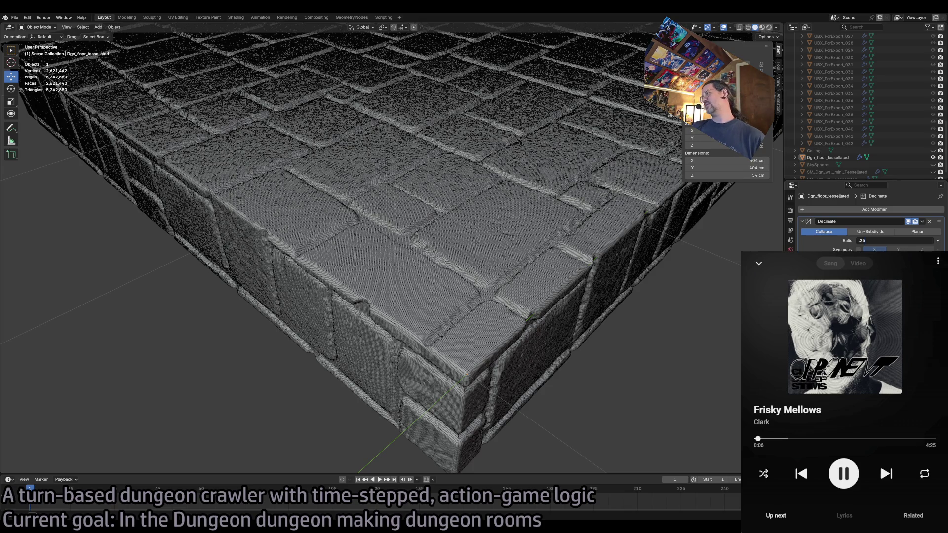
key(Return)
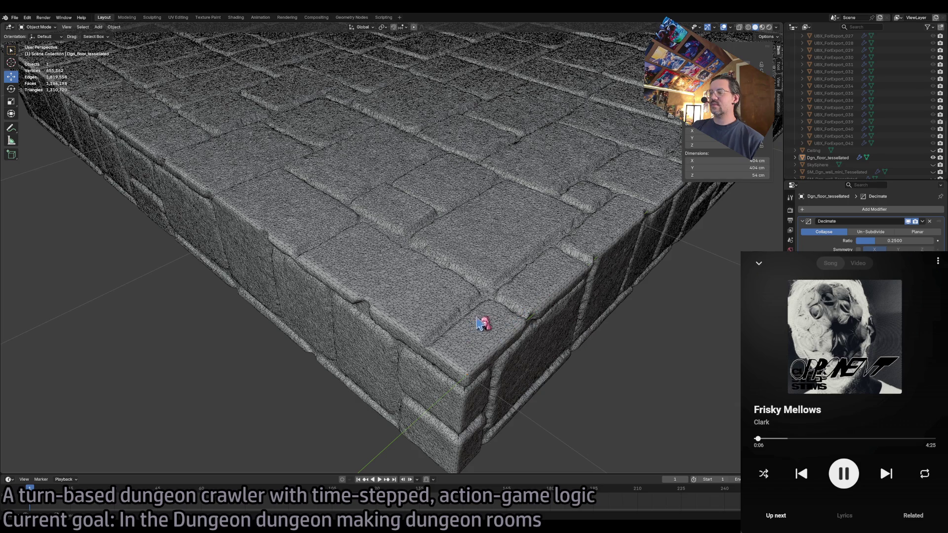
Step: Change the Decimate ratio from 0.25 to one third (0.3333)
click(881, 240)
key(BackSpace)
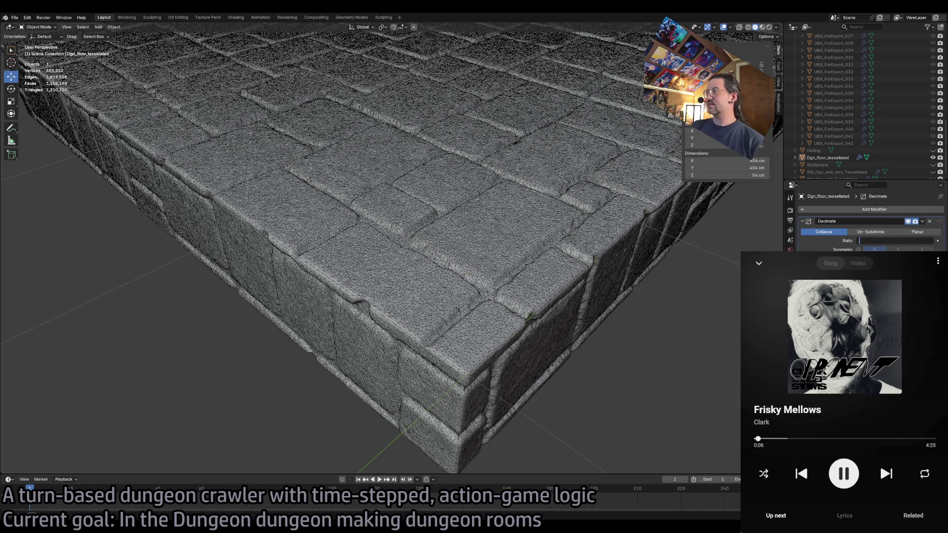
text(333333333333333333333)
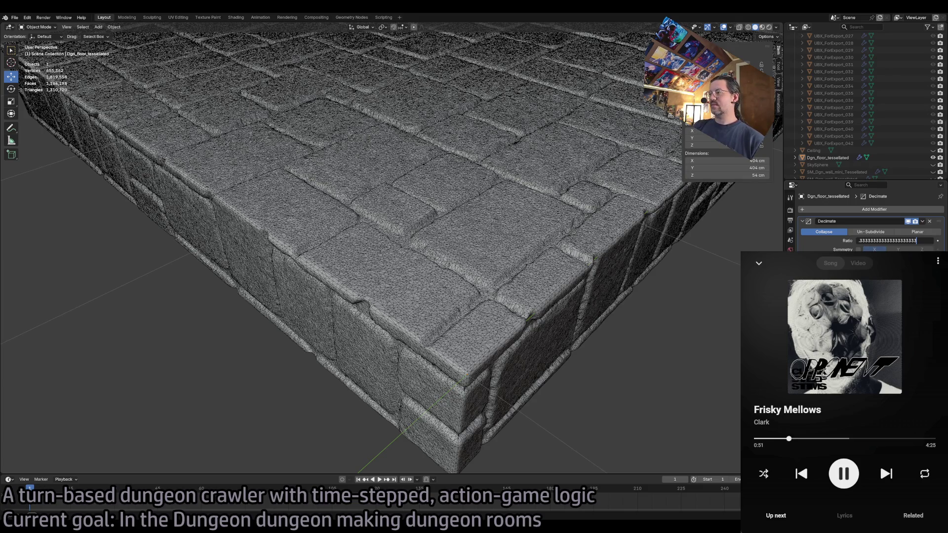
key(Return)
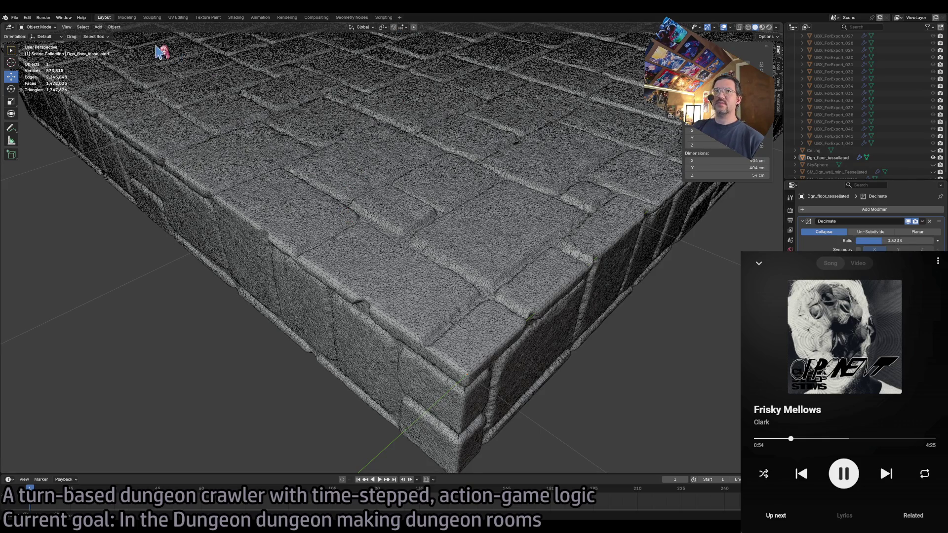
Step: Select the Dgn_floor_tessellated floor mesh and check File > Export for FBX
click(205, 142)
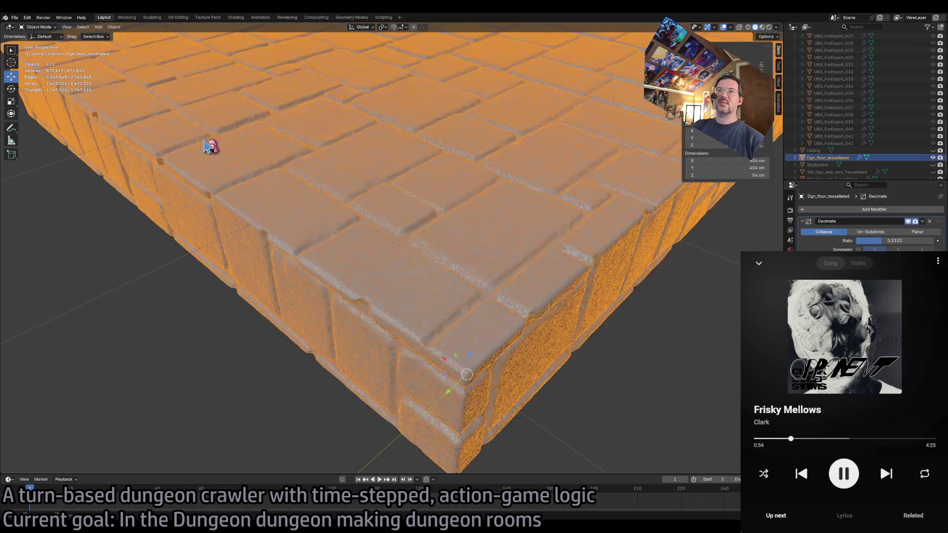
click(15, 17)
mouse_move(27, 126)
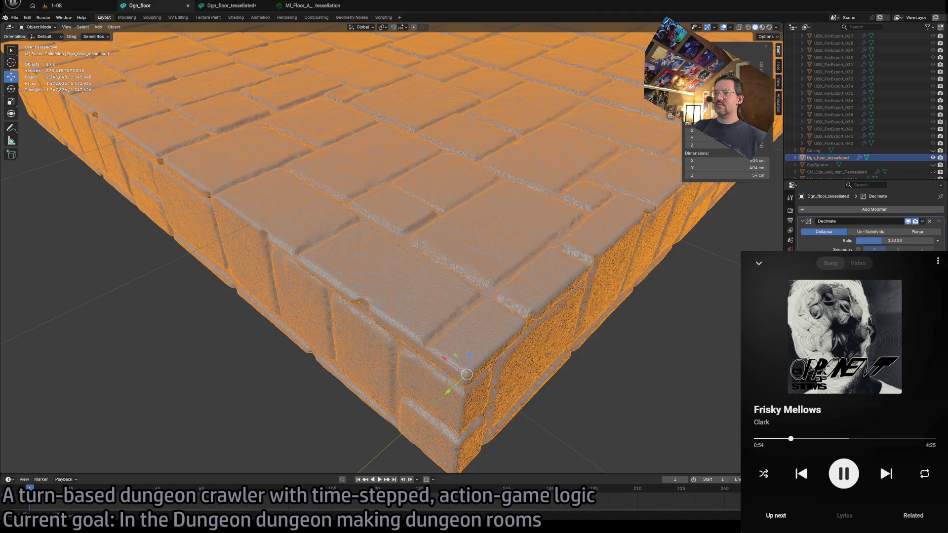
click(222, 5)
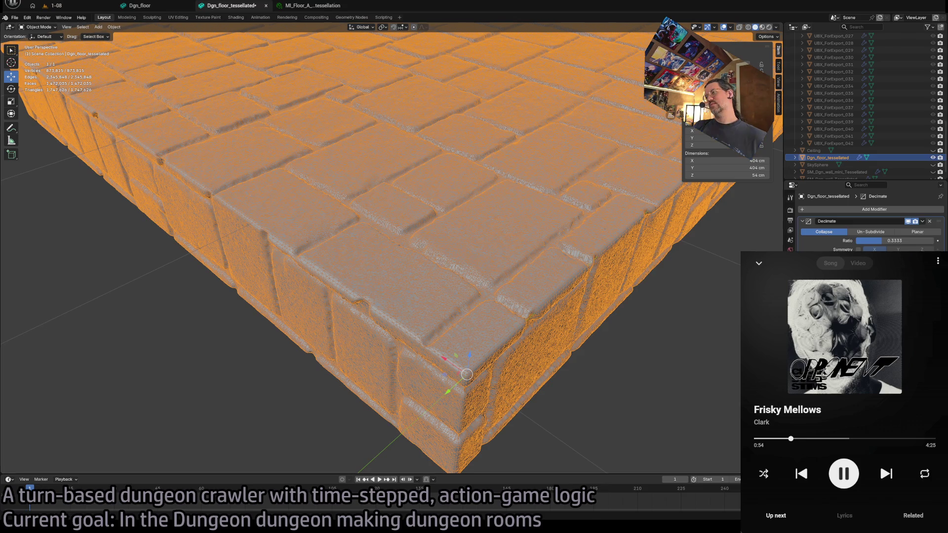
Step: Look at Unreal's Dgn_floor_tessellated mesh editor, then bring the YouTube Music window forward
key(alt+Tab)
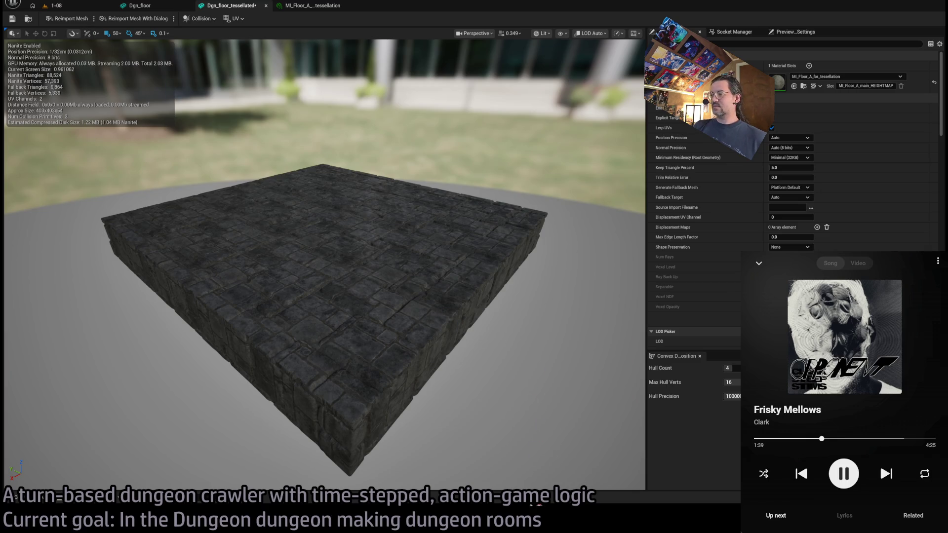
key(alt+Tab)
key(alt+Tab)
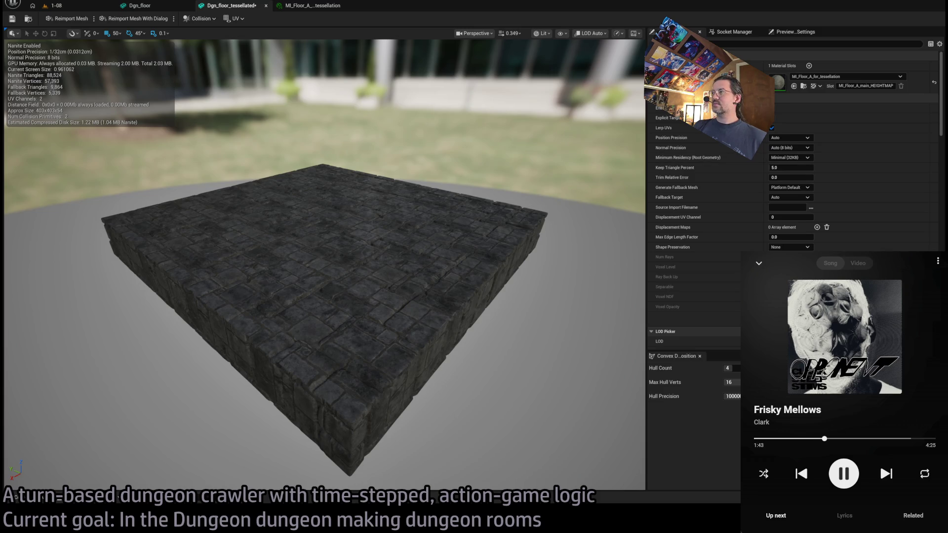
key(alt+Tab)
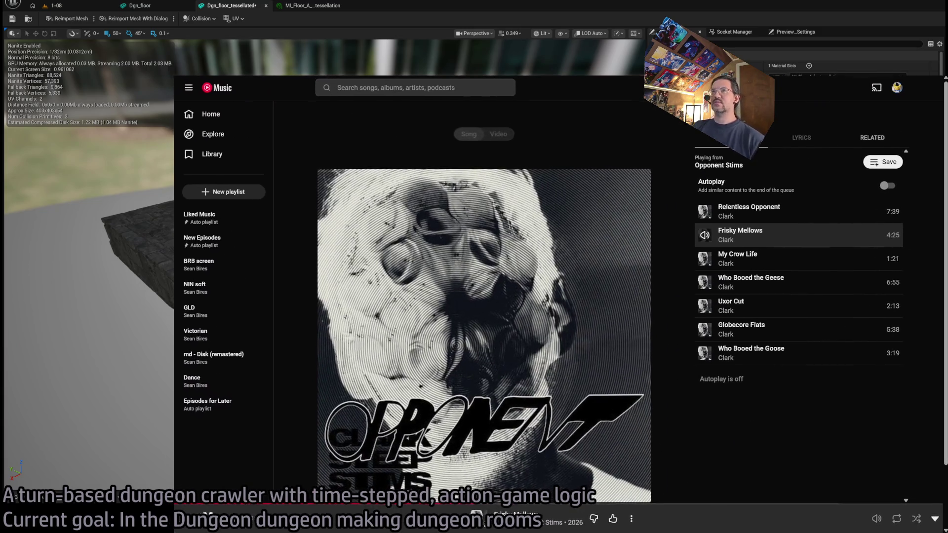
Step: Google 'Who are the largest video game publishers in the world?' and open the Wikipedia revenue list
key(alt+Tab)
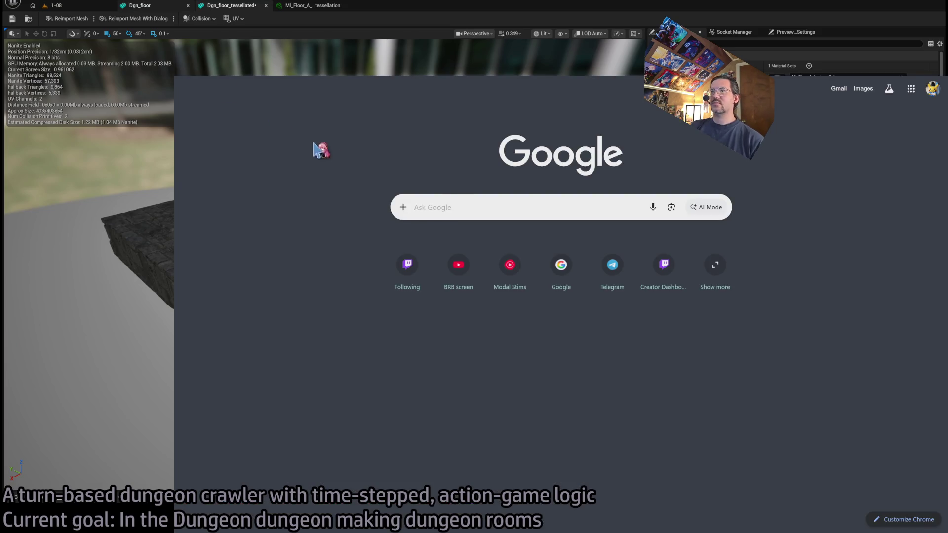
click(458, 206)
text(Who are the large)
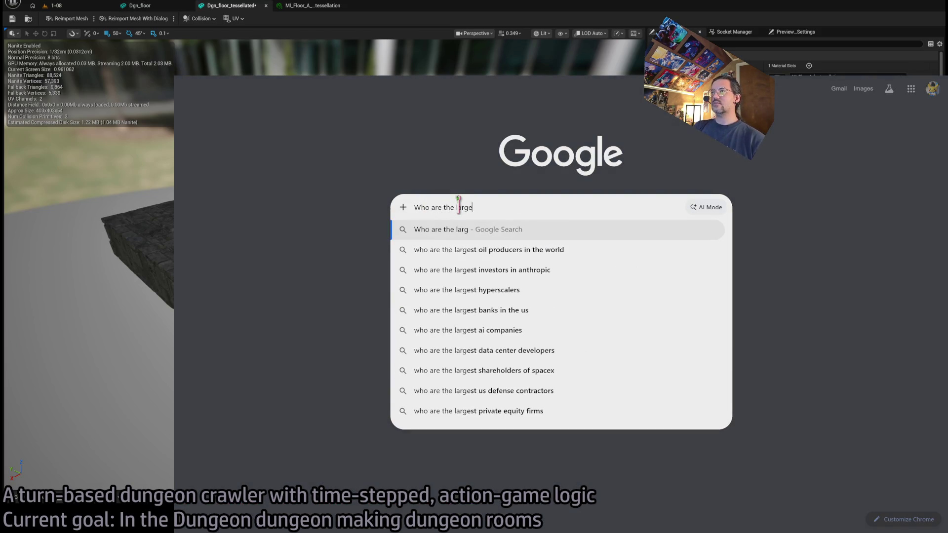
text(st video game publishers)
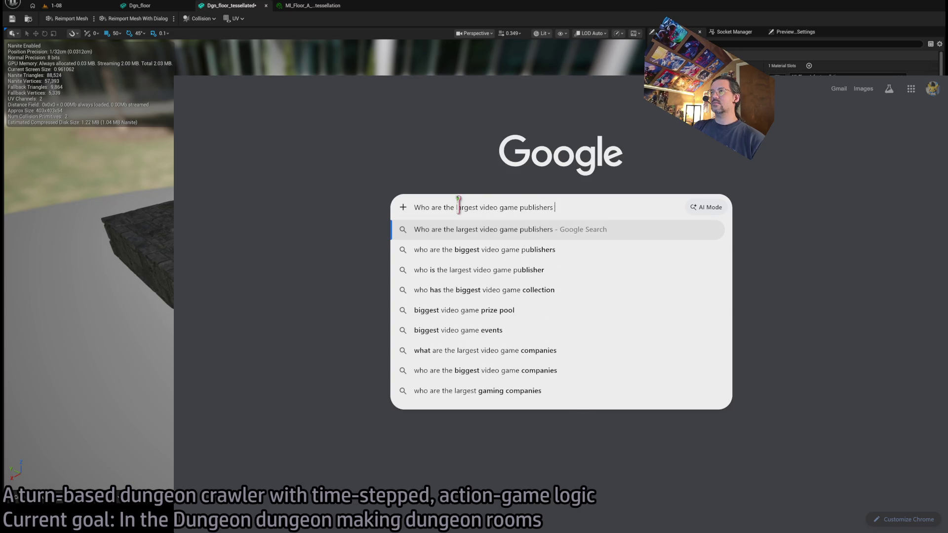
text( in the world?)
key(Return)
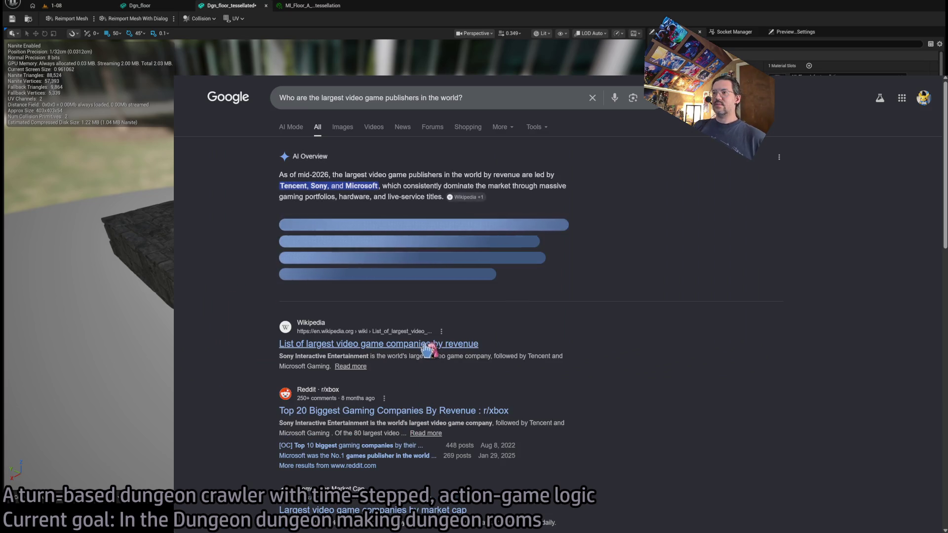
click(427, 344)
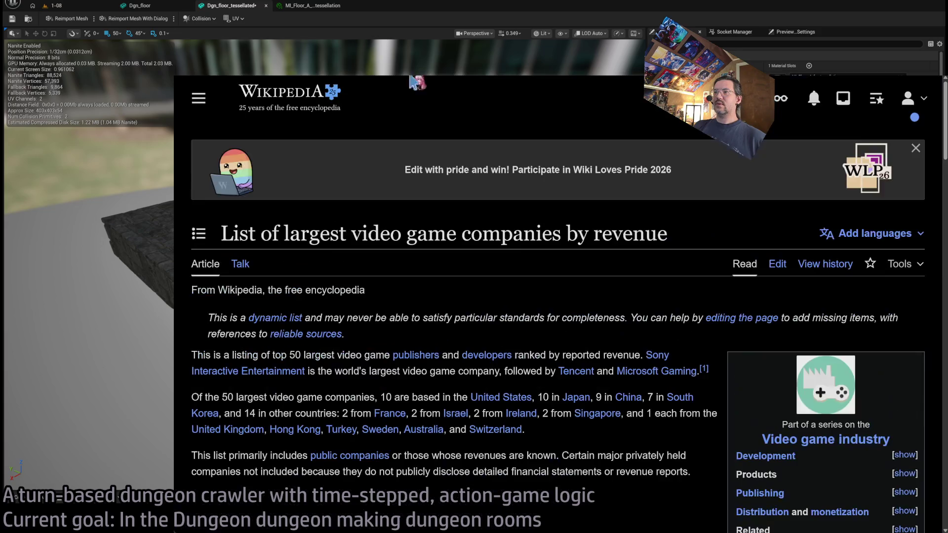
Step: Scroll to the Companies table and highlight Sony's $29.9 billion figure and the Nintendo row
scroll(348, 269, down, 8)
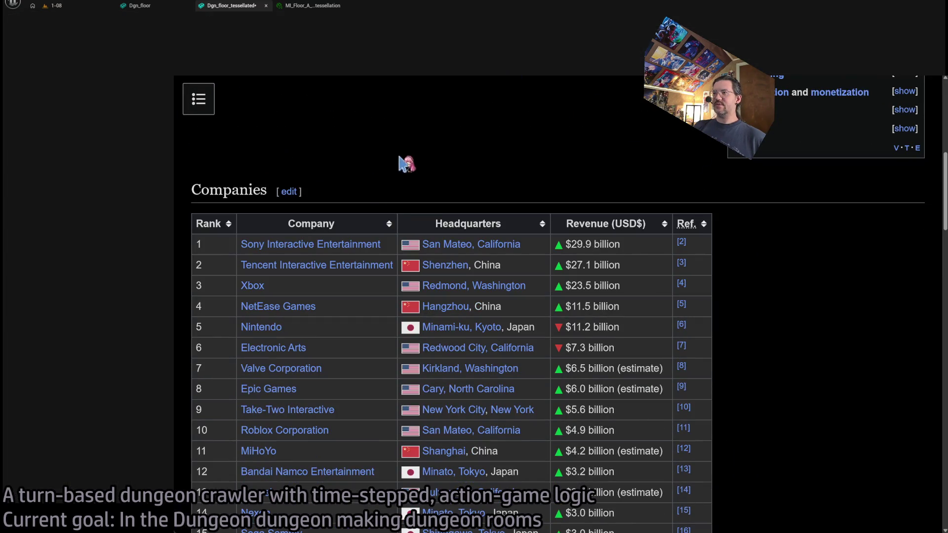
scroll(568, 197, up, 8)
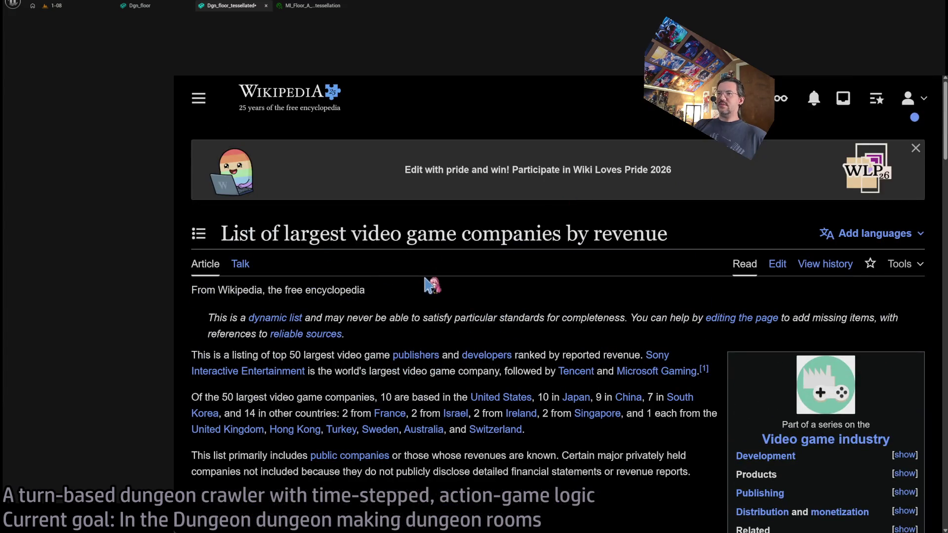
scroll(488, 363, down, 7)
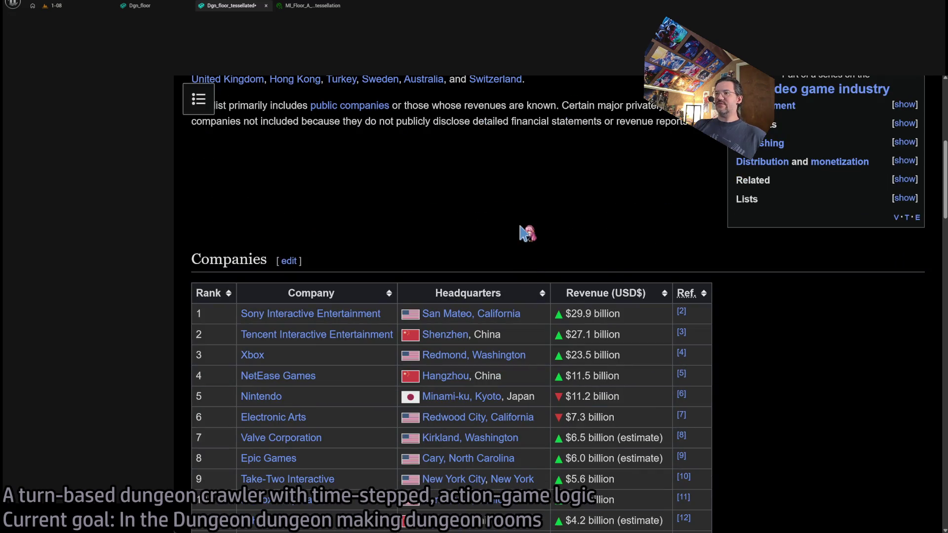
scroll(578, 242, down, 1)
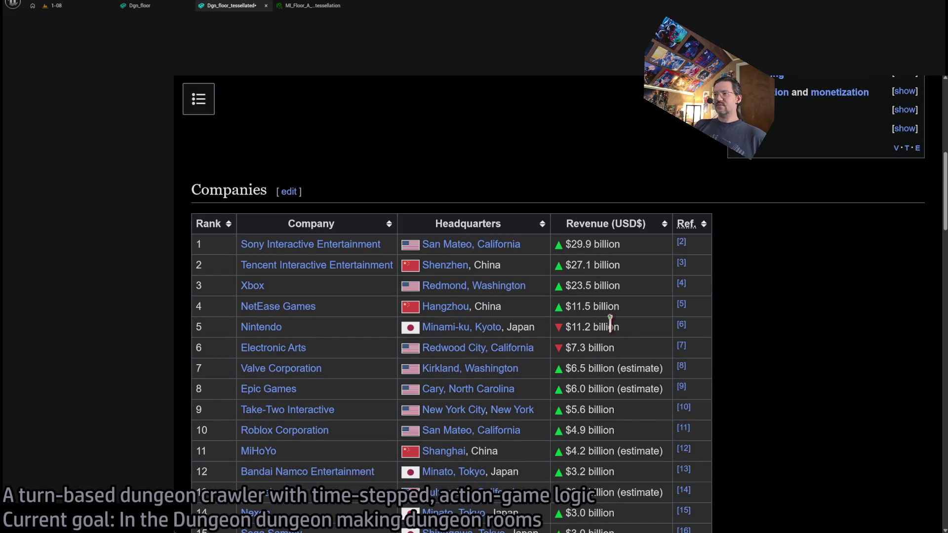
triple_click(616, 241)
click(606, 309)
double_click(606, 327)
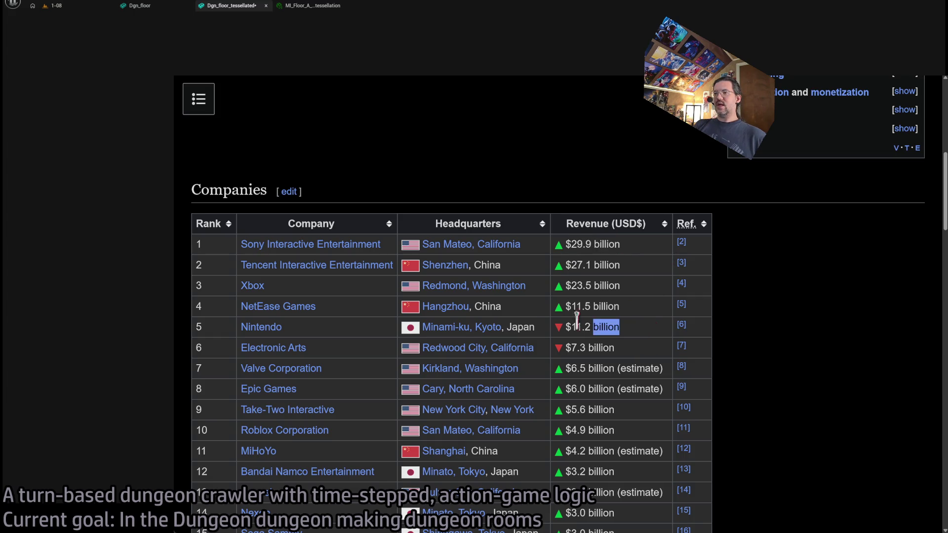
mouse_move(576, 316)
mouse_down()
mouse_move(254, 318)
mouse_move(237, 330)
mouse_move(194, 330)
mouse_move(207, 338)
mouse_move(198, 330)
mouse_move(663, 331)
mouse_up()
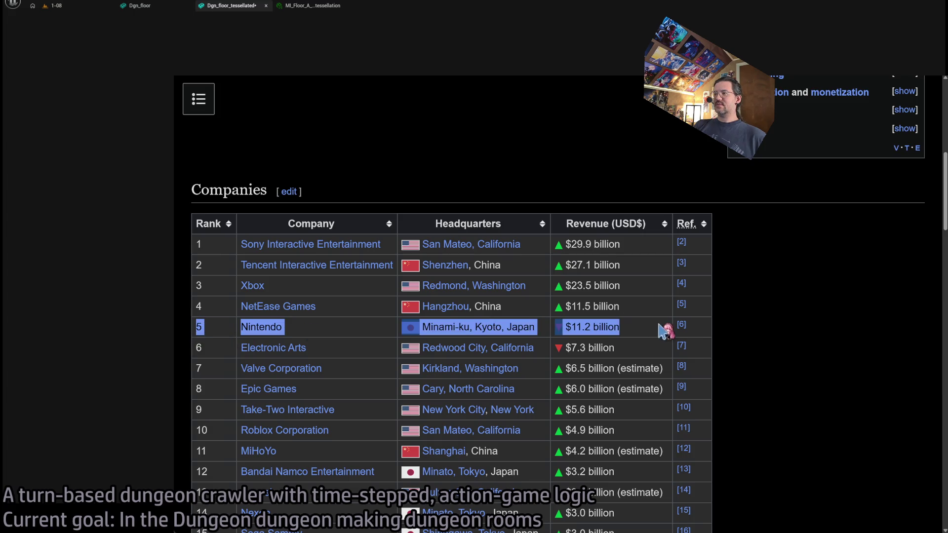
click(706, 330)
Step: Highlight the Electronic Arts and Xbox rows further down the revenue table
scroll(706, 330, down, 1)
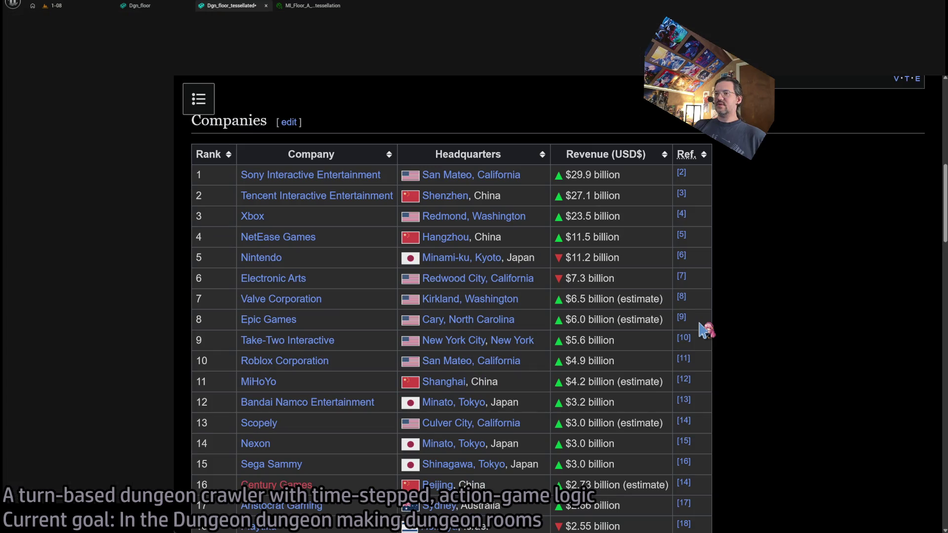
scroll(706, 330, down, 1)
scroll(705, 330, down, 2)
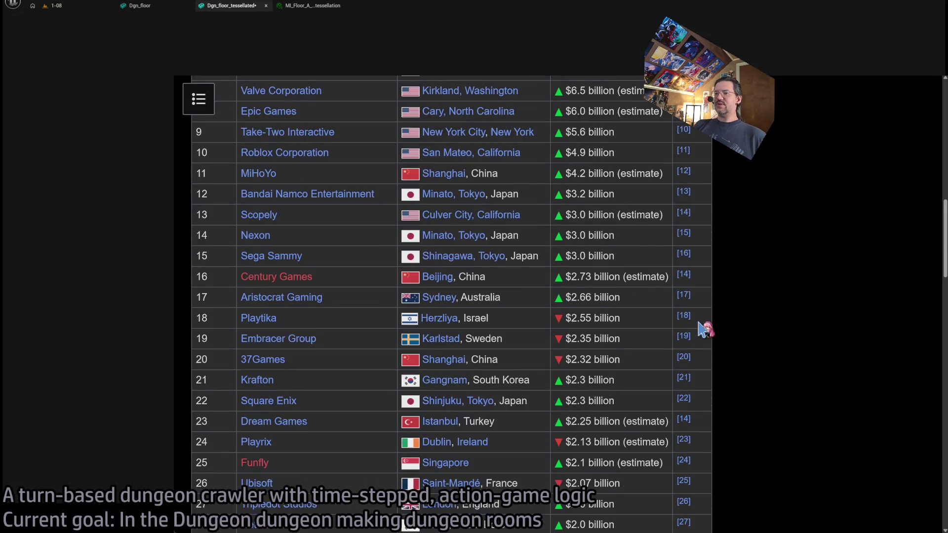
scroll(706, 330, up, 4)
scroll(705, 329, down, 1)
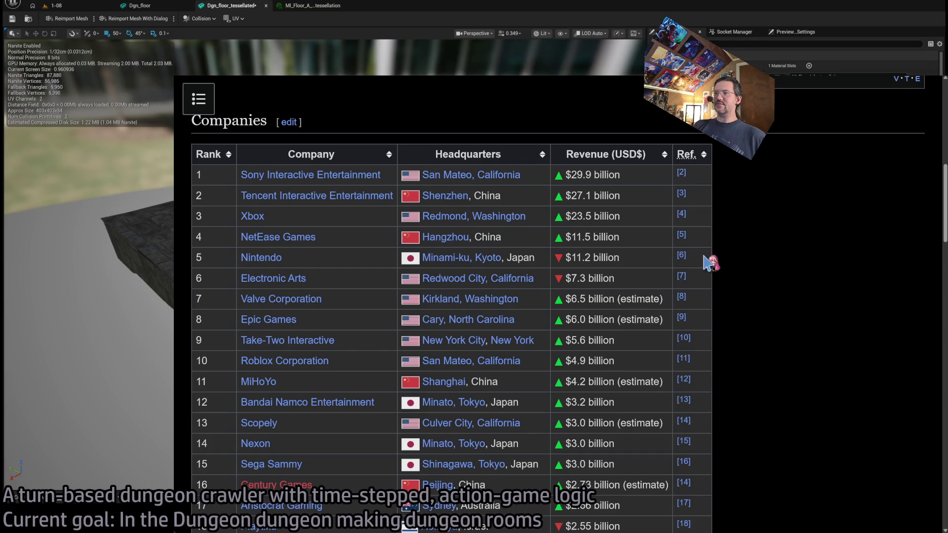
mouse_move(705, 261)
mouse_down()
mouse_move(194, 256)
mouse_move(198, 281)
mouse_move(748, 281)
mouse_move(704, 283)
mouse_up()
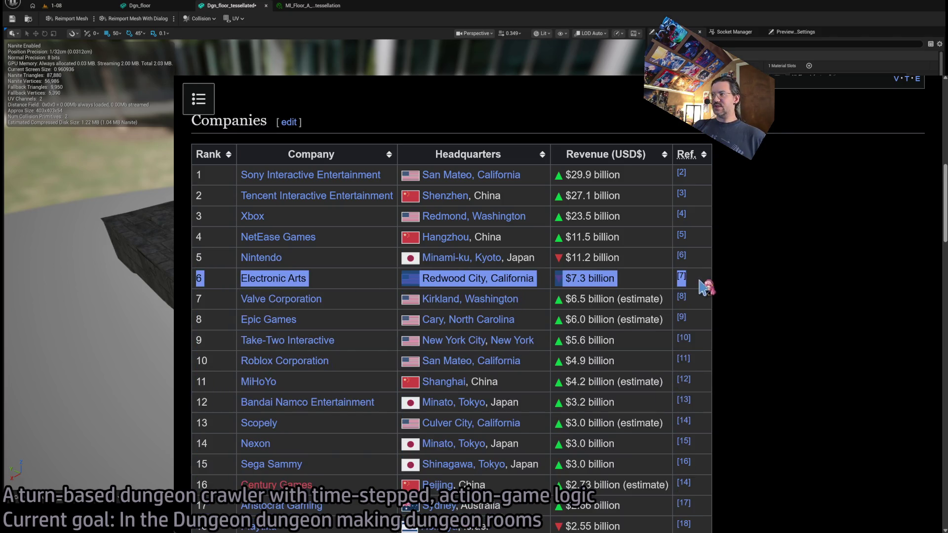
click(642, 285)
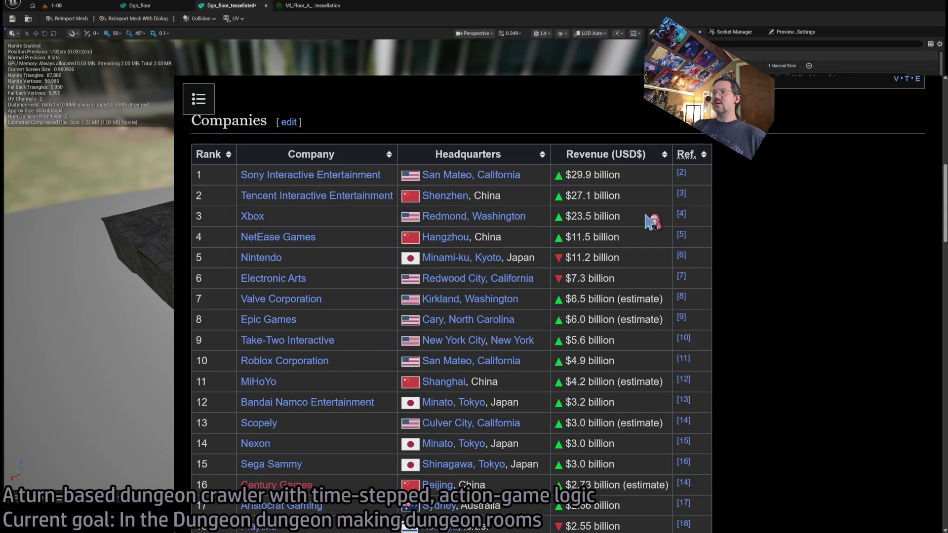
drag(650, 218, 197, 221)
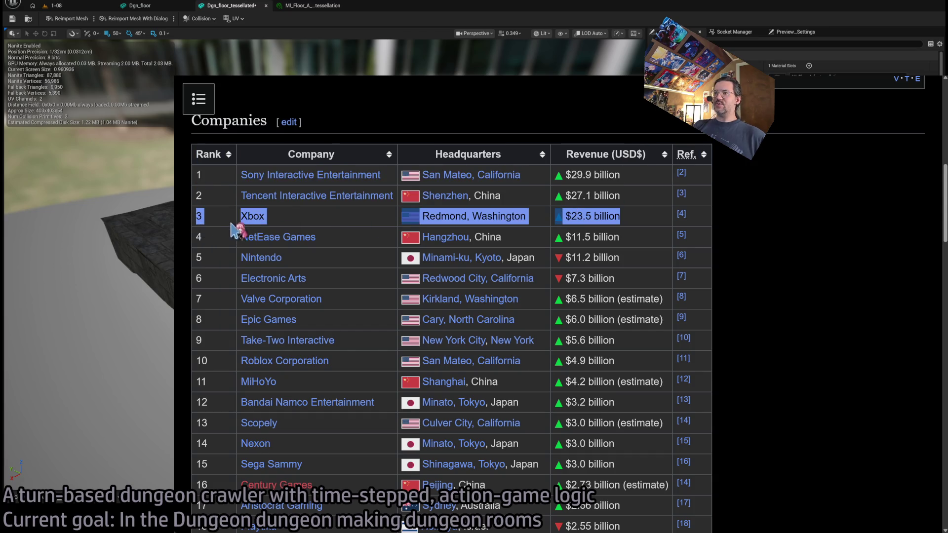
click(344, 227)
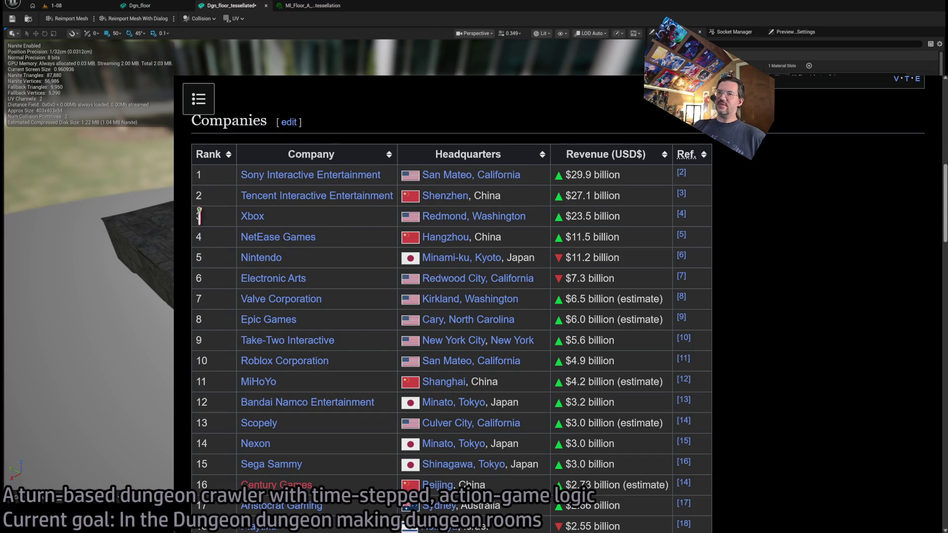
mouse_move(199, 215)
mouse_down()
mouse_move(656, 224)
mouse_move(581, 215)
mouse_move(198, 222)
mouse_up()
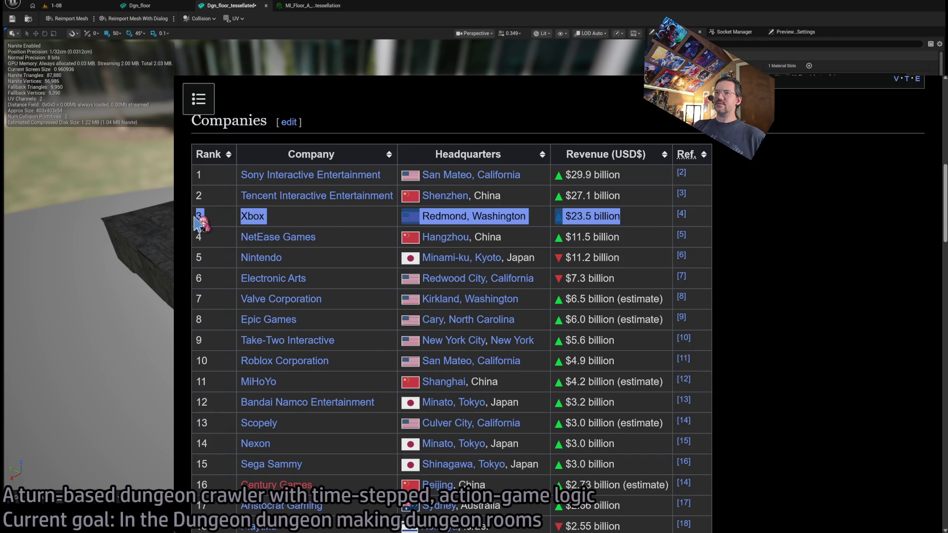
click(200, 221)
key(alt+Tab)
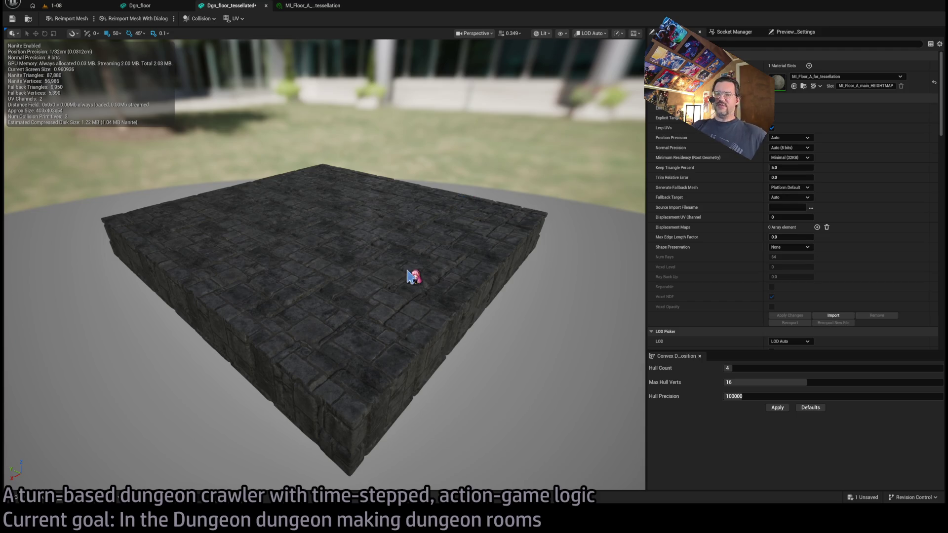
key(alt+Tab)
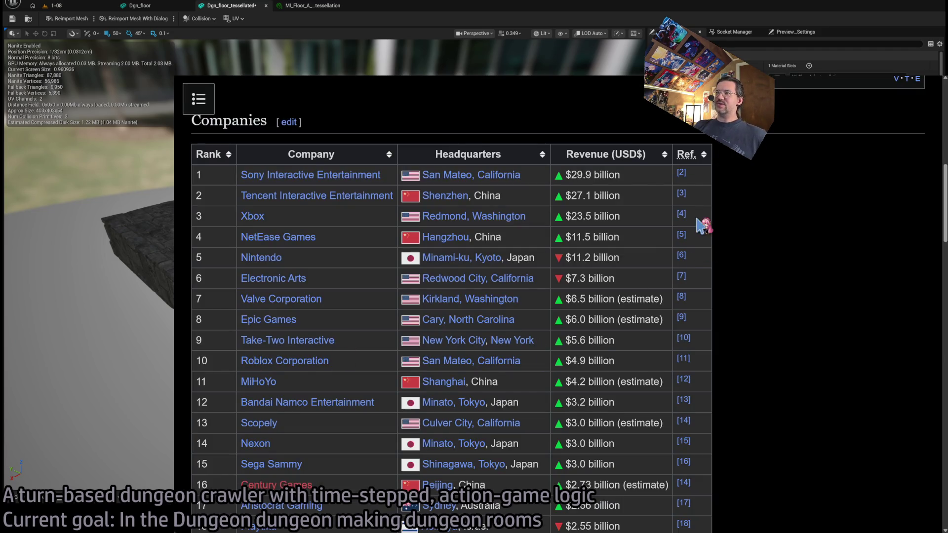
drag(702, 225, 199, 218)
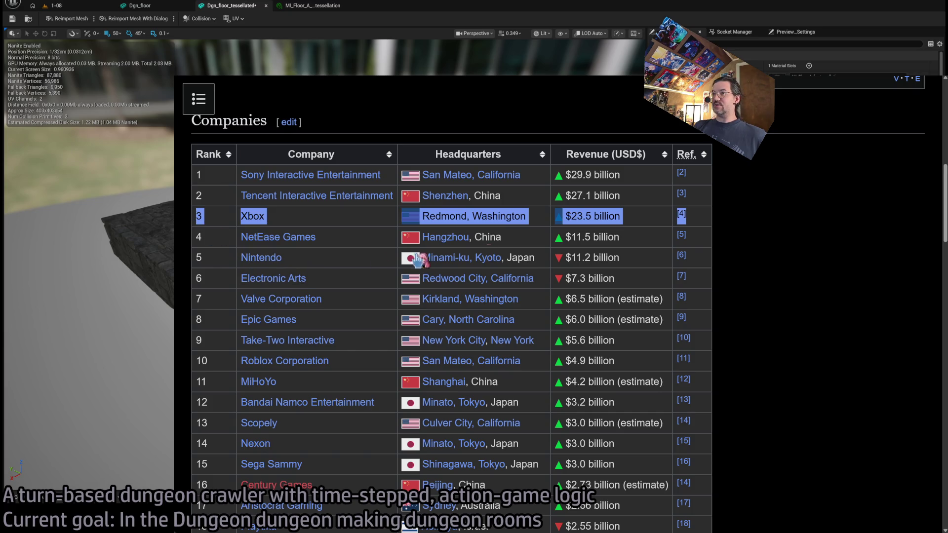
click(845, 296)
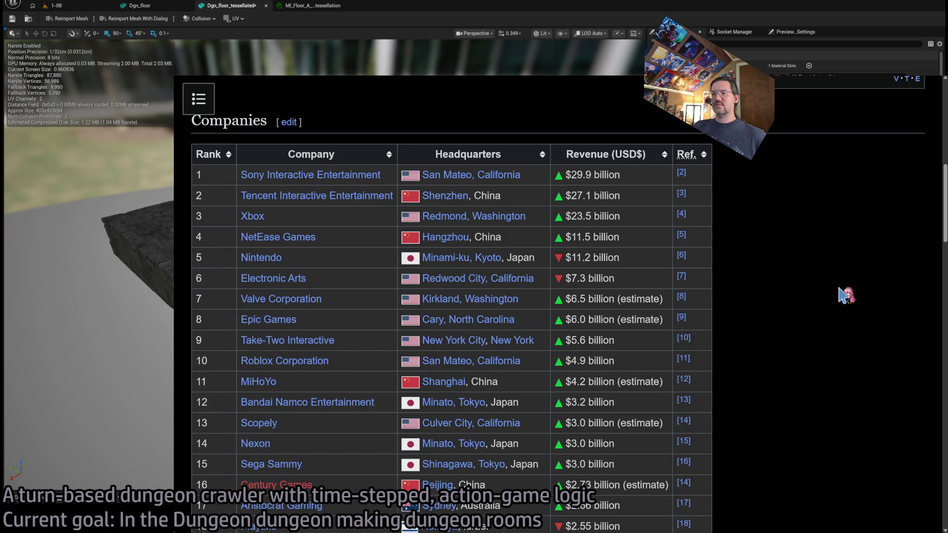
mouse_move(719, 387)
mouse_down()
mouse_move(194, 381)
mouse_move(700, 385)
mouse_move(722, 318)
mouse_move(709, 307)
mouse_up()
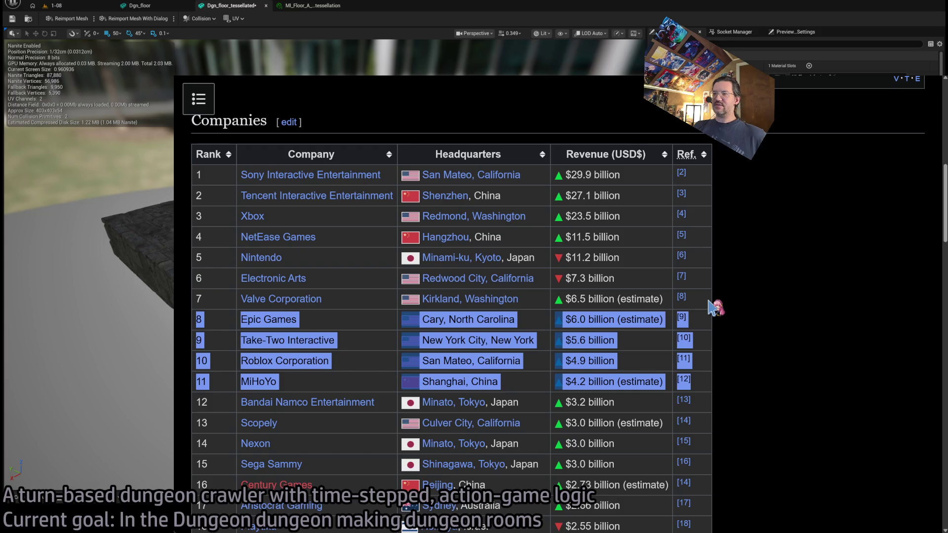
click(720, 389)
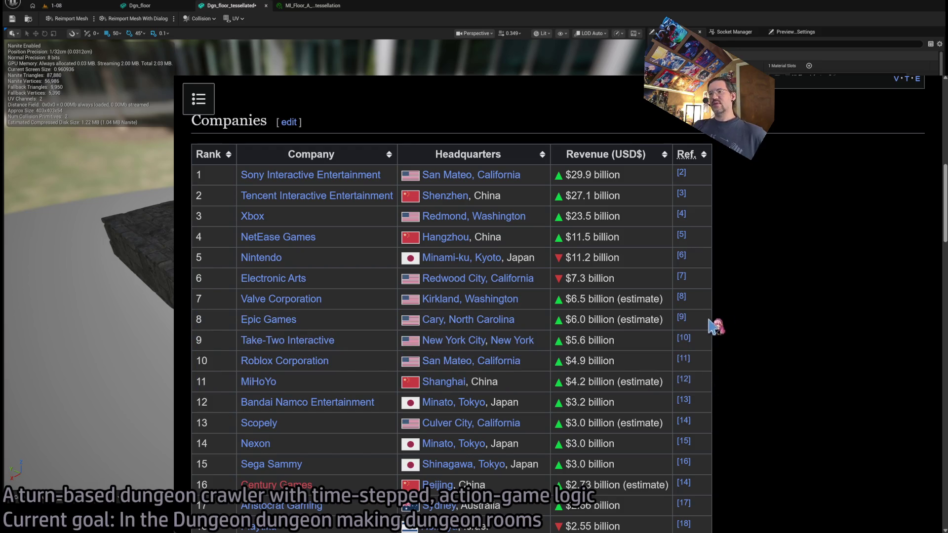
mouse_move(713, 324)
mouse_down()
mouse_move(200, 319)
mouse_move(210, 322)
mouse_up()
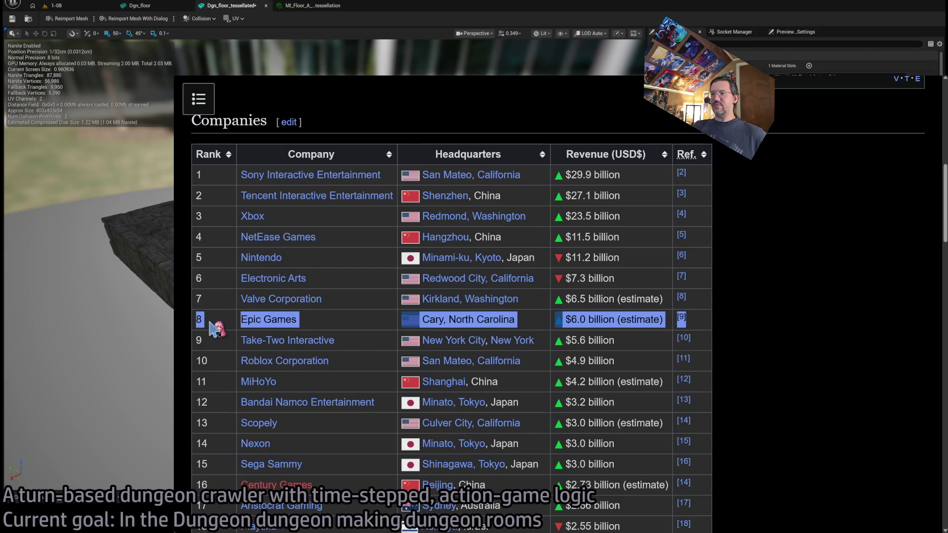
mouse_move(196, 362)
mouse_down()
mouse_move(201, 377)
mouse_move(567, 360)
mouse_move(713, 363)
mouse_move(355, 393)
mouse_move(197, 380)
mouse_move(223, 395)
mouse_up()
double_click(249, 383)
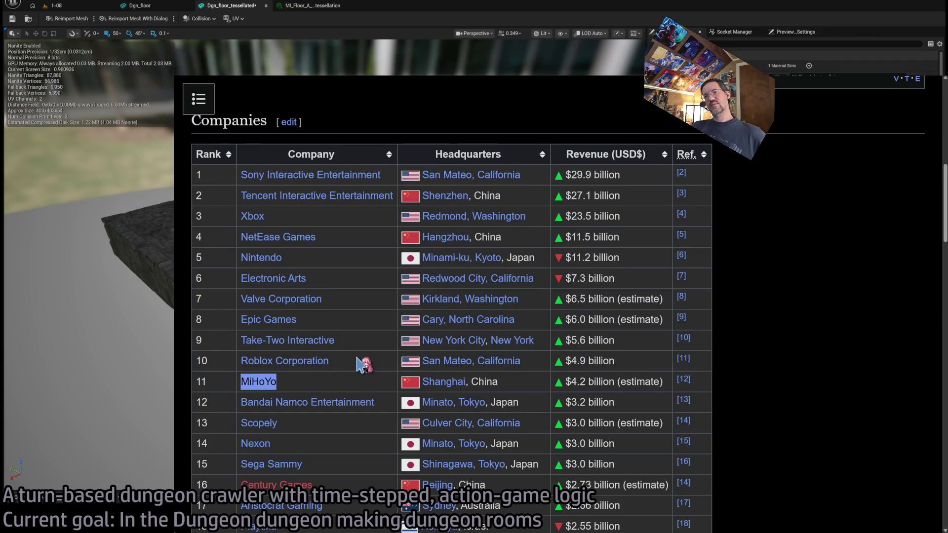
drag(309, 388, 228, 385)
click(284, 386)
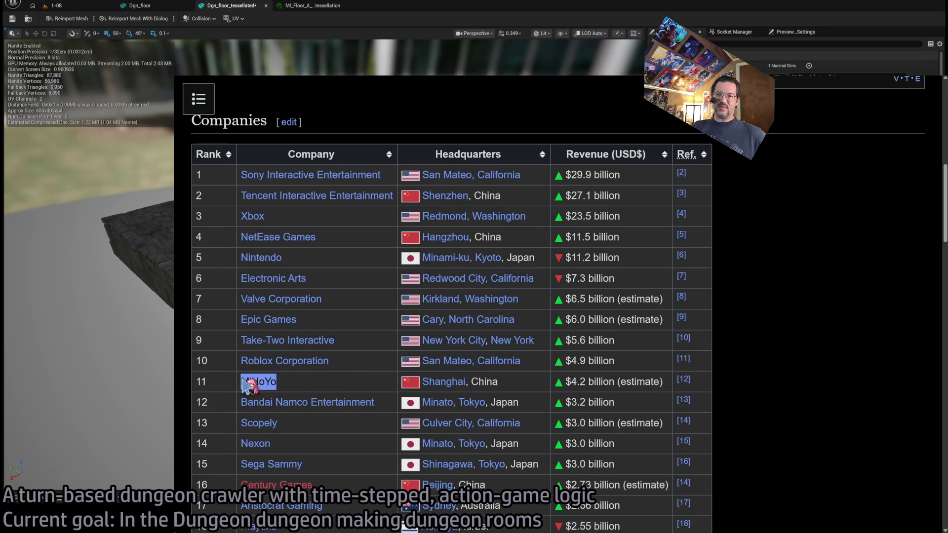
drag(305, 382, 239, 384)
click(321, 379)
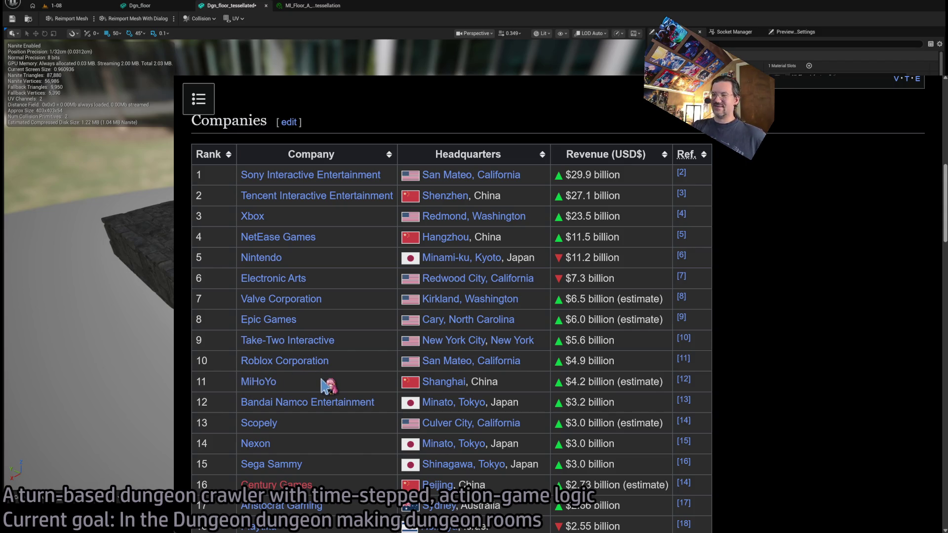
drag(326, 385, 214, 383)
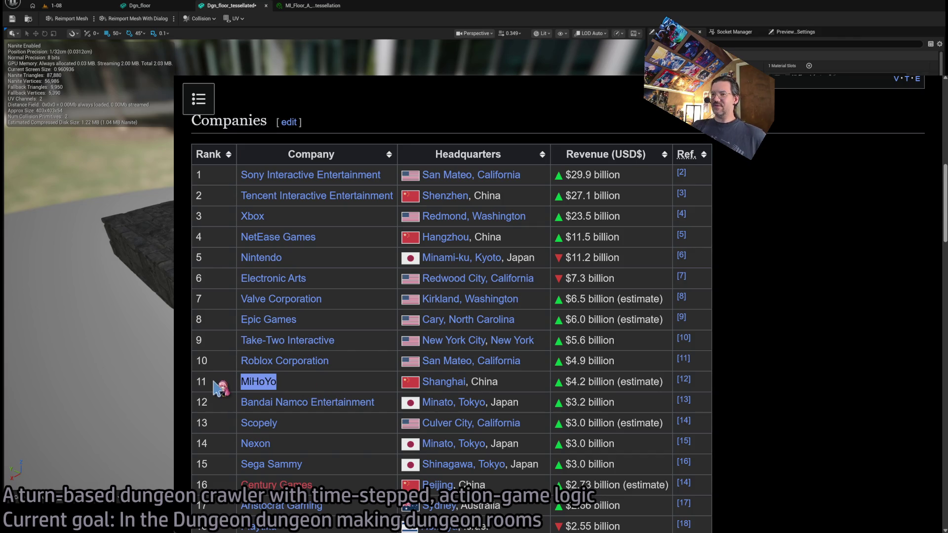
drag(319, 393, 235, 387)
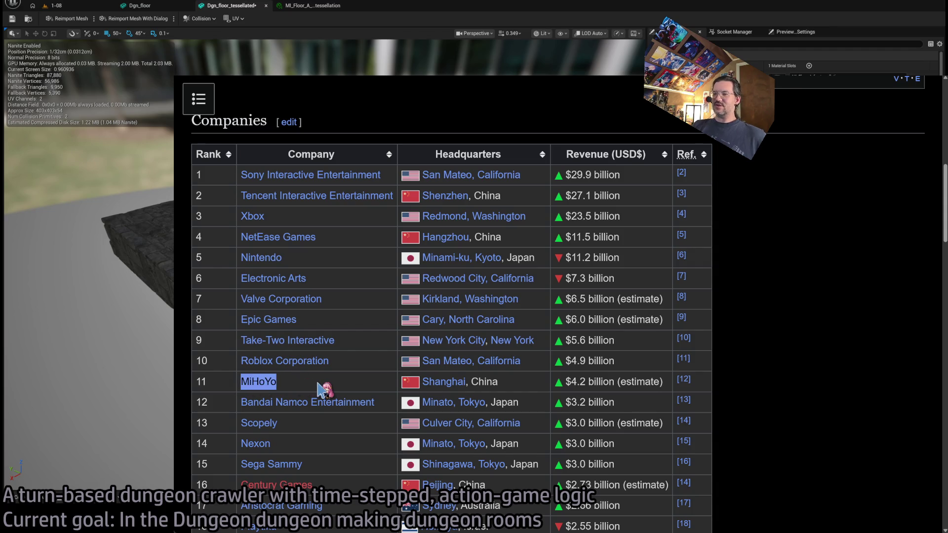
click(348, 388)
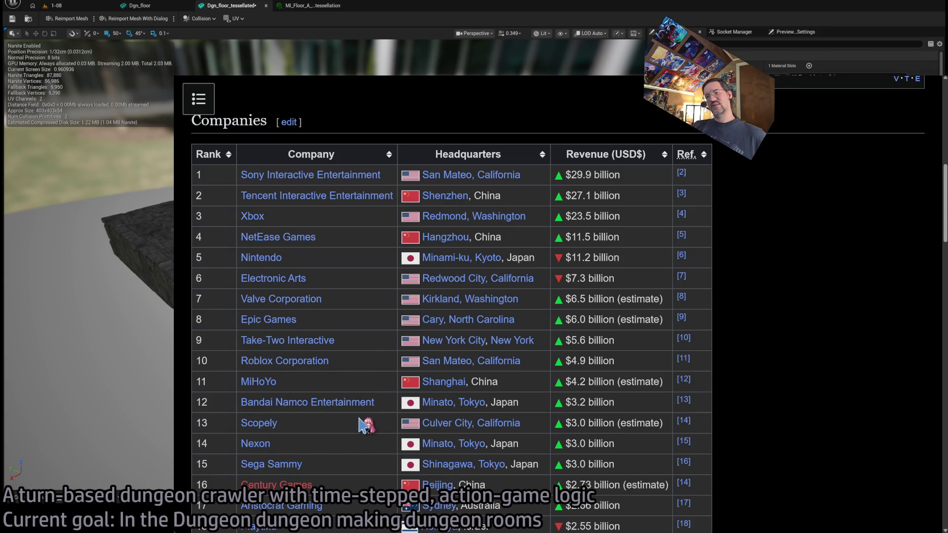
drag(386, 404, 242, 404)
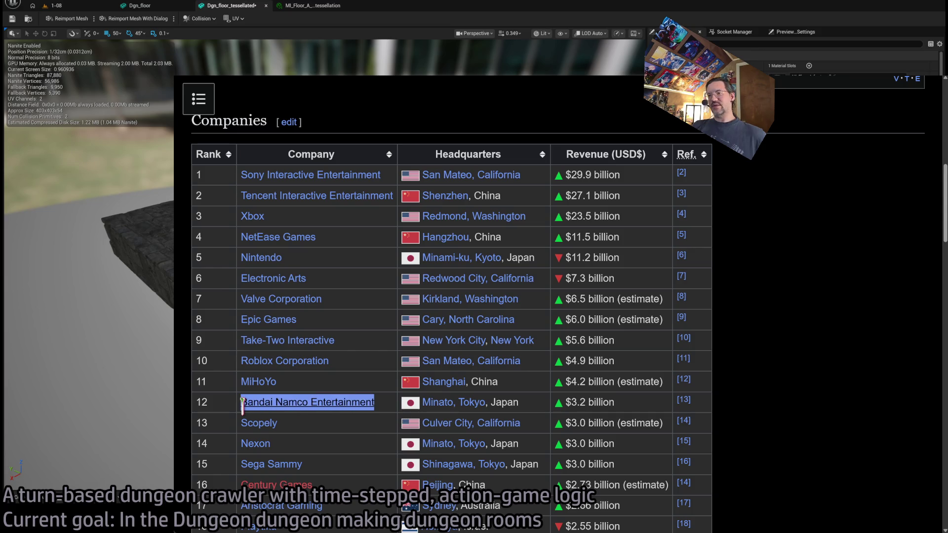
click(334, 429)
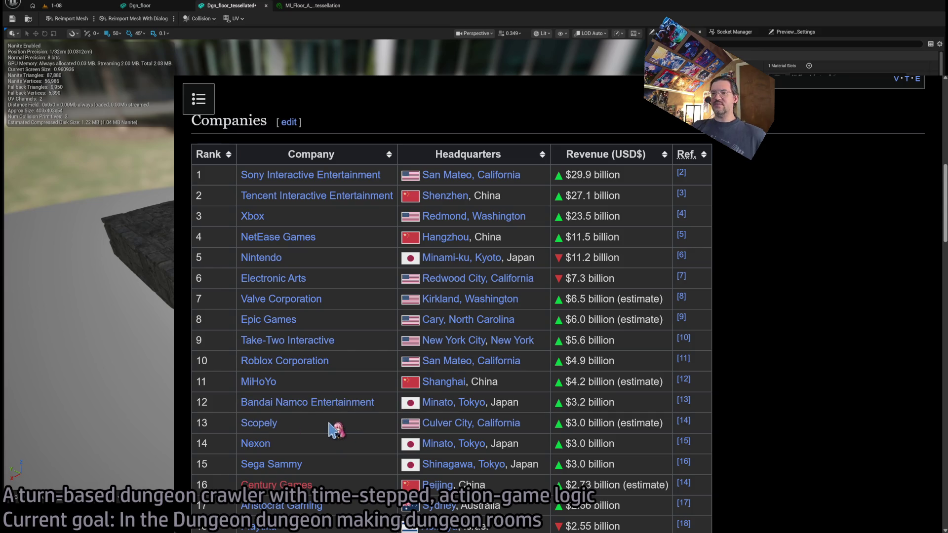
drag(336, 467, 229, 473)
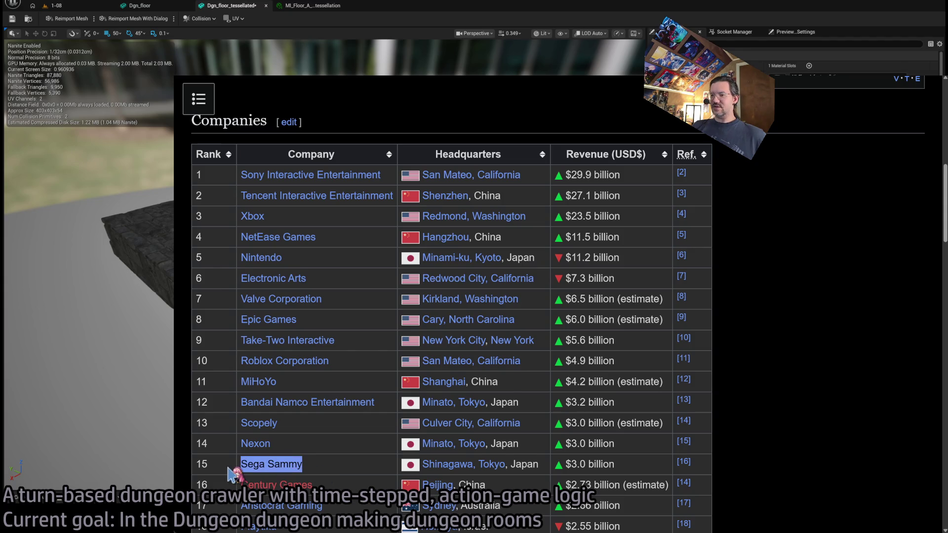
click(357, 475)
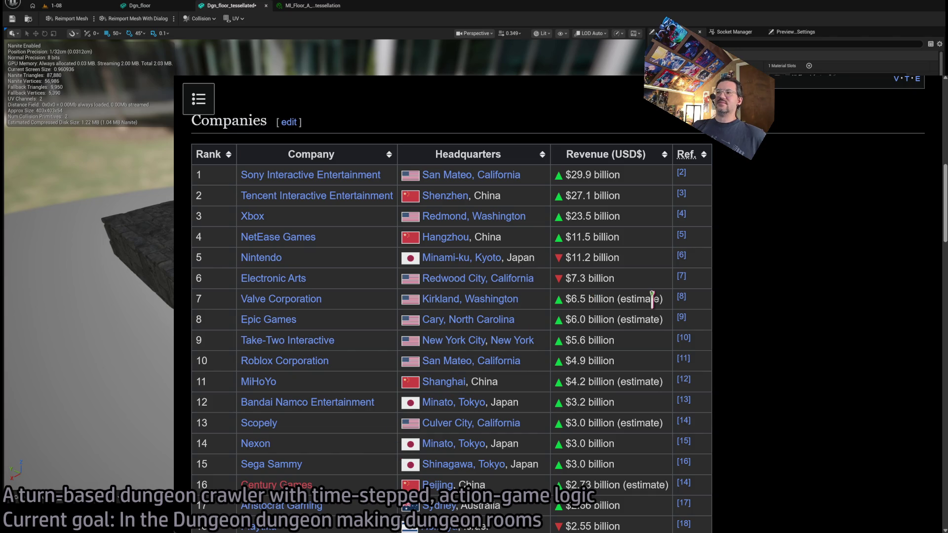
drag(652, 300, 235, 312)
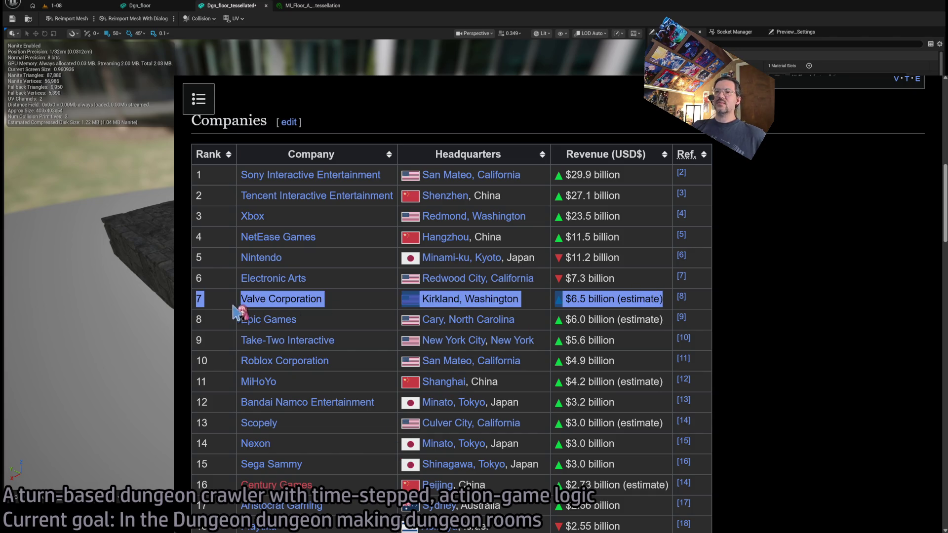
click(573, 298)
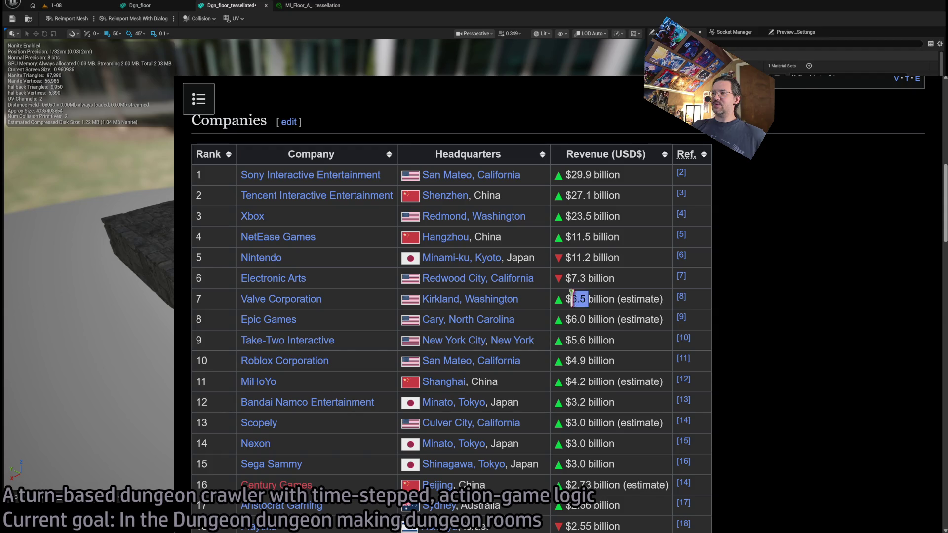
click(572, 299)
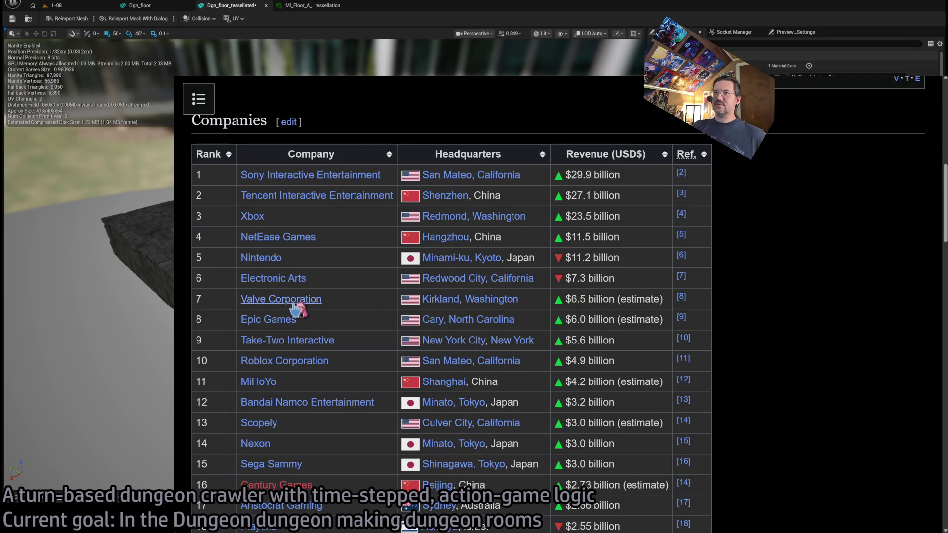
scroll(311, 321, up, 10)
drag(250, 233, 709, 232)
scroll(444, 354, down, 10)
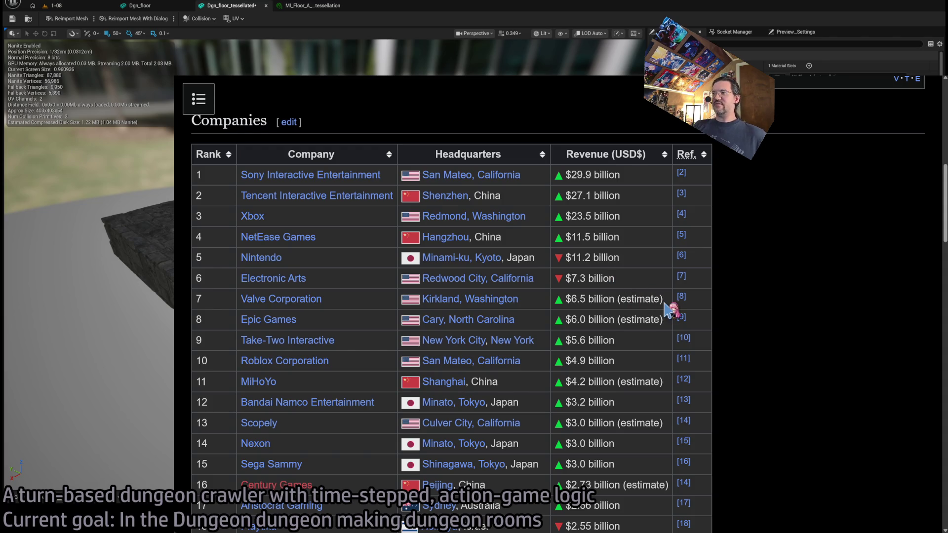
mouse_move(665, 304)
mouse_down()
mouse_move(554, 307)
mouse_move(587, 299)
mouse_move(573, 299)
mouse_up()
mouse_move(629, 182)
mouse_down()
mouse_move(389, 193)
mouse_move(194, 176)
mouse_up()
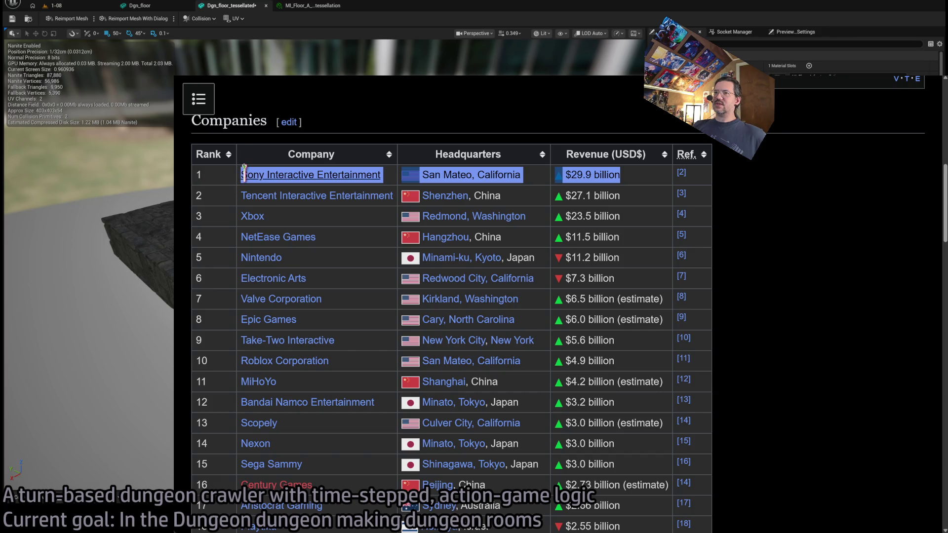
click(213, 185)
click(310, 174)
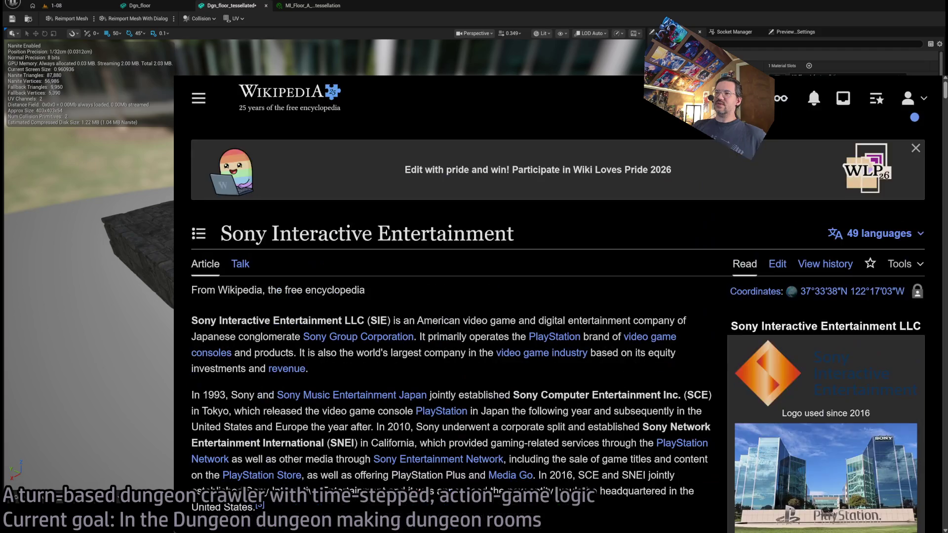
scroll(436, 225, down, 3)
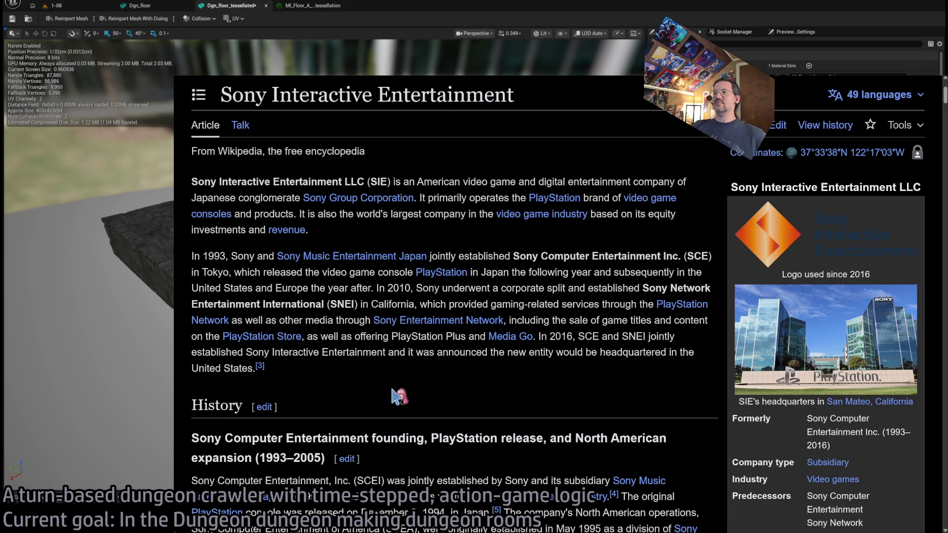
scroll(363, 370, down, 2)
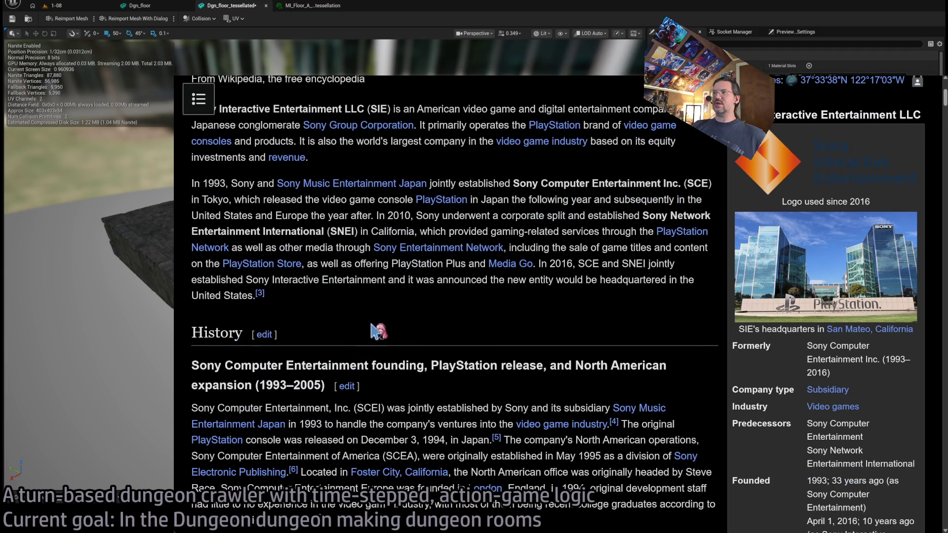
scroll(395, 317, up, 2)
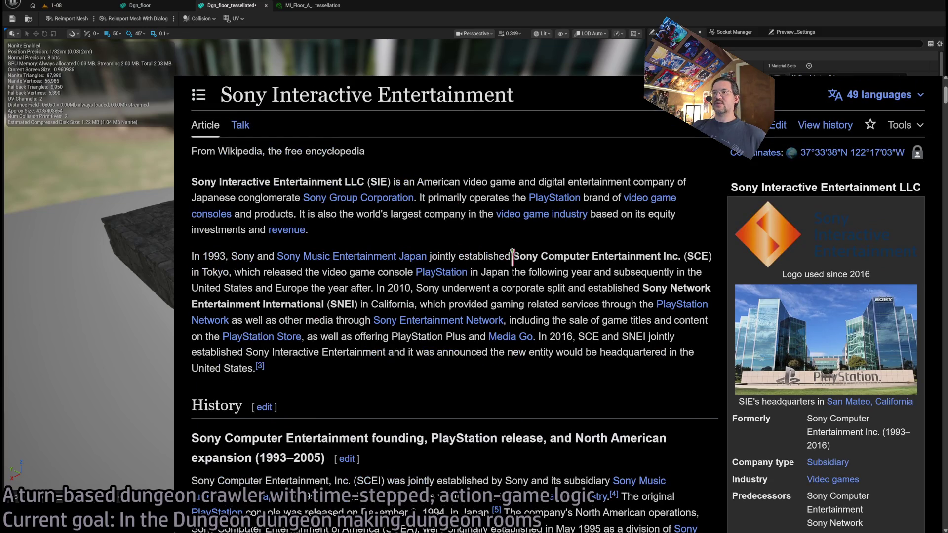
mouse_move(270, 274)
mouse_down()
mouse_move(375, 302)
mouse_move(372, 320)
mouse_move(330, 337)
mouse_up()
click(408, 298)
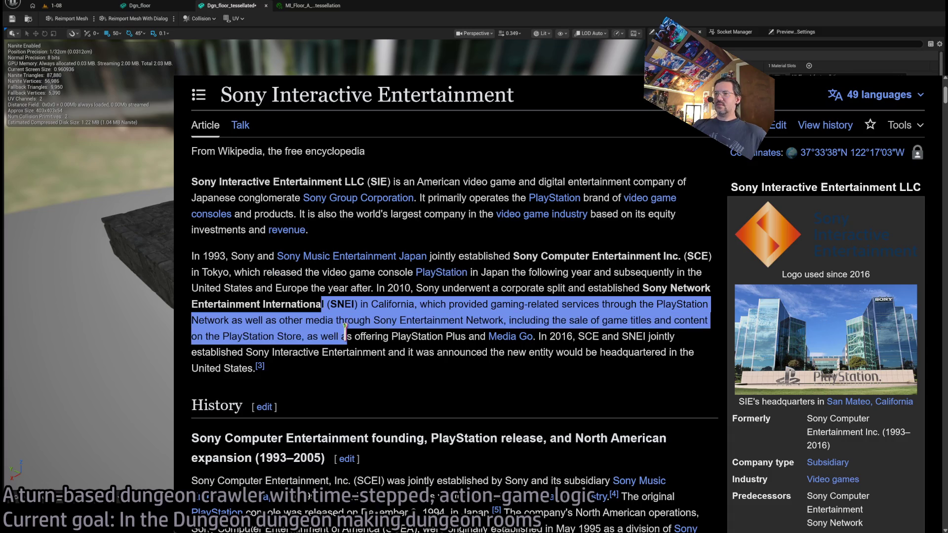
click(379, 354)
mouse_move(437, 352)
mouse_down()
mouse_move(434, 304)
mouse_move(420, 276)
mouse_move(438, 215)
mouse_move(432, 177)
mouse_move(433, 279)
mouse_up()
scroll(493, 276, down, 1)
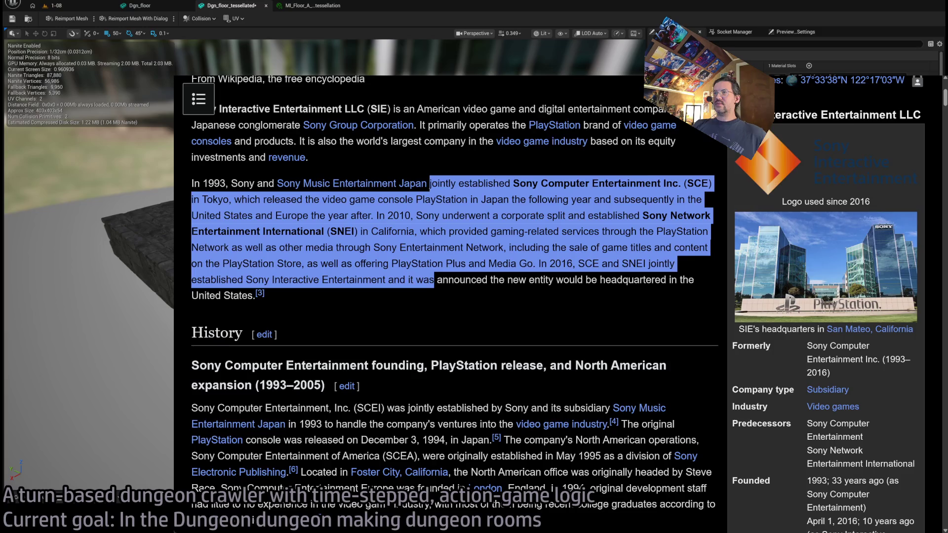
key(alt+Left)
mouse_move(219, 178)
mouse_down()
mouse_move(516, 167)
mouse_move(702, 180)
mouse_up()
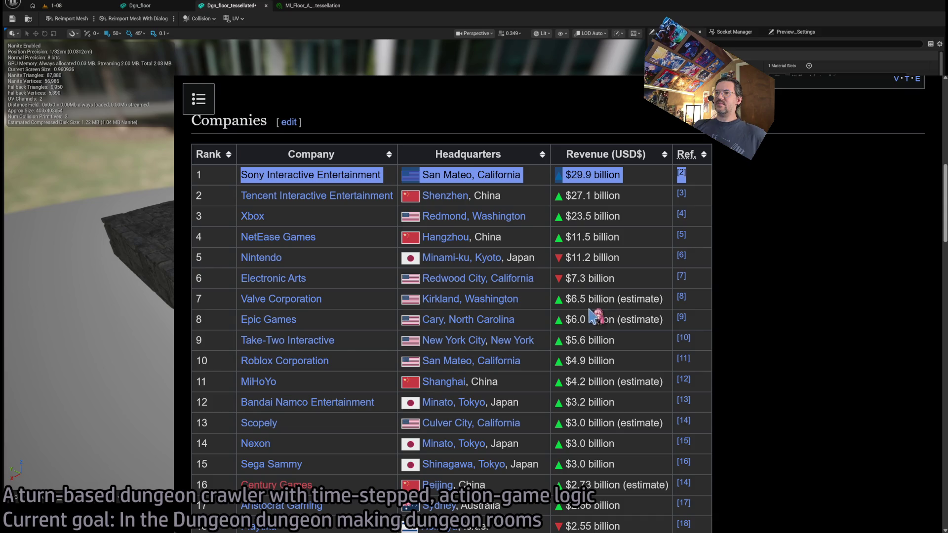
Step: Scroll around the revenue list page and highlight the article title
click(567, 299)
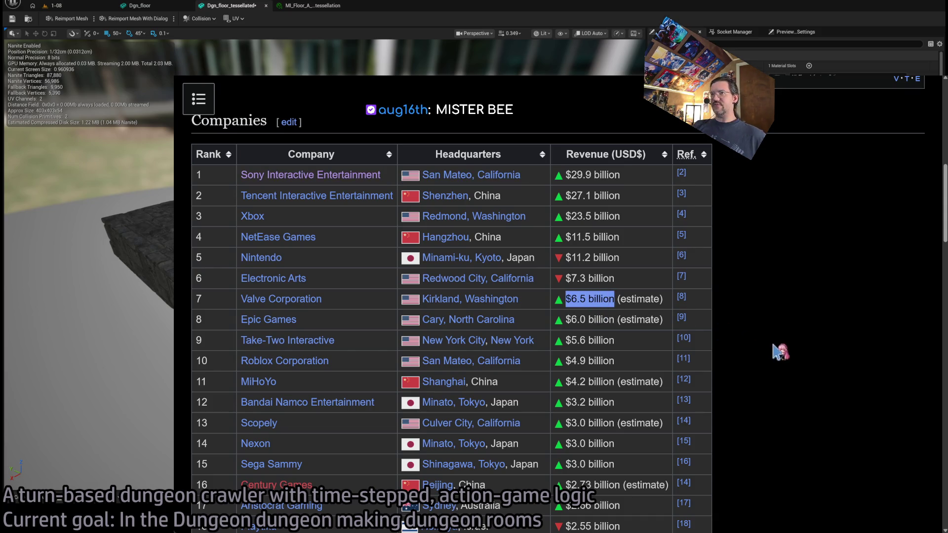
scroll(730, 353, up, 2)
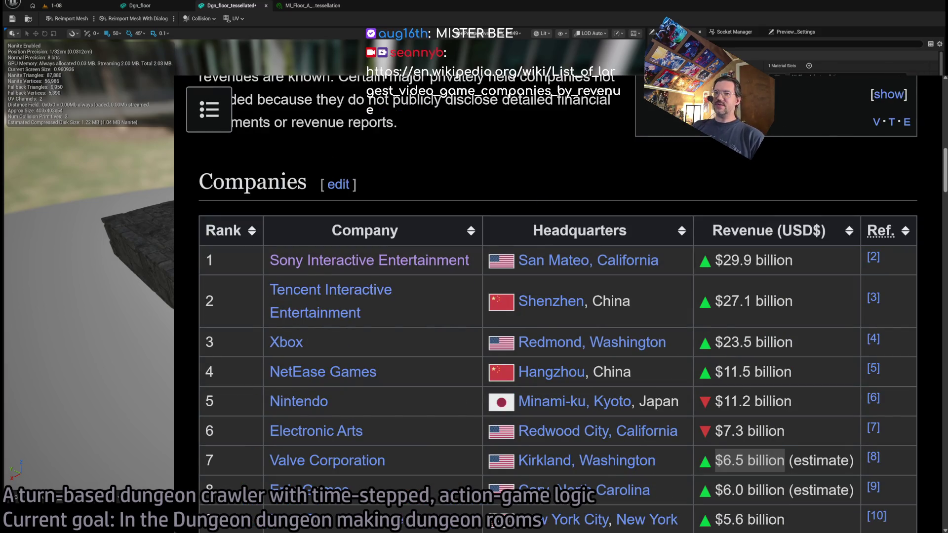
scroll(478, 178, down, 1)
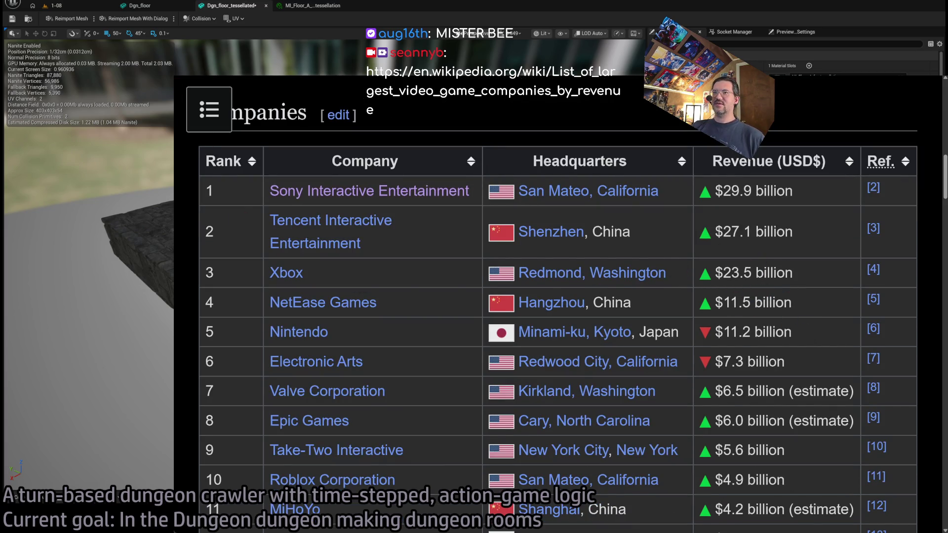
scroll(313, 149, up, 10)
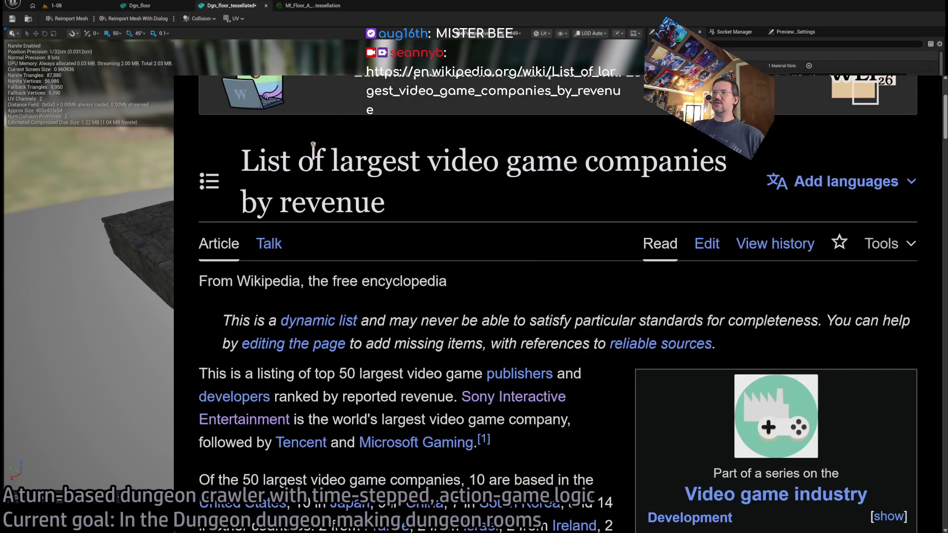
mouse_move(373, 159)
mouse_down()
mouse_move(499, 190)
mouse_move(245, 158)
mouse_move(206, 180)
mouse_move(251, 159)
mouse_up()
scroll(494, 275, down, 10)
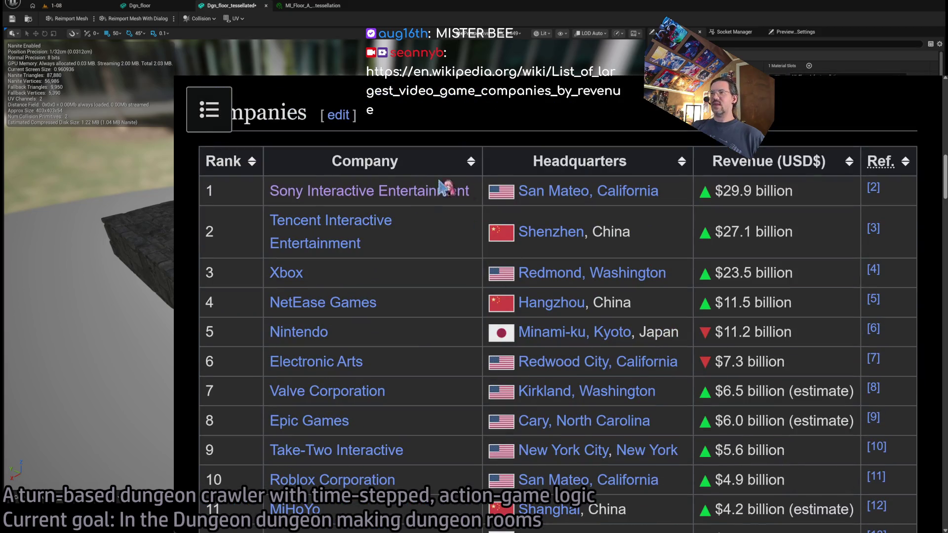
Step: Select Sony's $29.9 billion revenue figure, briefly comparing Valve's $6.5 billion
double_click(733, 191)
triple_click(733, 191)
click(740, 190)
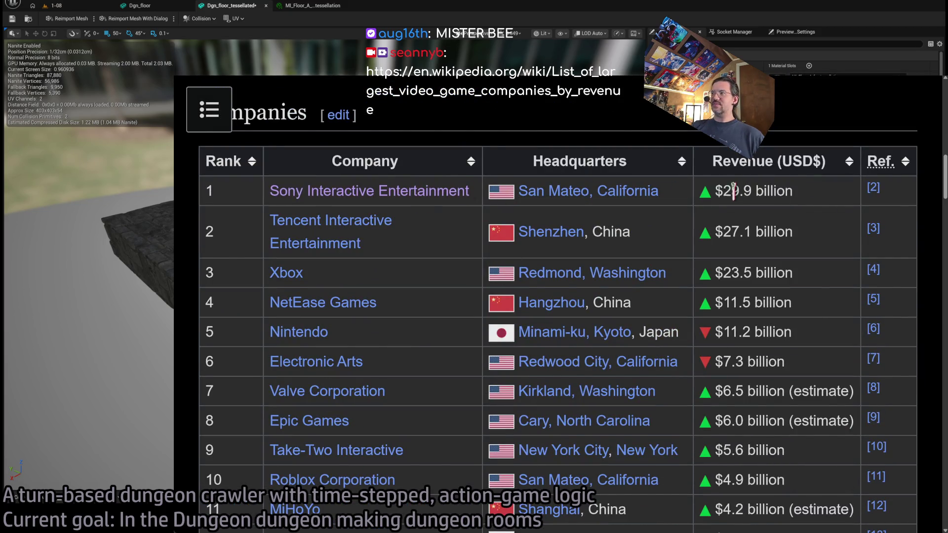
drag(723, 190, 751, 190)
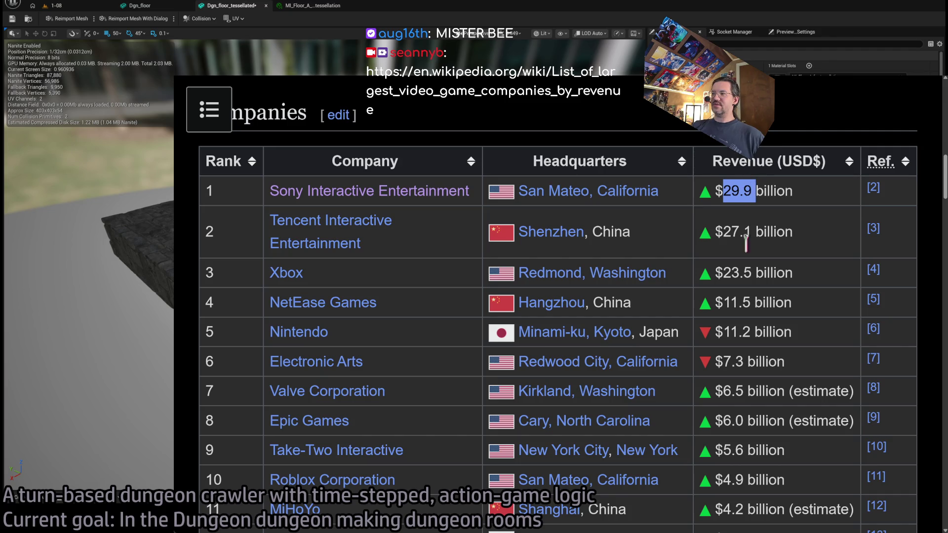
drag(717, 391, 747, 391)
click(735, 393)
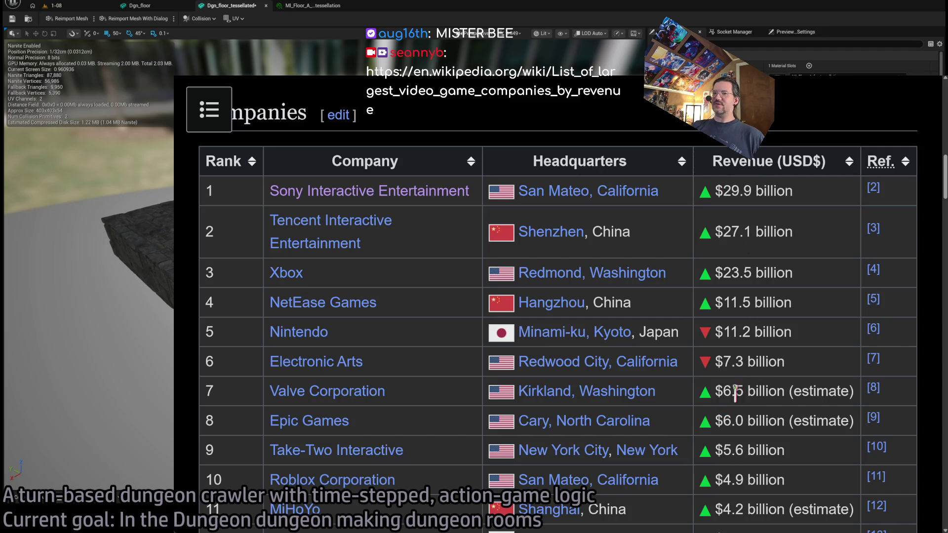
double_click(735, 191)
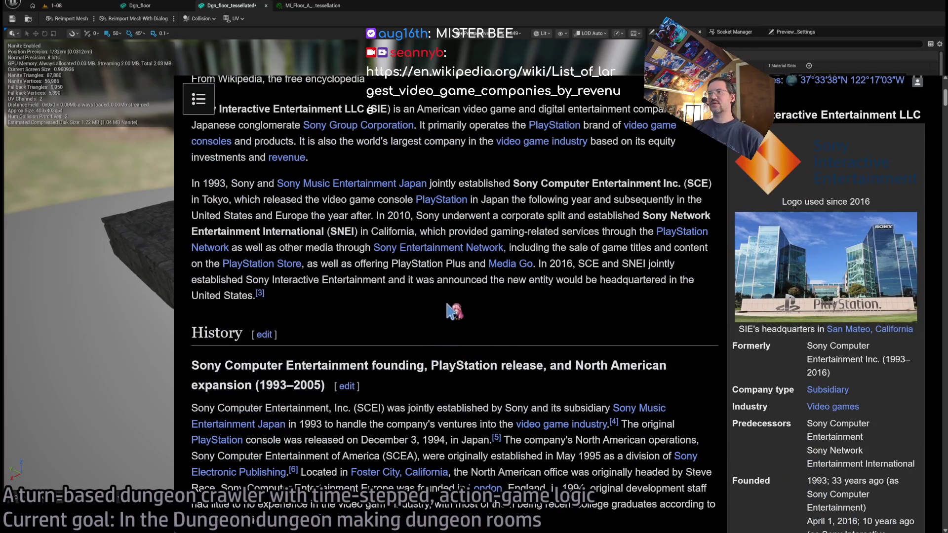
Step: Skim the Sony article, highlighting its PlayStation divisions, then go back to the revenue list
mouse_move(442, 279)
mouse_down()
mouse_move(400, 247)
mouse_move(421, 183)
mouse_up()
scroll(489, 284, down, 1)
scroll(491, 300, down, 10)
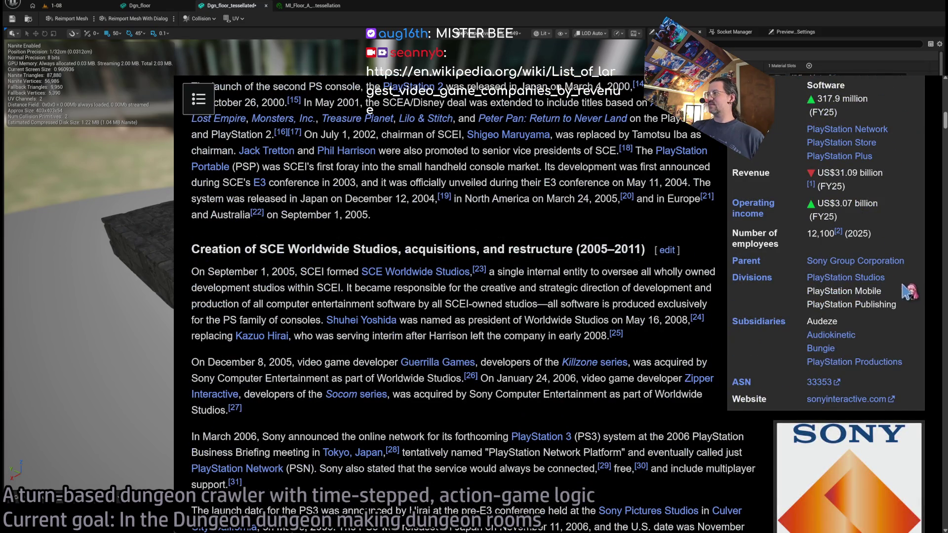
mouse_move(807, 277)
mouse_down()
mouse_move(815, 297)
mouse_move(915, 316)
mouse_move(793, 316)
mouse_move(815, 318)
mouse_up()
scroll(810, 321, down, 3)
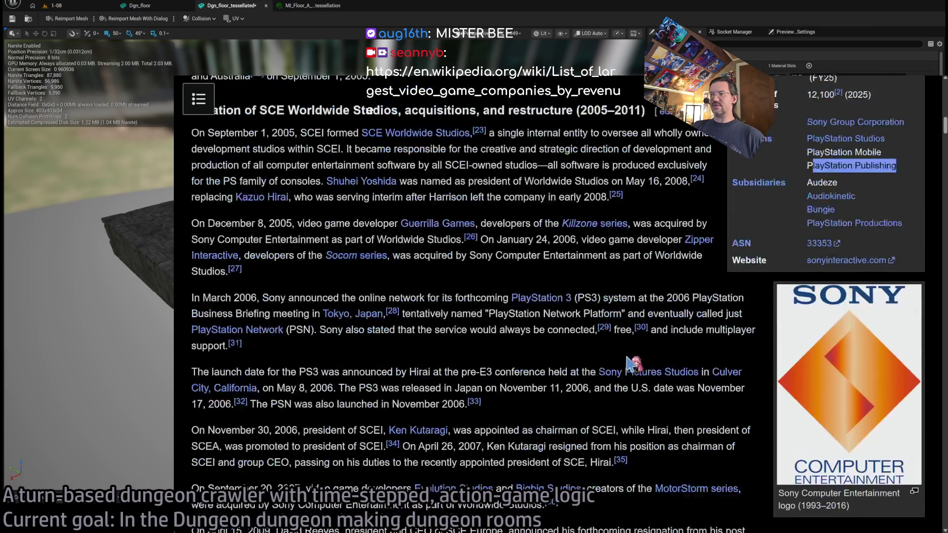
key(alt+Left)
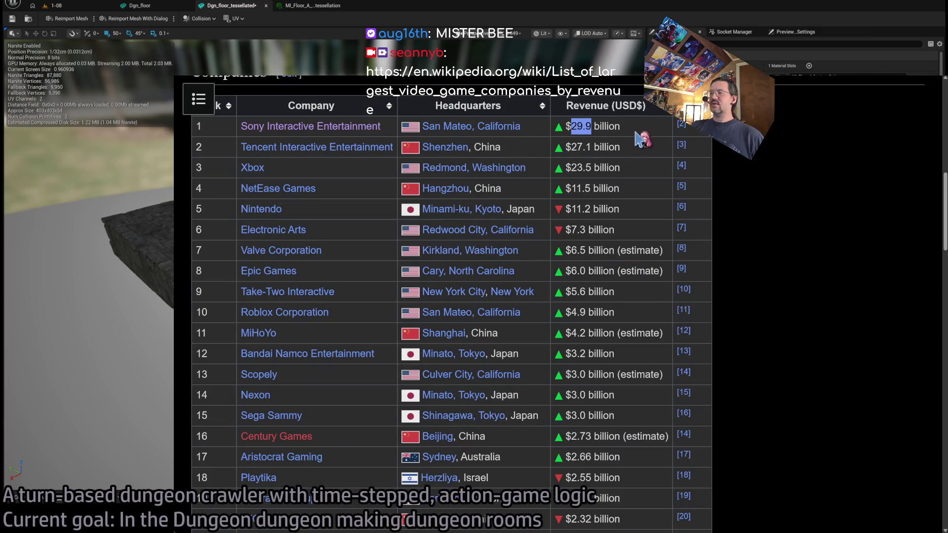
Step: Select Valve's $6.5 billion (estimate) cell and preview its [8] citation
drag(632, 130, 570, 141)
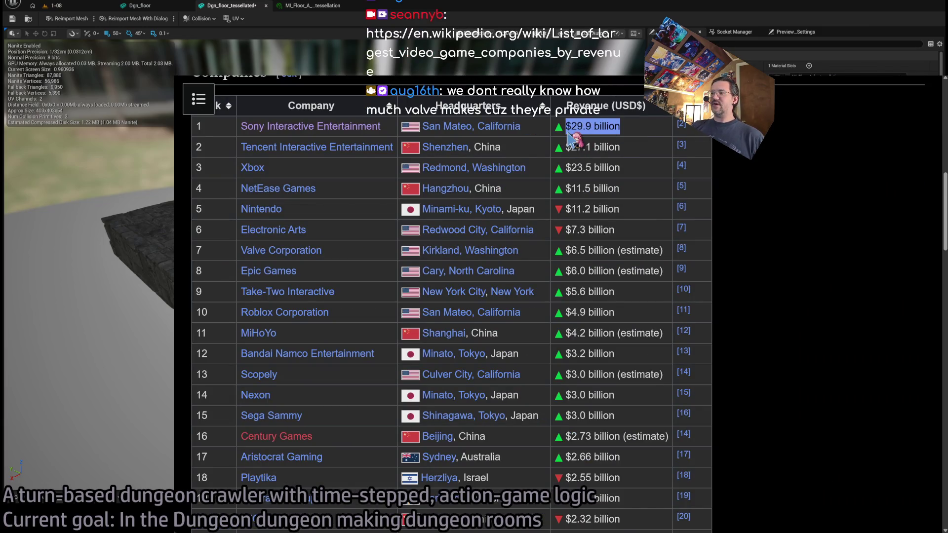
double_click(598, 250)
triple_click(598, 250)
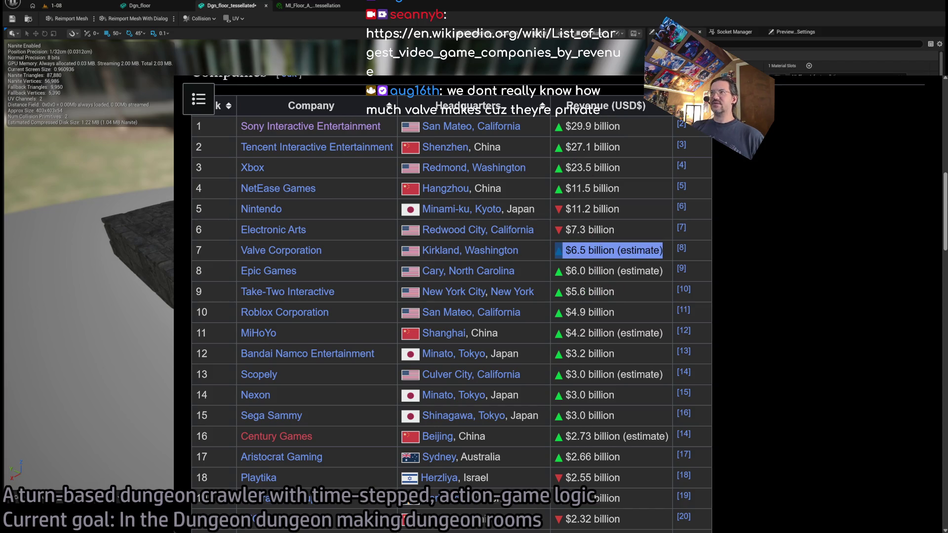
key(alt+Tab)
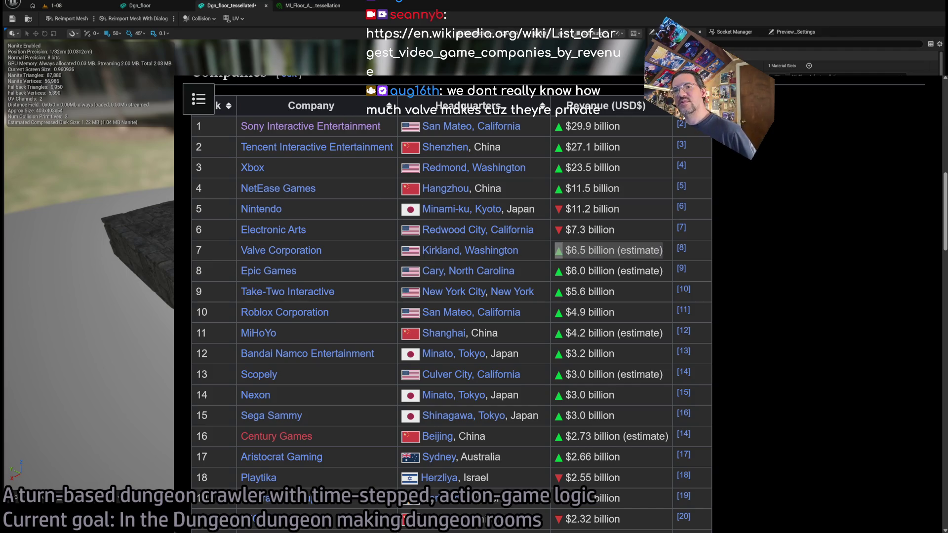
click(691, 119)
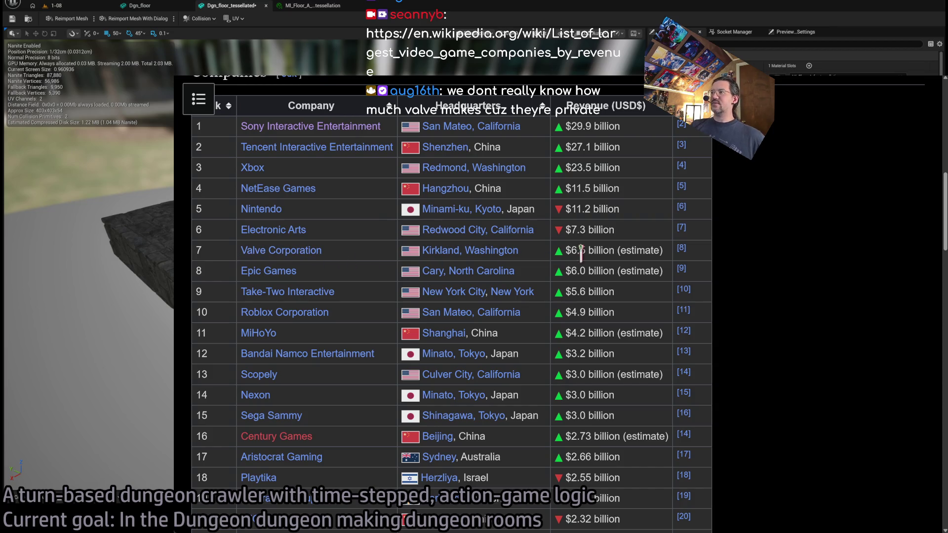
mouse_move(682, 251)
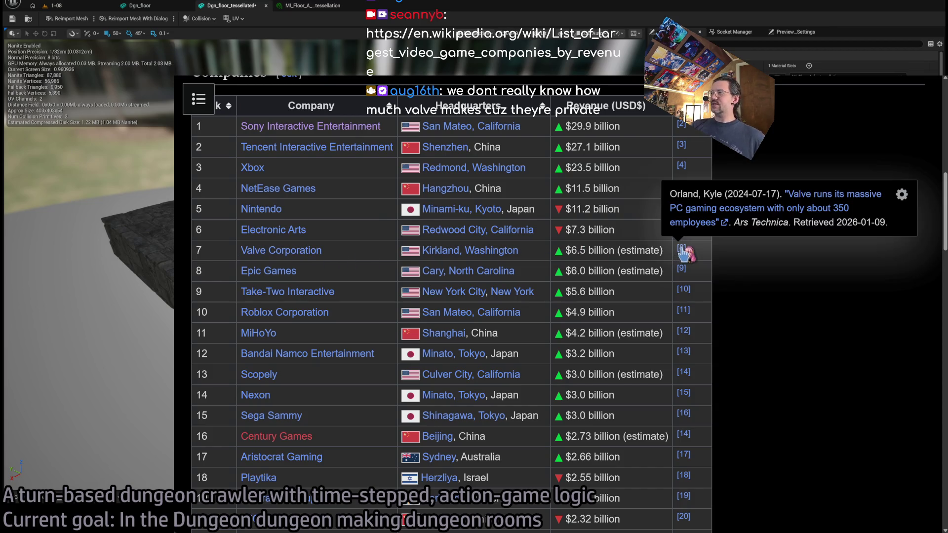
Step: Open the cited Ars Technica article and scroll through its coverage of Valve's ~350 employees
click(821, 214)
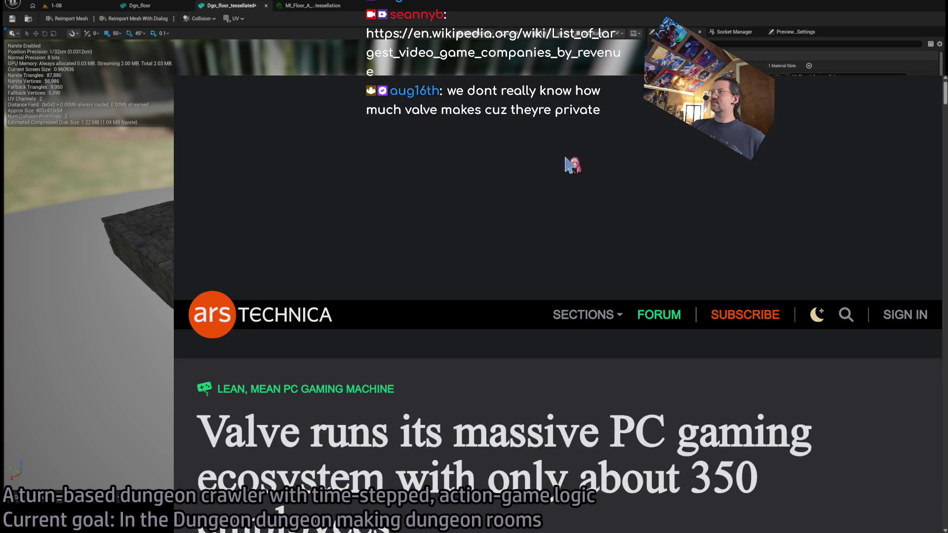
scroll(481, 336, down, 4)
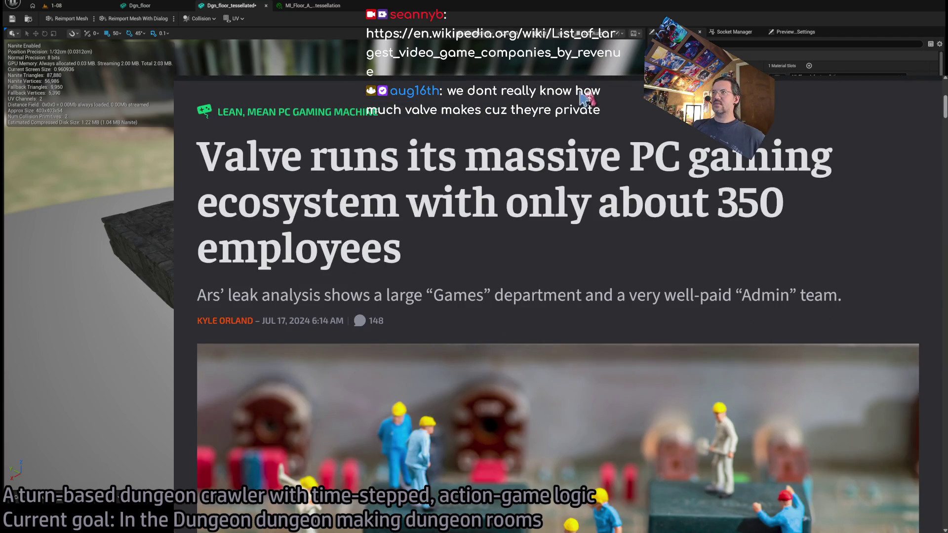
ctrl+scroll(525, 301, down, 3)
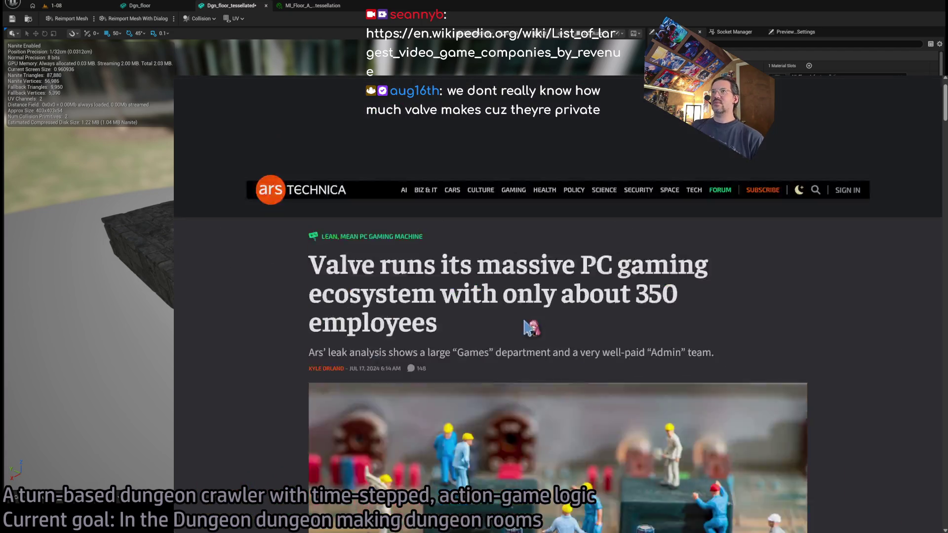
scroll(525, 323, down, 10)
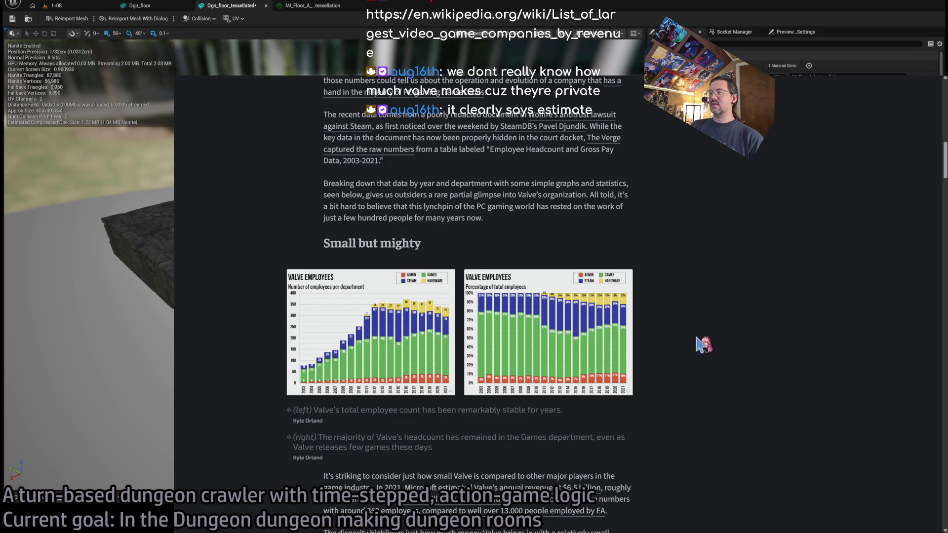
scroll(701, 346, down, 5)
scroll(701, 344, down, 15)
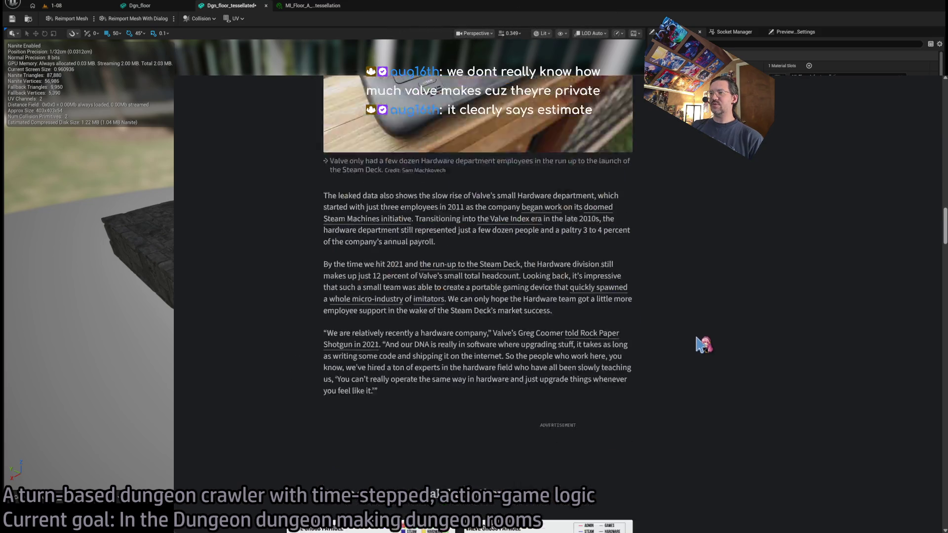
scroll(701, 344, down, 3)
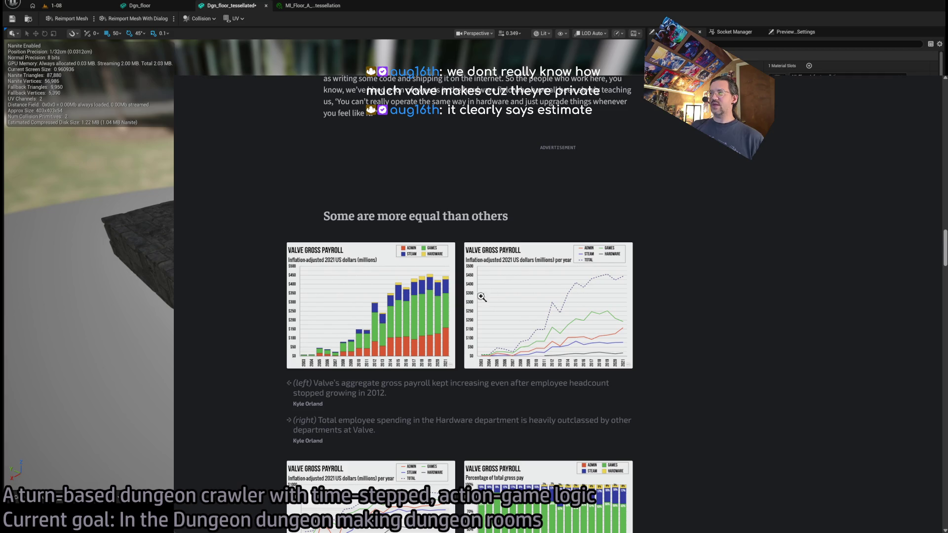
scroll(527, 357, down, 4)
scroll(532, 334, down, 4)
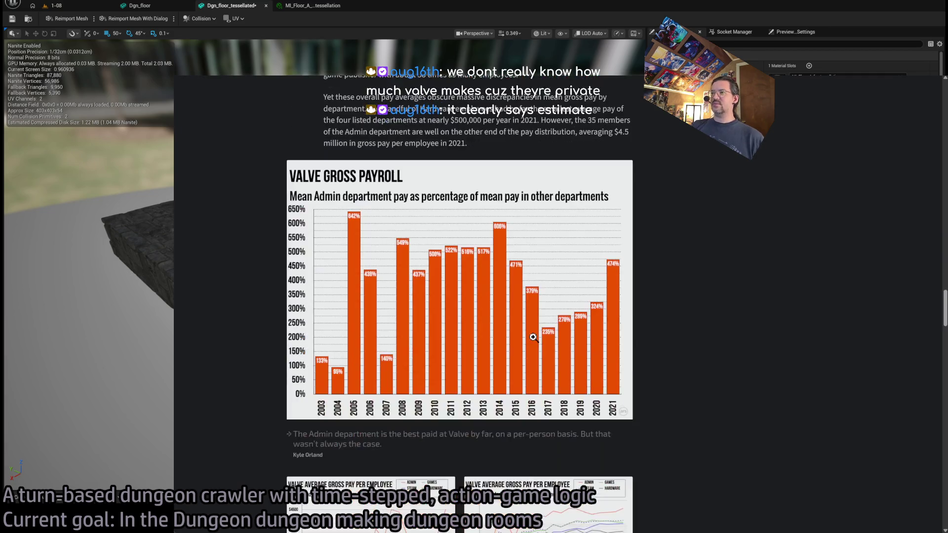
scroll(673, 373, down, 5)
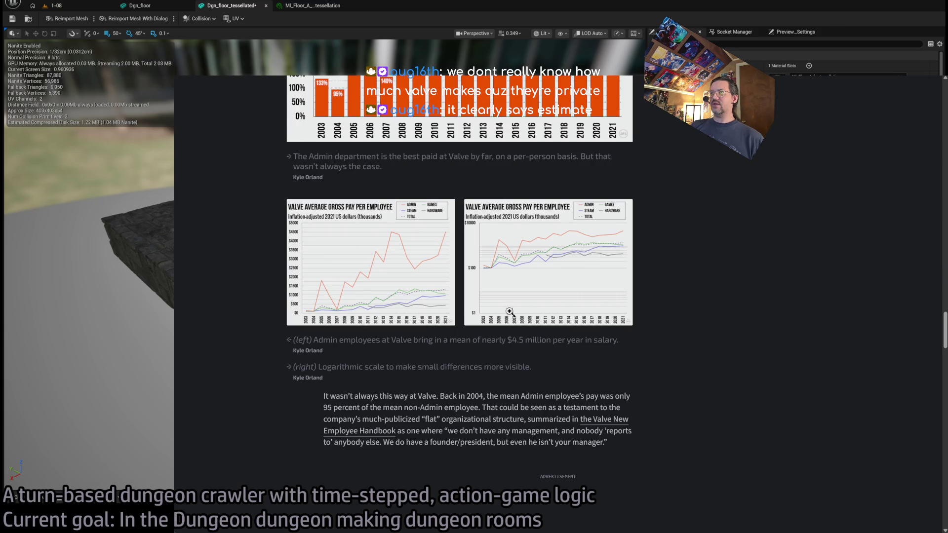
scroll(513, 335, down, 10)
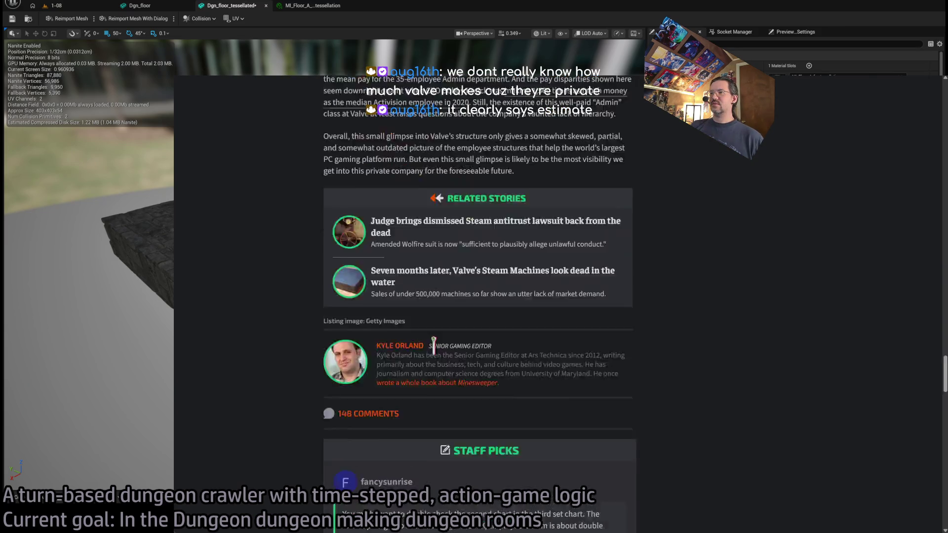
scroll(432, 345, up, 20)
Step: Search the article for 'revenu', review the matches, then return to the Wikipedia revenue list
key(ctrl+f)
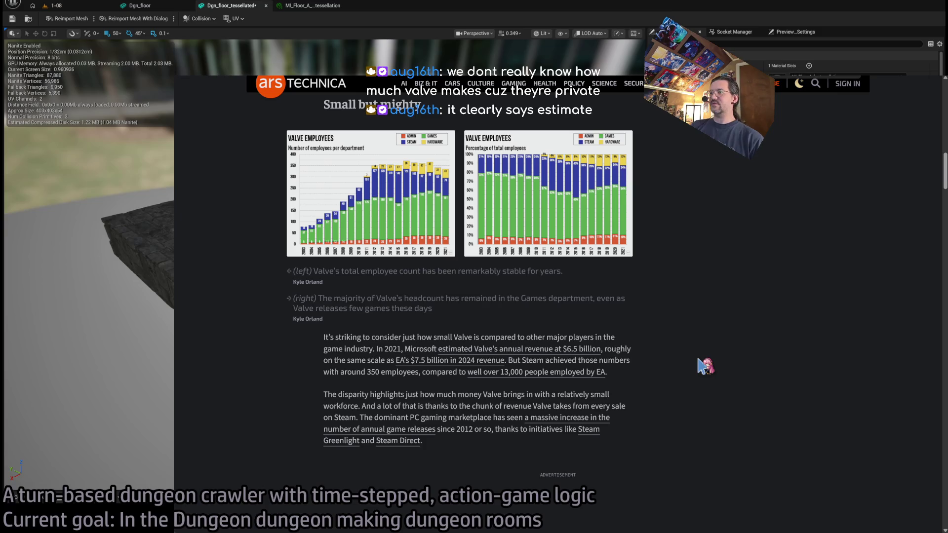
text(revenu)
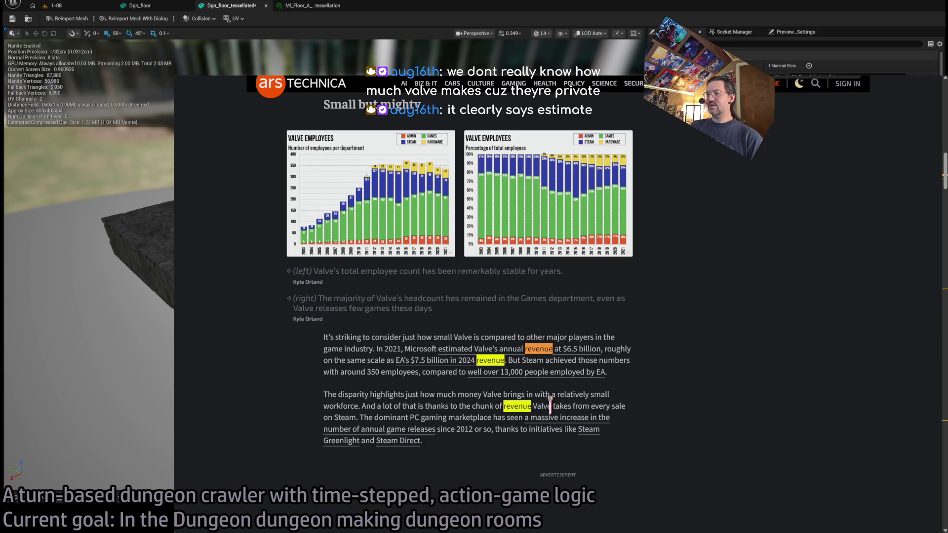
scroll(642, 435, down, 10)
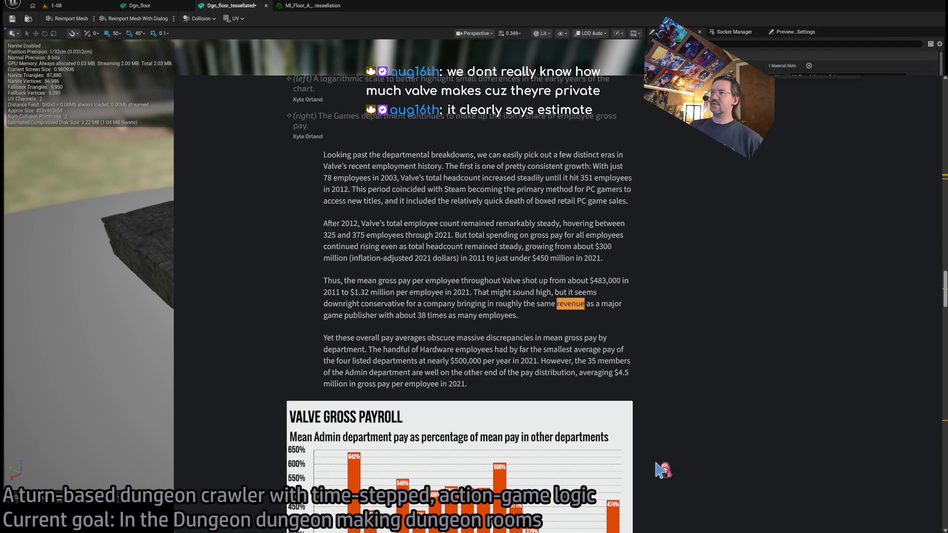
scroll(662, 470, up, 10)
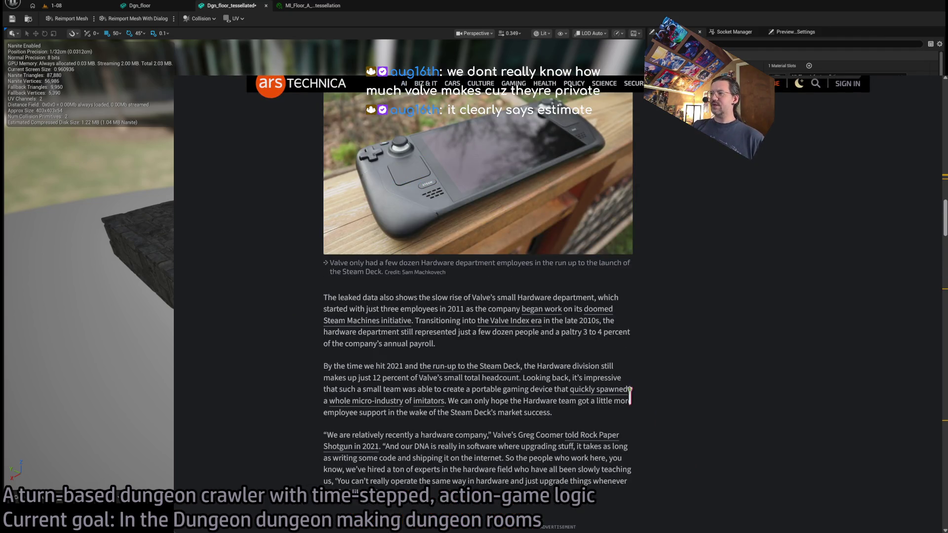
scroll(493, 385, down, 15)
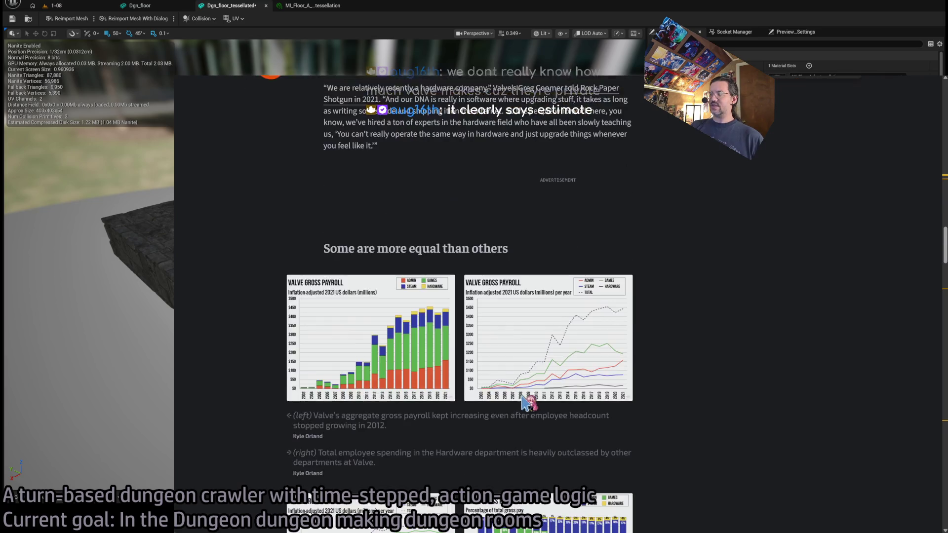
scroll(523, 390, down, 4)
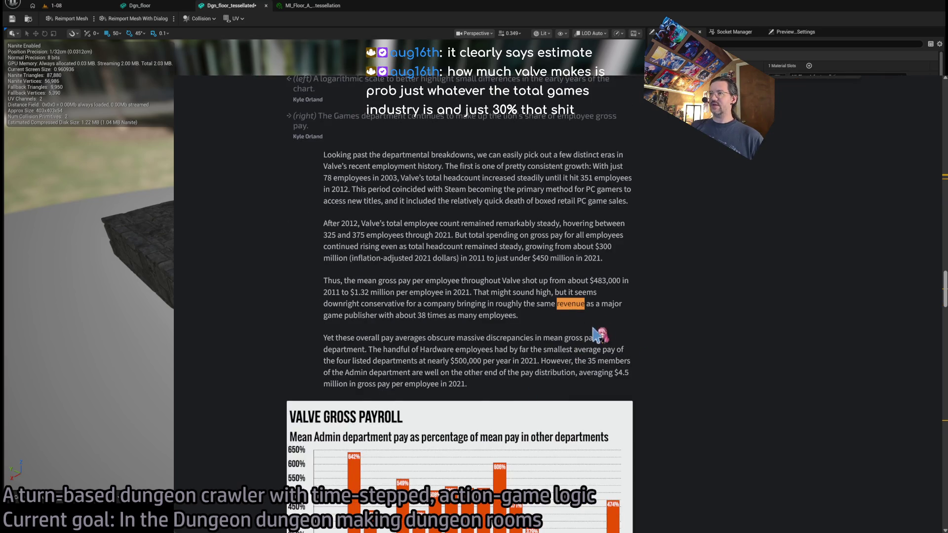
scroll(639, 330, down, 1)
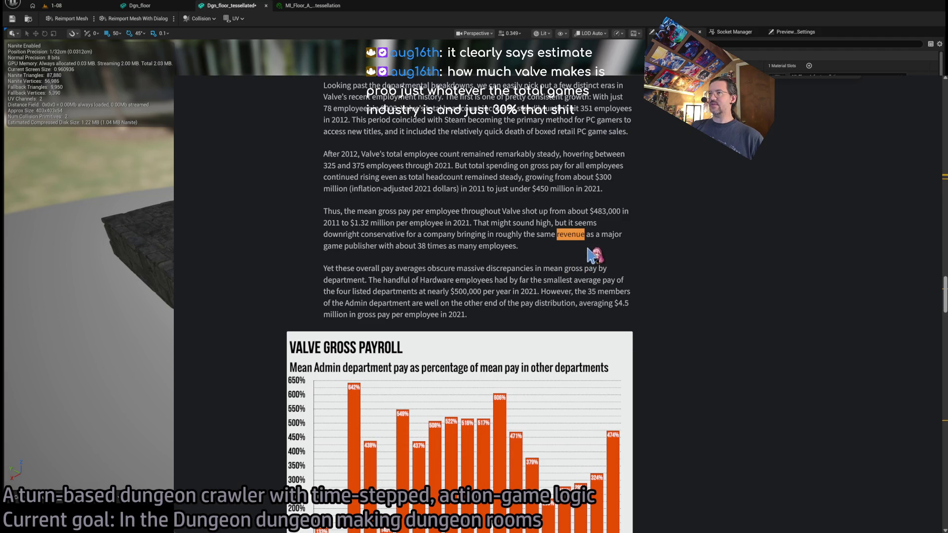
scroll(637, 266, down, 1)
scroll(642, 269, up, 1)
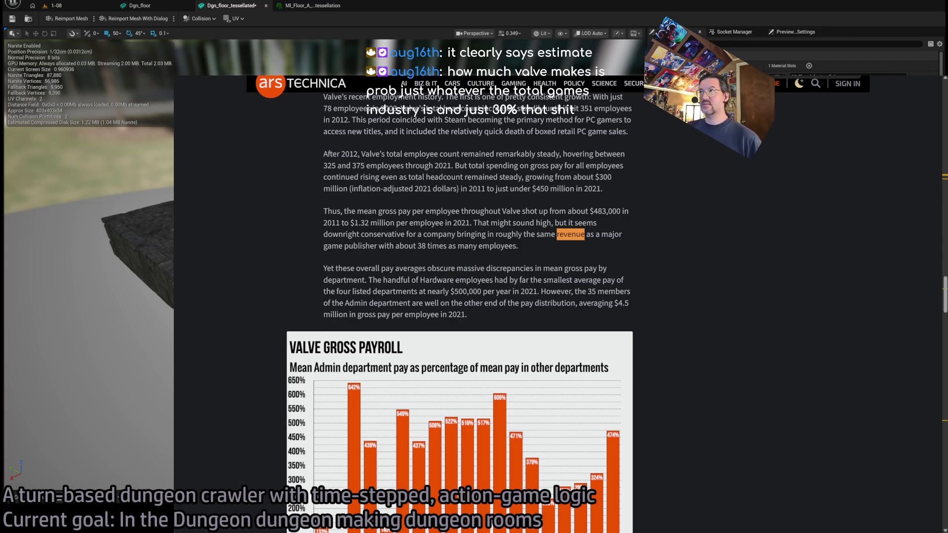
key(ctrl+Tab)
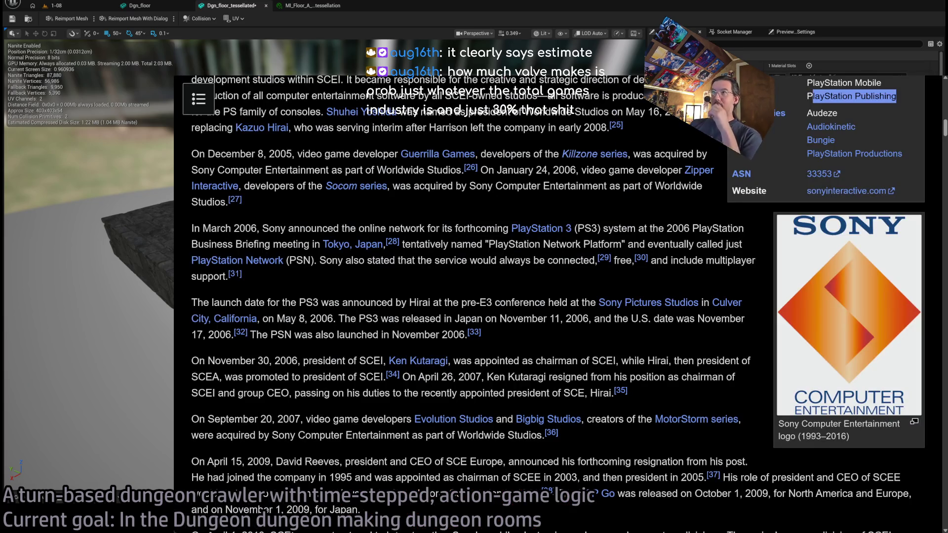
key(ctrl+Tab)
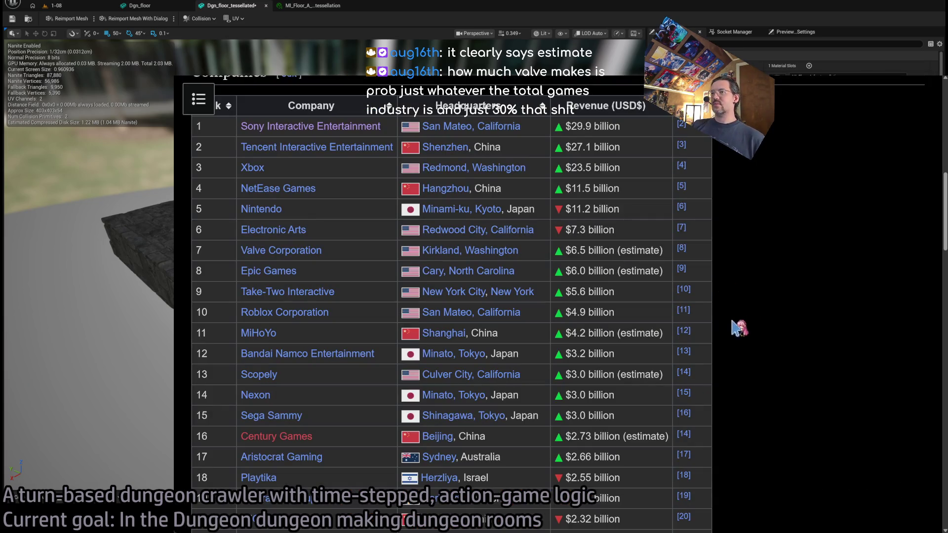
Step: Highlight the revenue table rows from Valve Corporation to Roblox, then clear the highlight
mouse_move(730, 290)
mouse_down()
mouse_move(704, 292)
mouse_move(726, 309)
mouse_move(705, 291)
mouse_move(706, 310)
mouse_move(703, 244)
mouse_up()
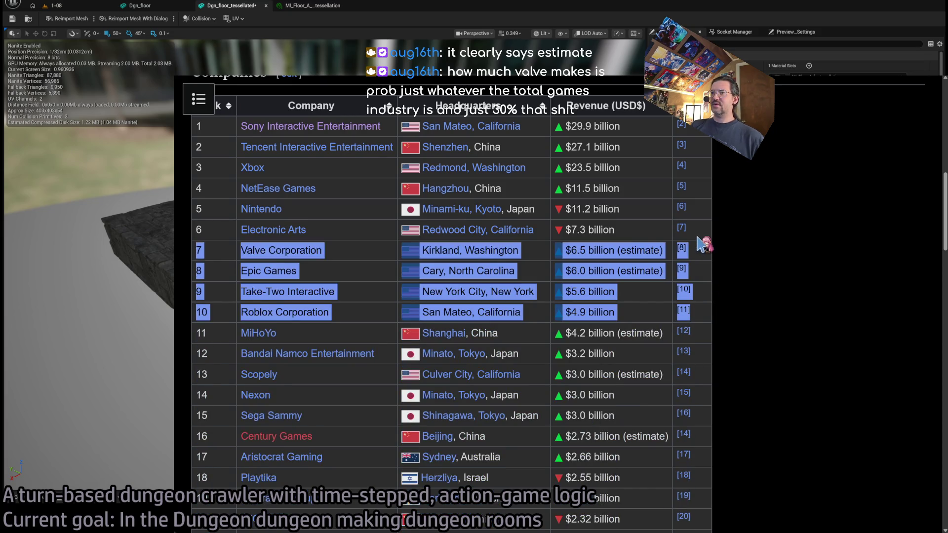
click(703, 244)
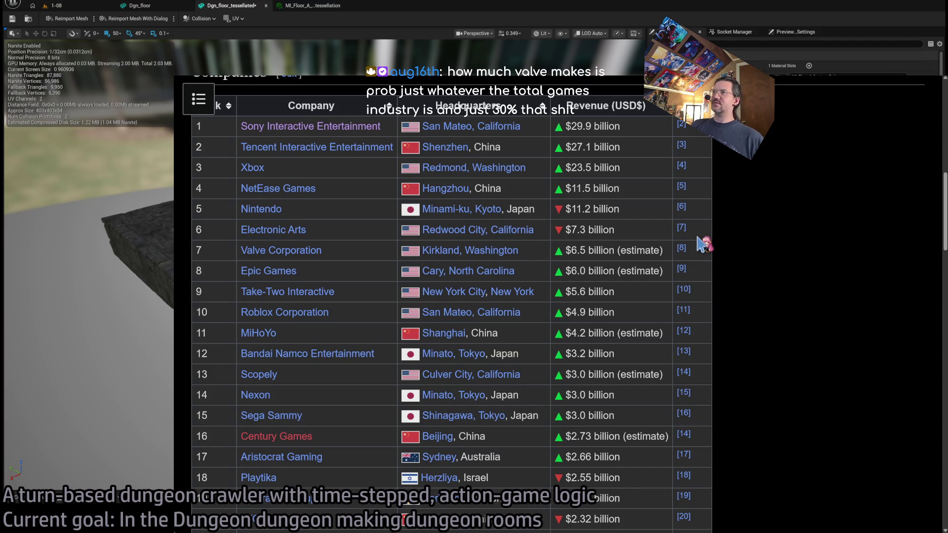
Step: Google 'what is the political views of your opponent' in a new tab, then return to Wikipedia
key(ctrl+t)
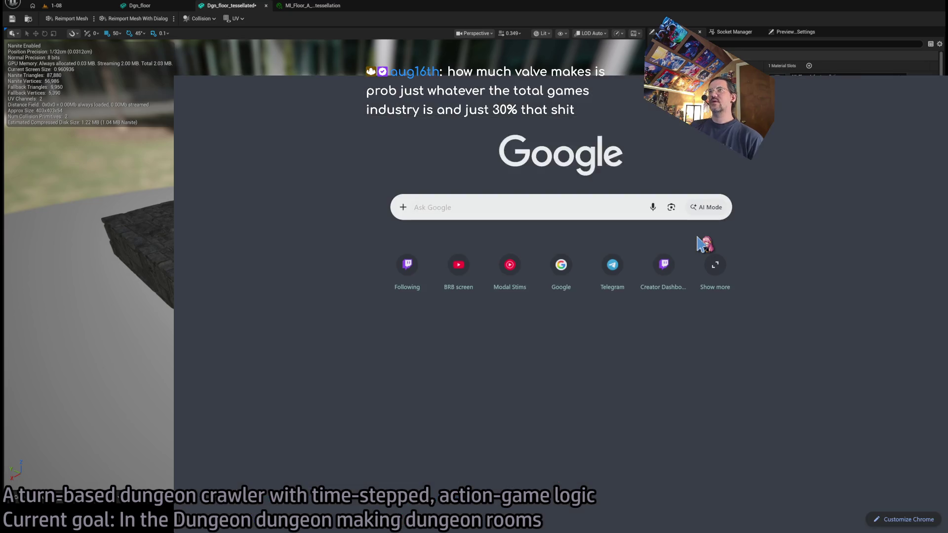
text(what is the politic)
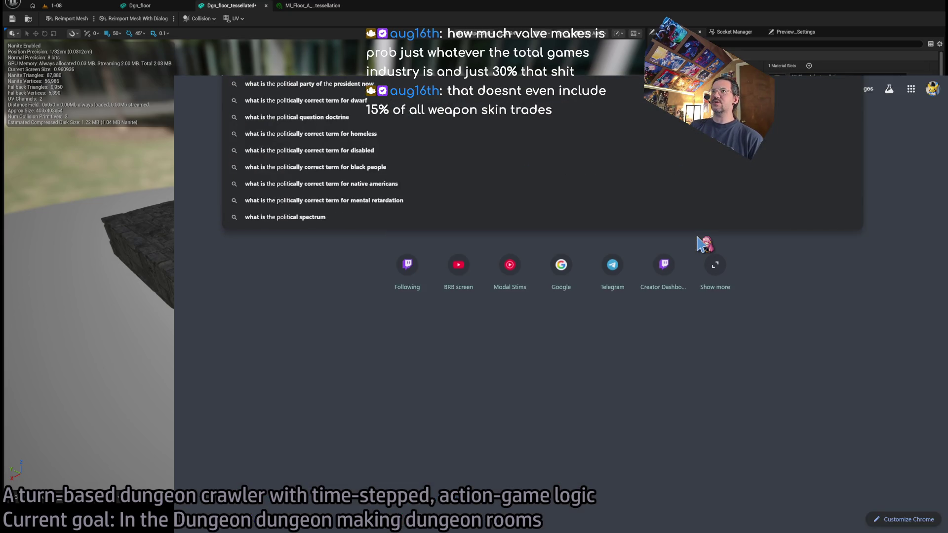
text(al views of your o)
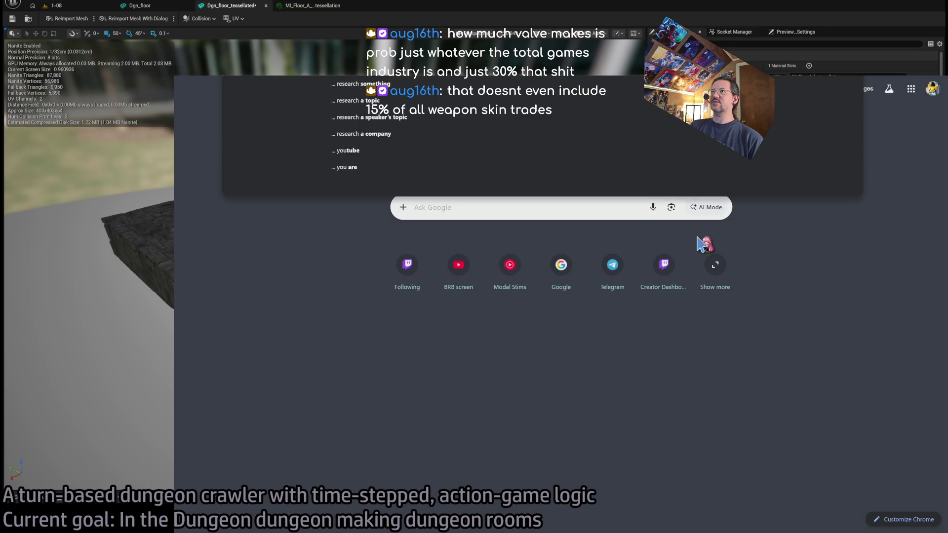
text(pponent)
key(Return)
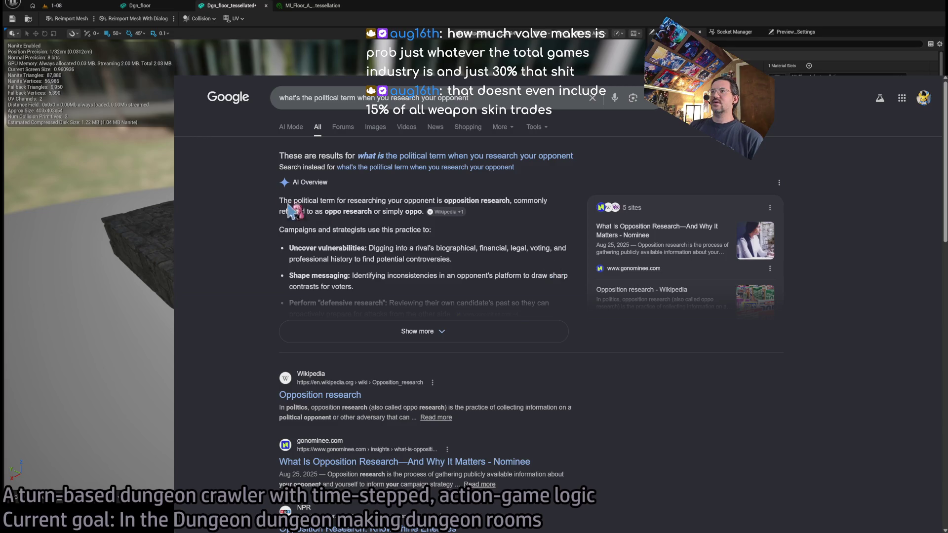
key(ctrl+Tab)
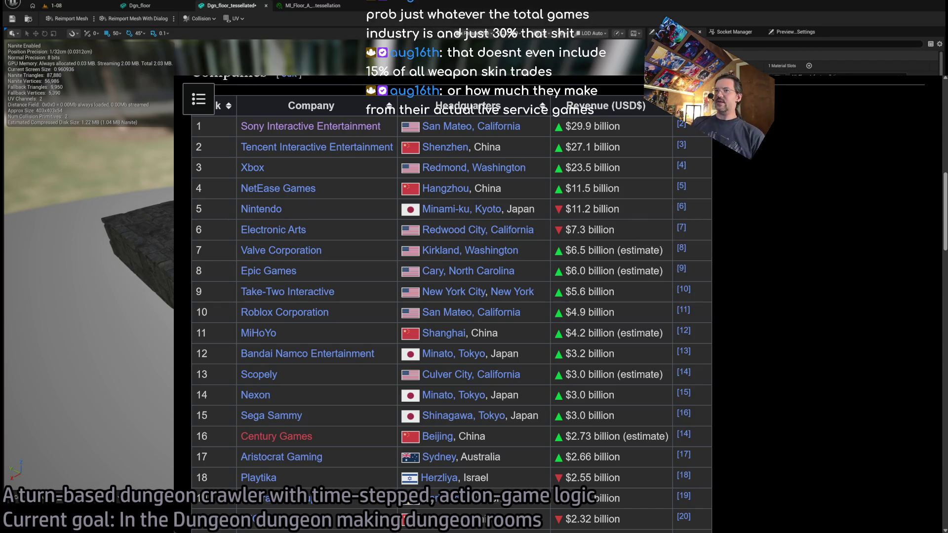
Step: Follow Valve's $6.5 billion revenue citation through Ars Technica to the estimate's source post
drag(571, 251, 583, 250)
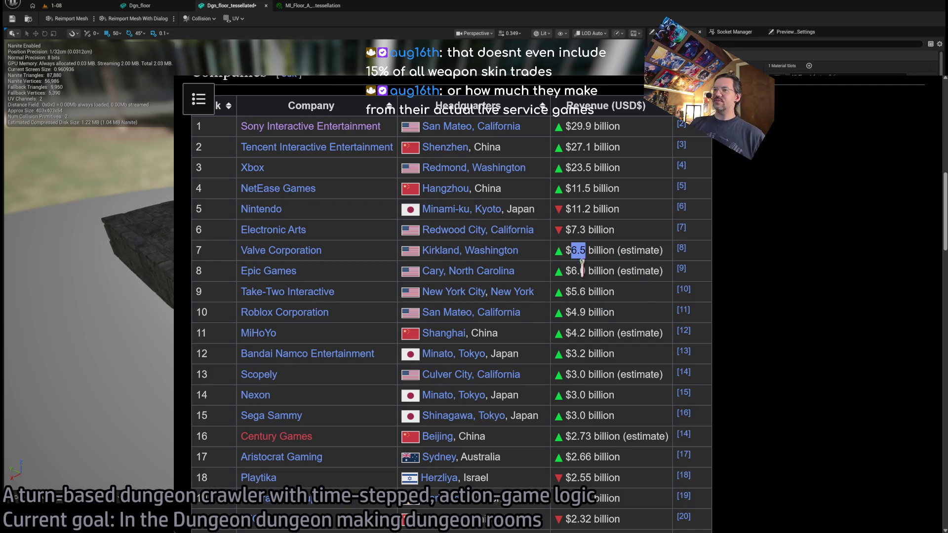
click(626, 249)
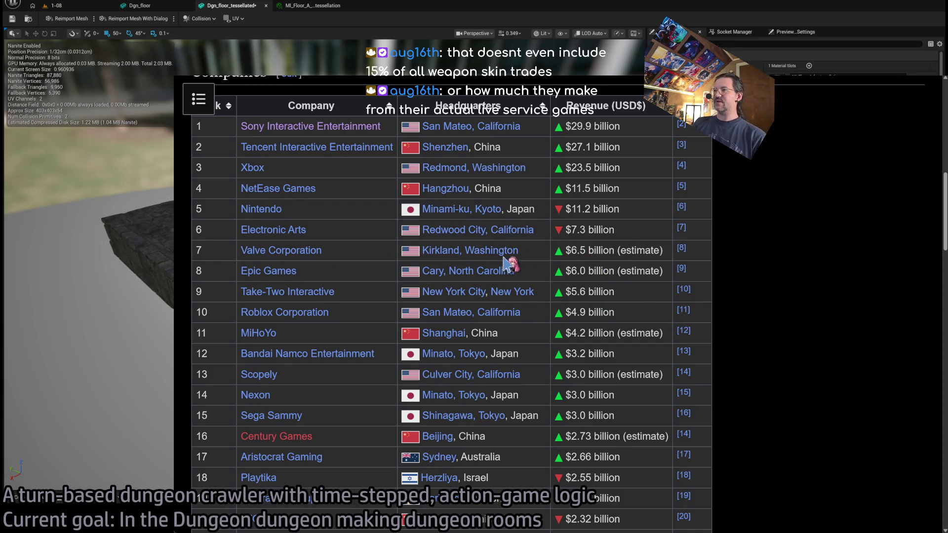
mouse_move(681, 249)
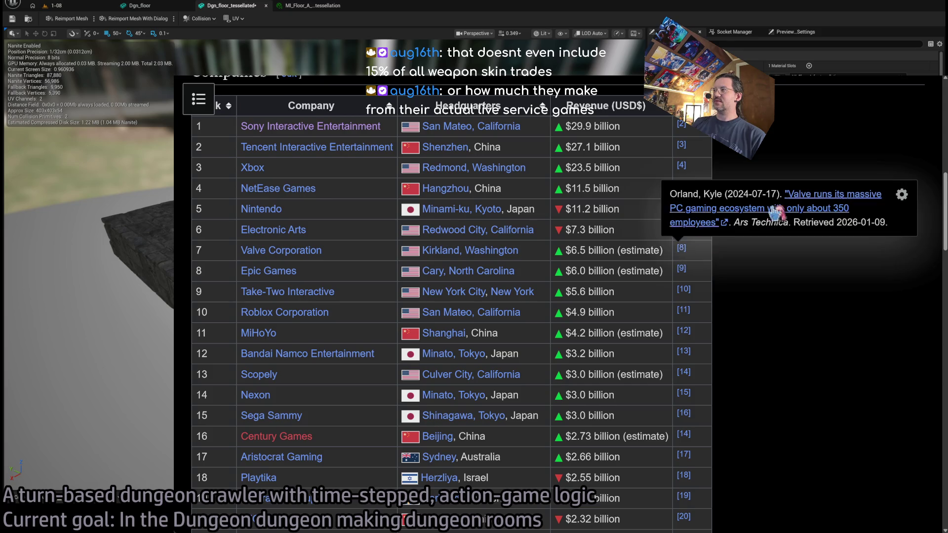
click(811, 197)
scroll(557, 365, down, 10)
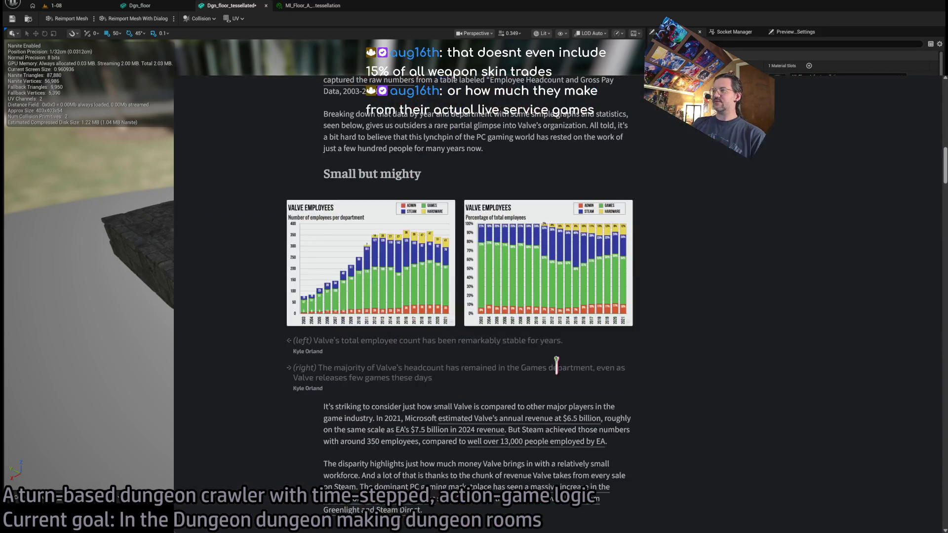
click(591, 421)
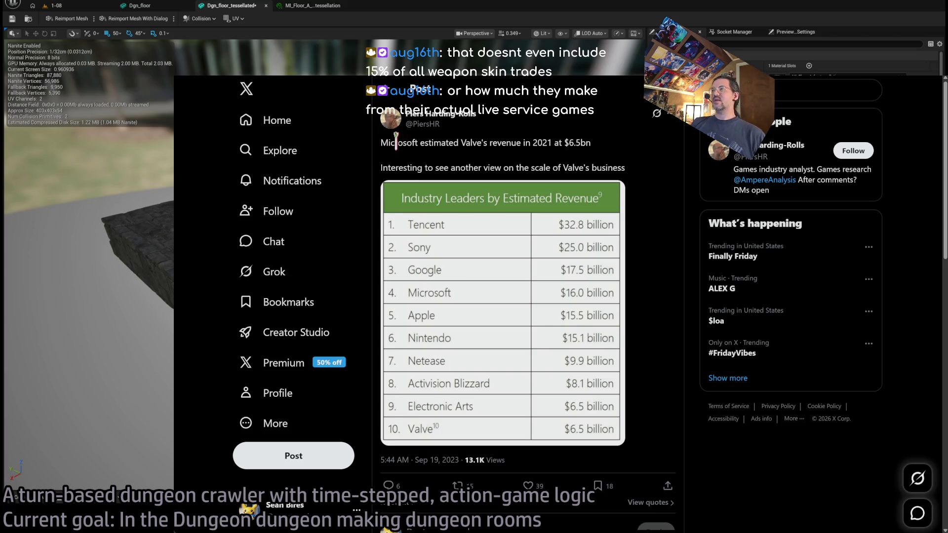
Step: Highlight the X post's lines on Valve's 2021 revenue and business scale, then return to Wikipedia
drag(395, 143, 602, 148)
click(605, 159)
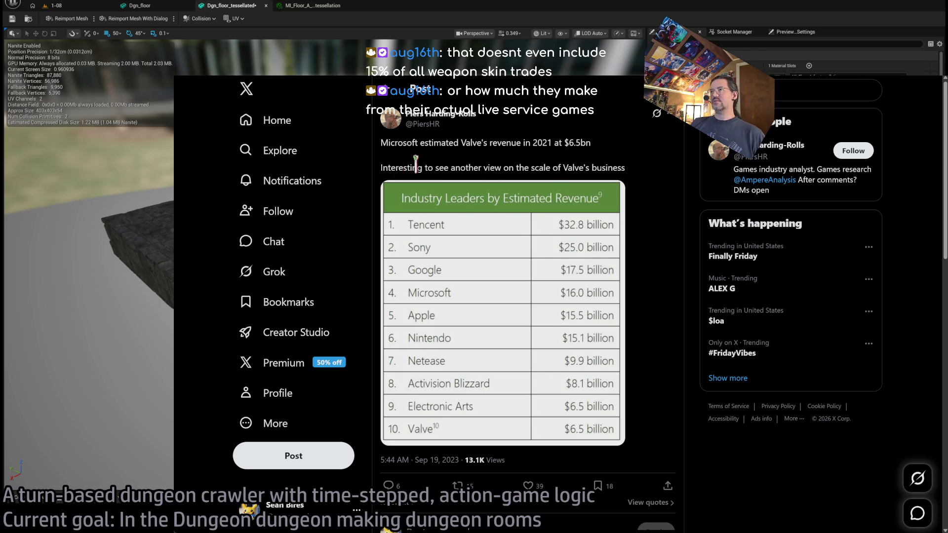
drag(391, 168, 609, 168)
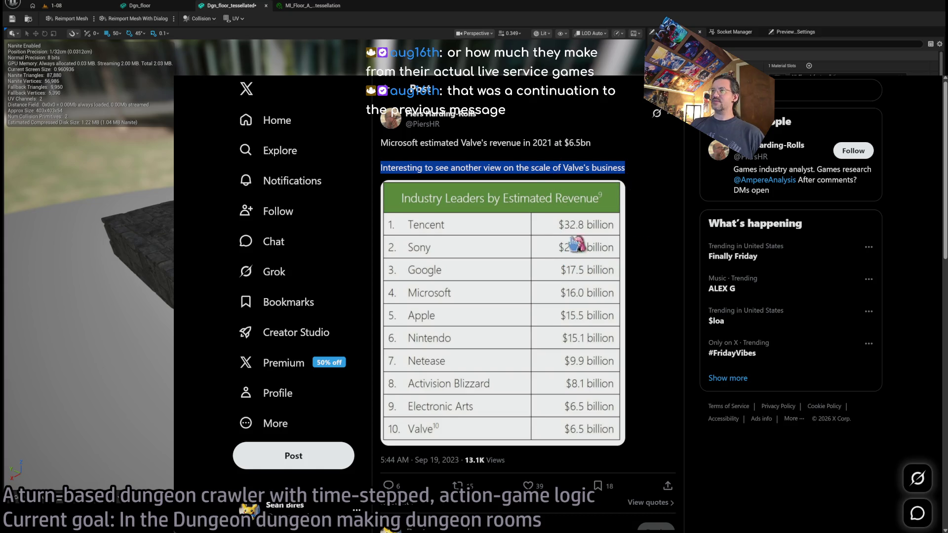
key(ctrl+Tab)
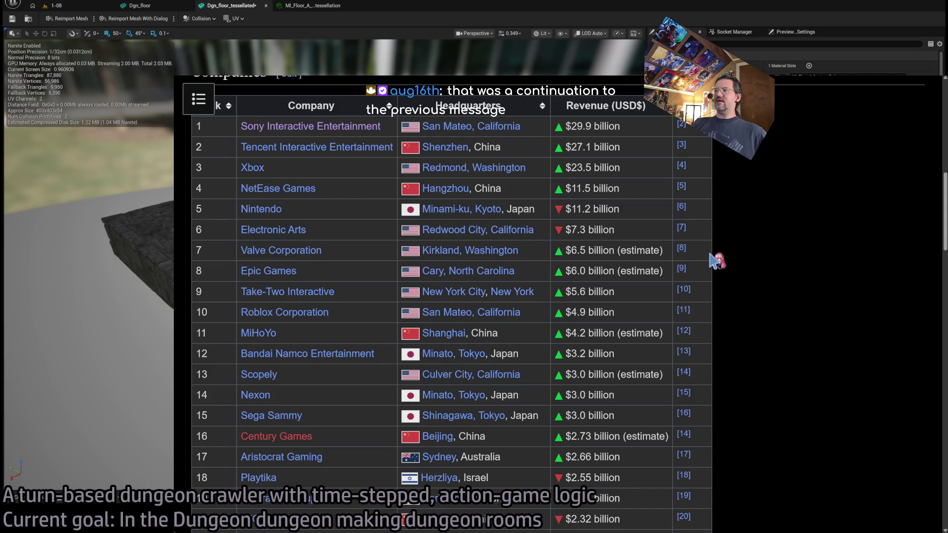
drag(687, 249, 197, 247)
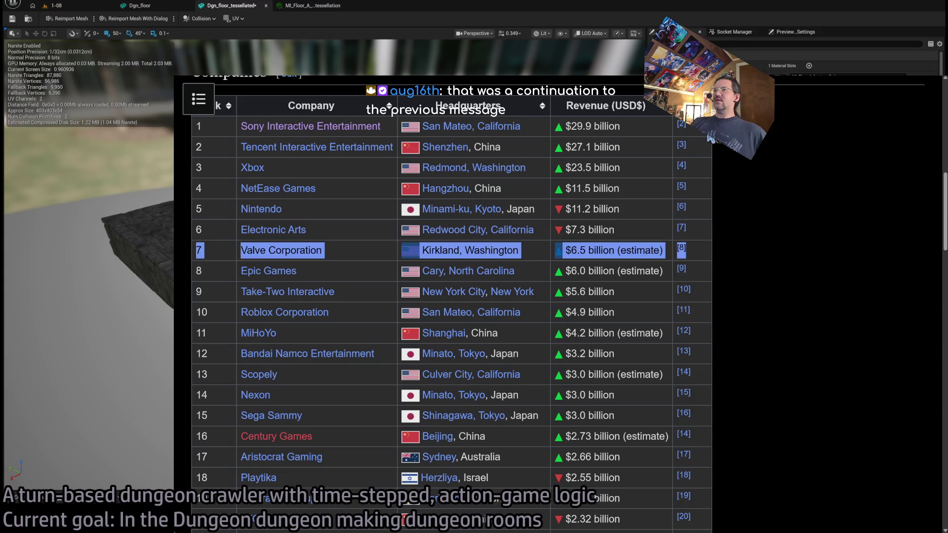
drag(684, 126, 198, 131)
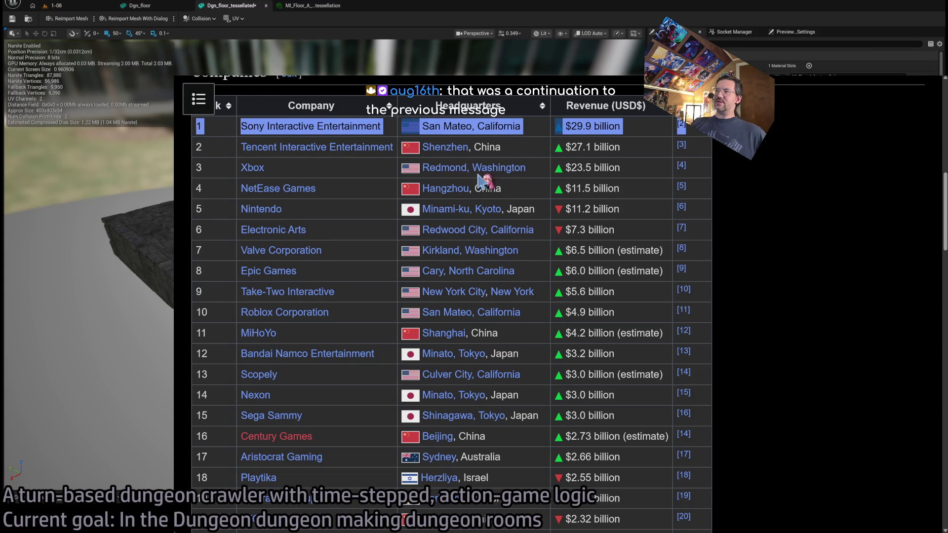
click(641, 135)
drag(697, 135, 199, 127)
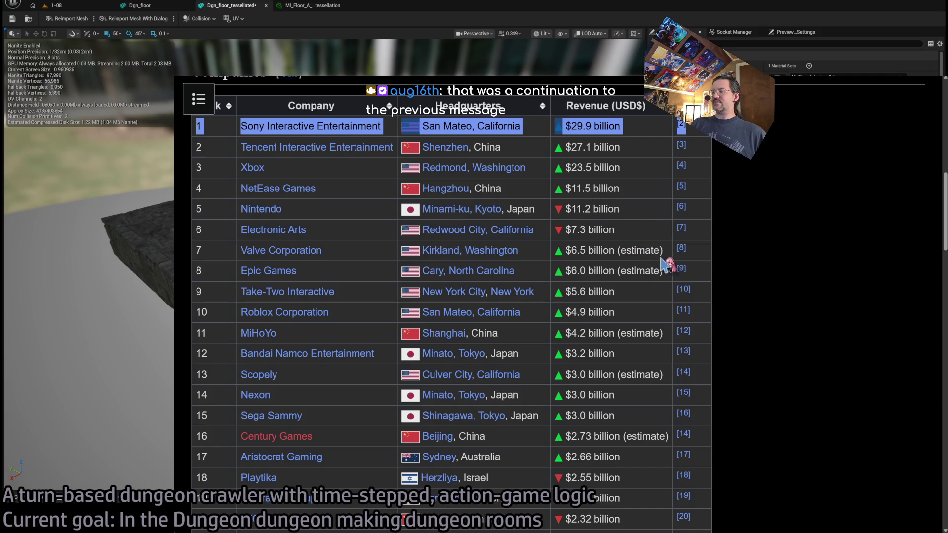
click(198, 127)
drag(200, 126, 698, 135)
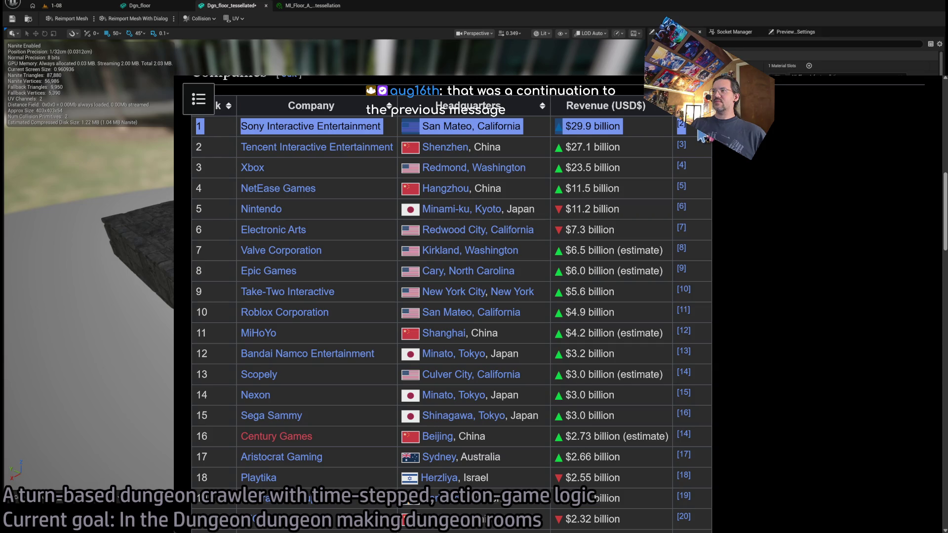
mouse_move(701, 136)
mouse_down()
mouse_move(695, 253)
mouse_move(198, 250)
mouse_up()
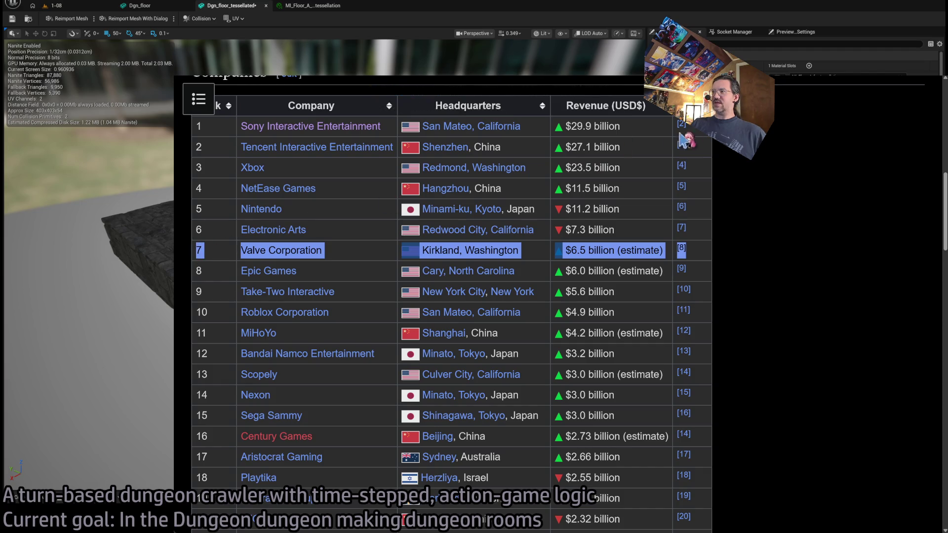
drag(696, 133, 198, 129)
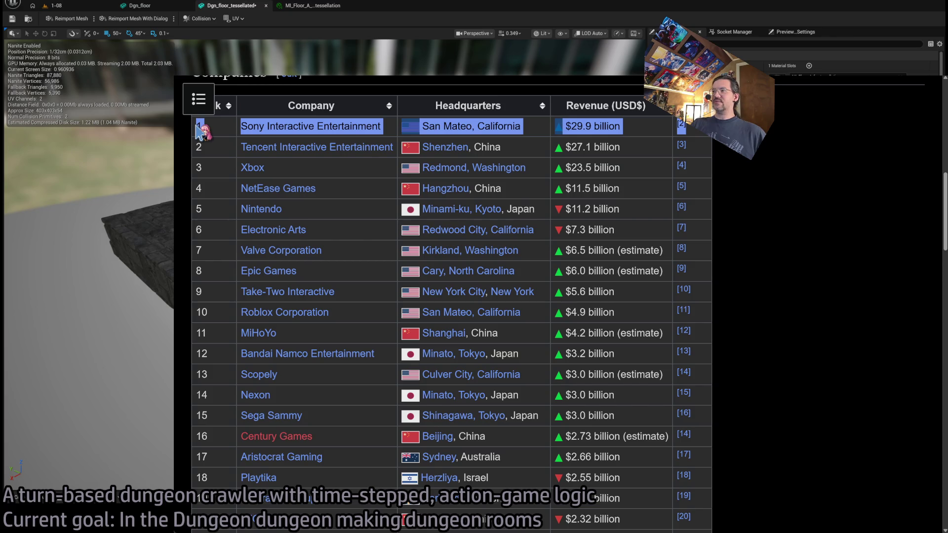
mouse_move(199, 211)
mouse_down()
mouse_move(700, 224)
mouse_move(636, 251)
mouse_move(249, 228)
mouse_move(548, 213)
mouse_move(703, 217)
mouse_up()
click(200, 214)
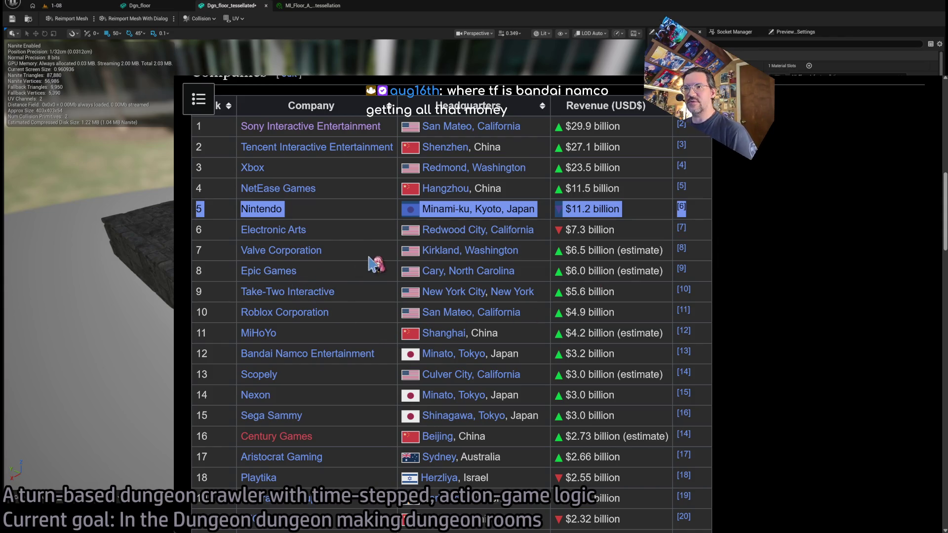
Step: Open the Bandai Namco Entertainment article from the revenue table and skim its history
click(386, 341)
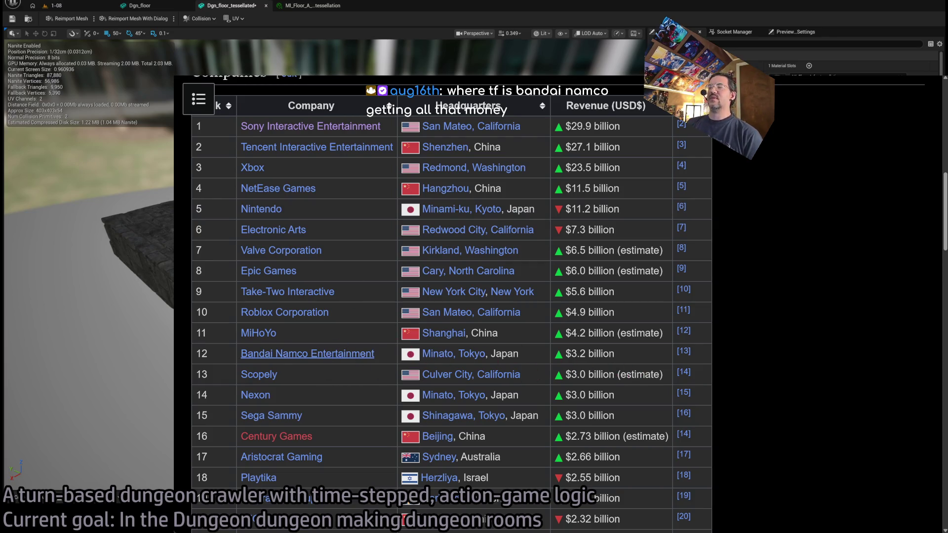
click(306, 353)
scroll(284, 298, down, 2)
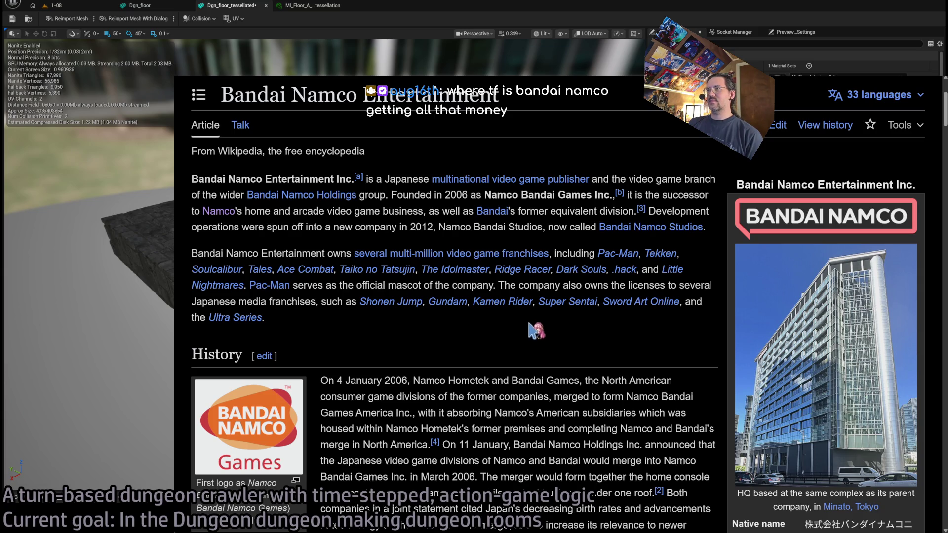
scroll(528, 348, down, 4)
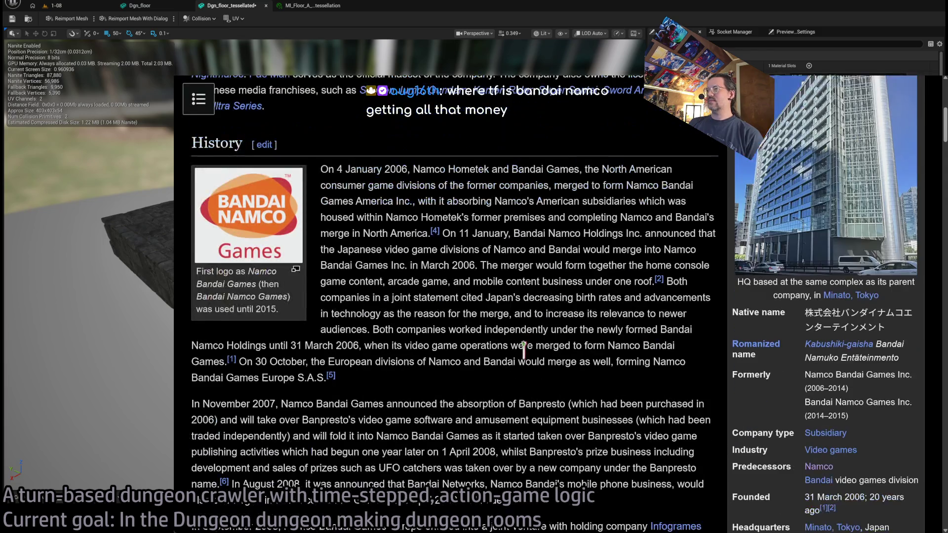
scroll(523, 348, down, 4)
scroll(523, 348, up, 7)
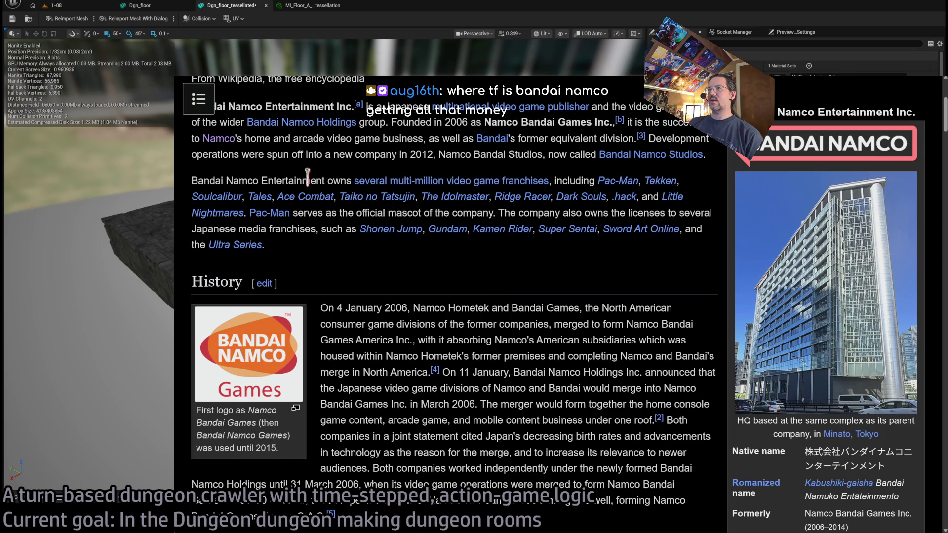
Step: Highlight the paragraph on Bandai Namco's franchises from Soulcalibur onward
mouse_move(310, 180)
mouse_down()
mouse_move(541, 247)
mouse_move(342, 260)
mouse_move(197, 194)
mouse_up()
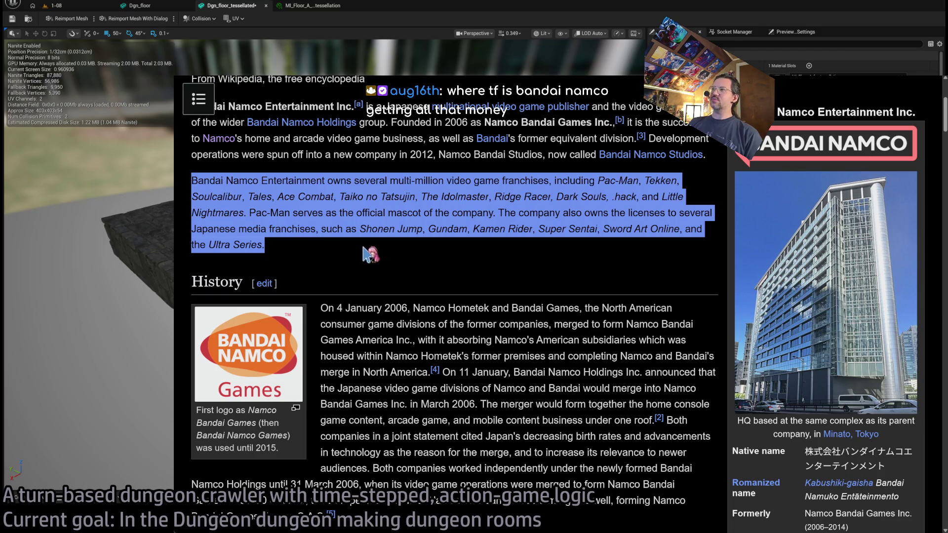
drag(370, 264, 193, 186)
click(348, 267)
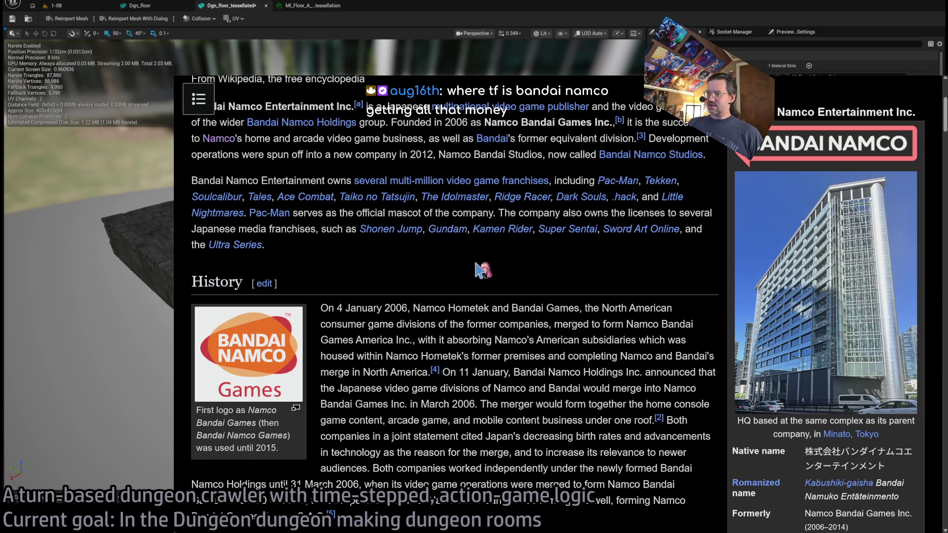
Step: Scroll through the rest of the article, then go back to the revenue table
scroll(481, 269, down, 12)
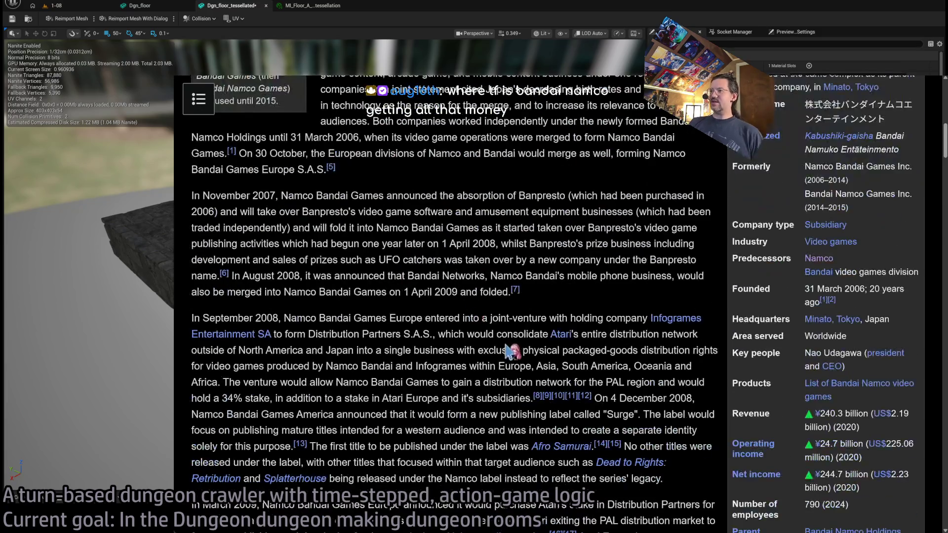
scroll(474, 366, down, 3)
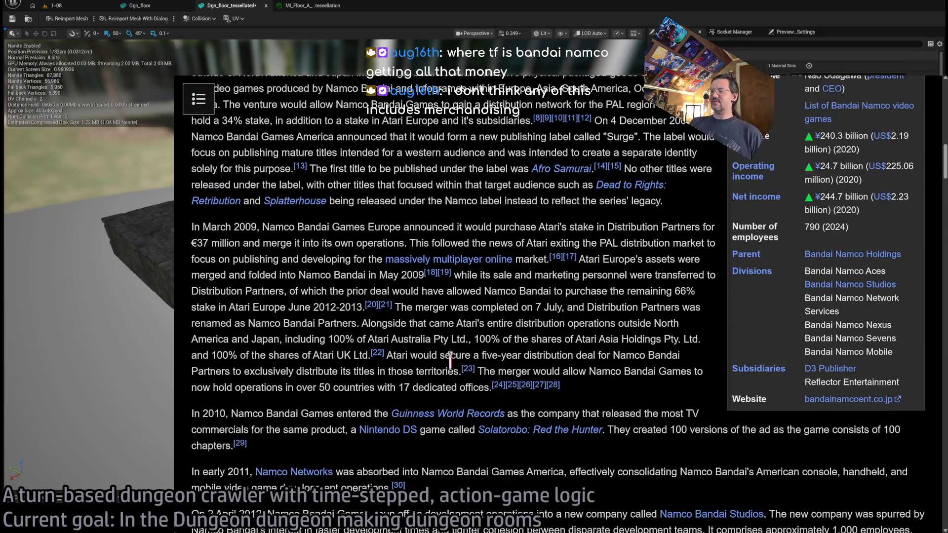
scroll(451, 360, down, 9)
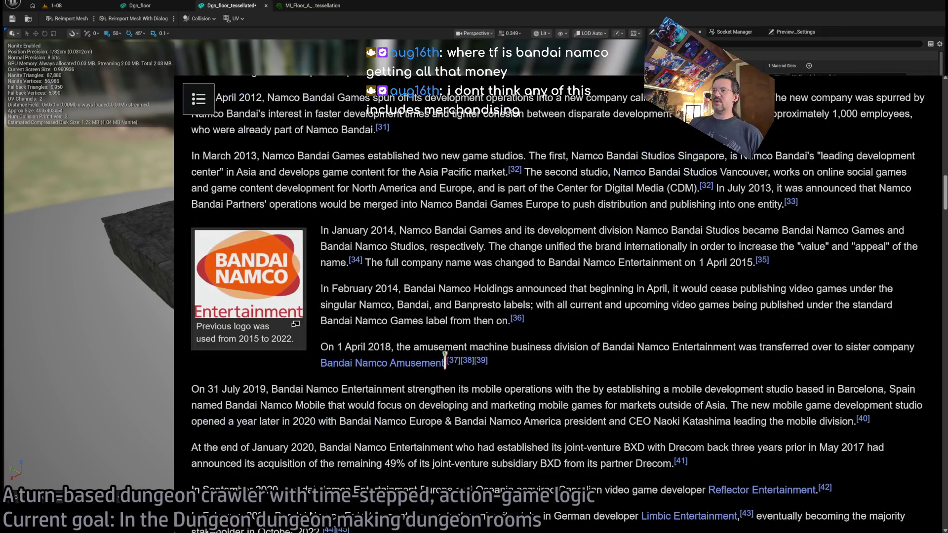
scroll(444, 359, down, 10)
scroll(516, 329, down, 6)
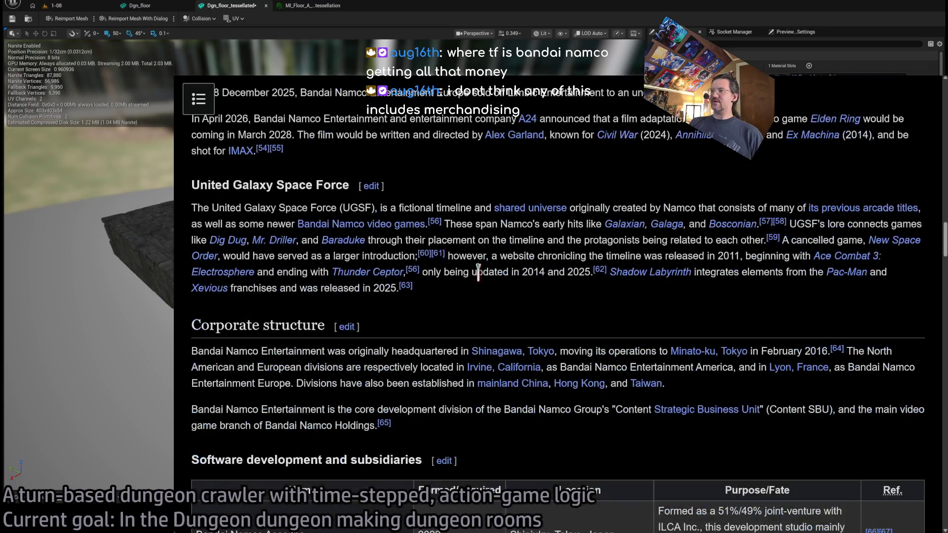
scroll(492, 244, down, 2)
key(alt+Left)
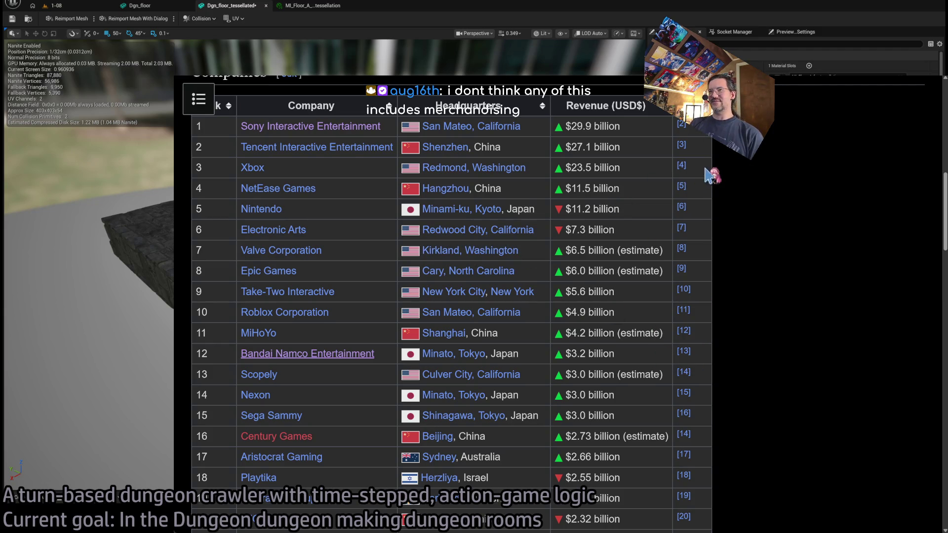
Step: Highlight rows 1 to 7 of the revenue table and Epic Games' 6.0 billion row
drag(706, 190, 756, 171)
click(755, 170)
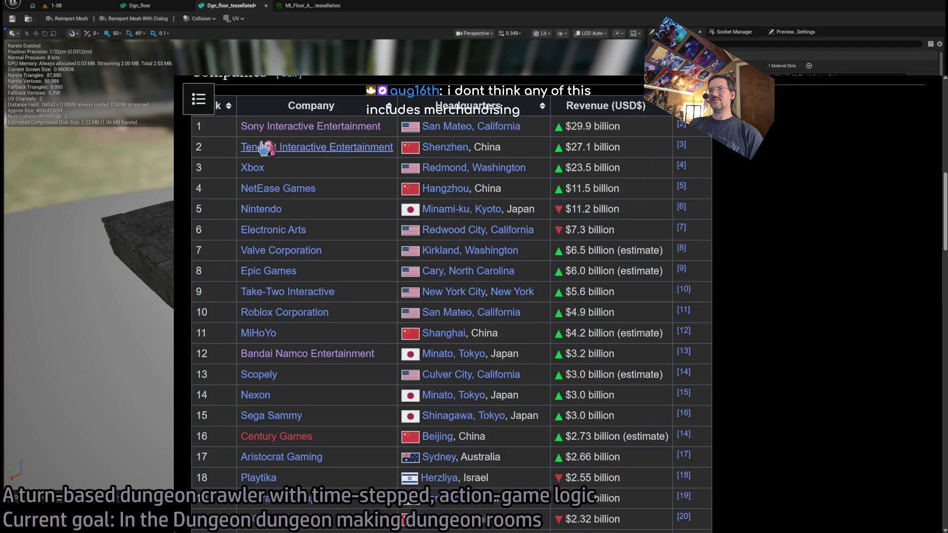
mouse_move(198, 121)
mouse_down()
mouse_move(227, 143)
mouse_move(533, 277)
mouse_move(705, 279)
mouse_move(193, 283)
mouse_move(519, 271)
mouse_move(715, 279)
mouse_up()
click(389, 294)
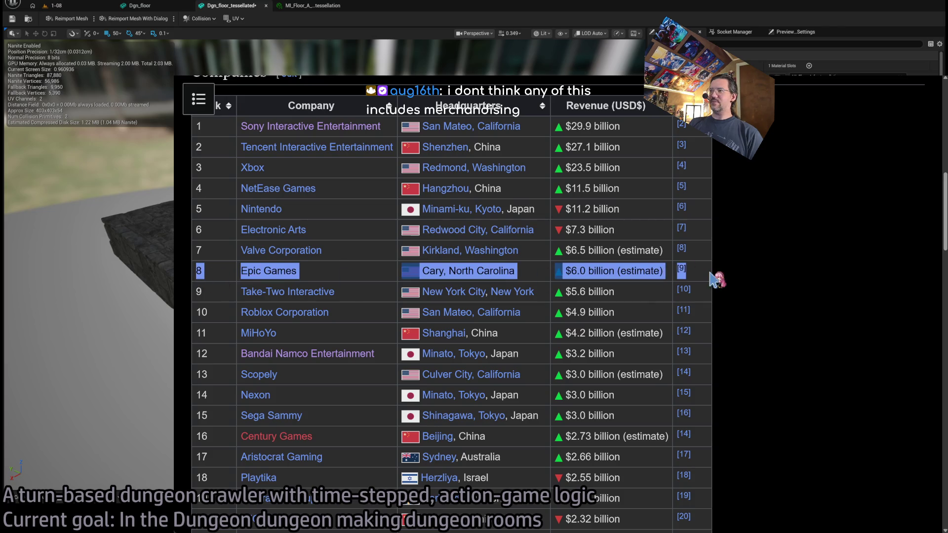
double_click(574, 270)
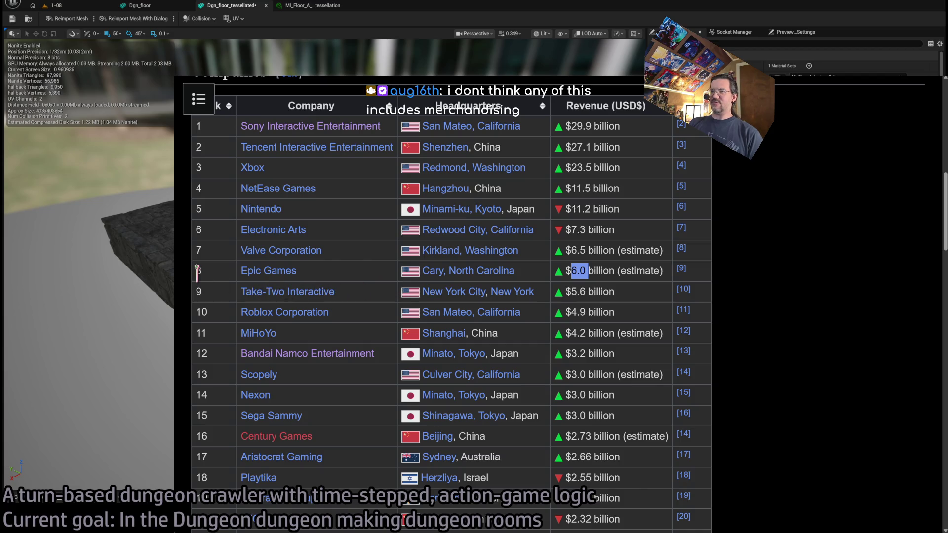
drag(197, 271, 711, 283)
click(711, 286)
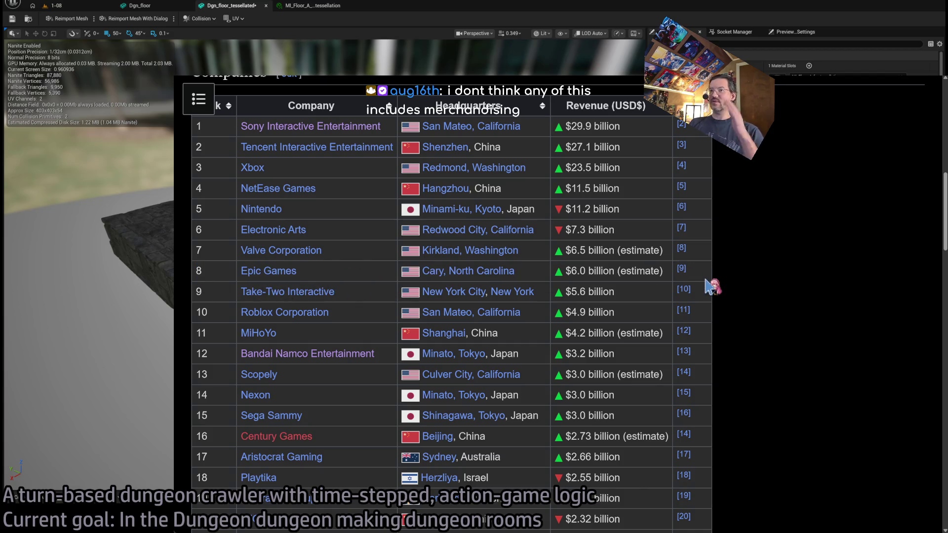
Step: Highlight MiHoYo's $4.2 billion row and bring up its [12] footnote's citation preview
mouse_move(701, 333)
mouse_down()
mouse_move(540, 323)
mouse_move(198, 332)
mouse_up()
double_click(570, 333)
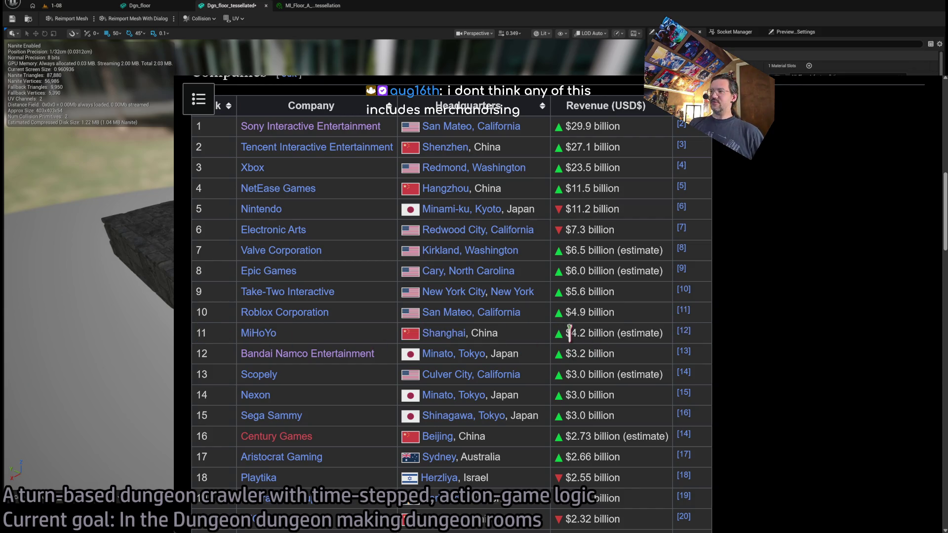
drag(573, 334, 599, 330)
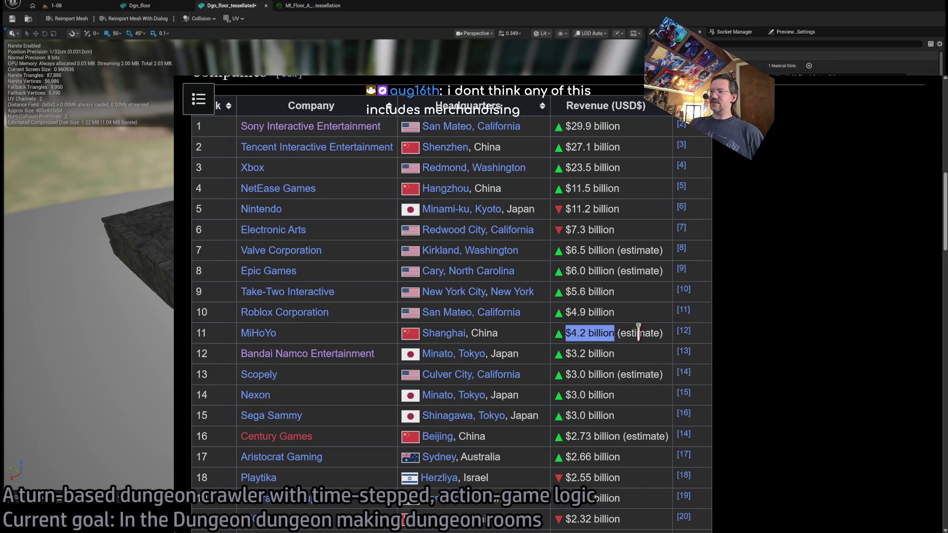
click(615, 334)
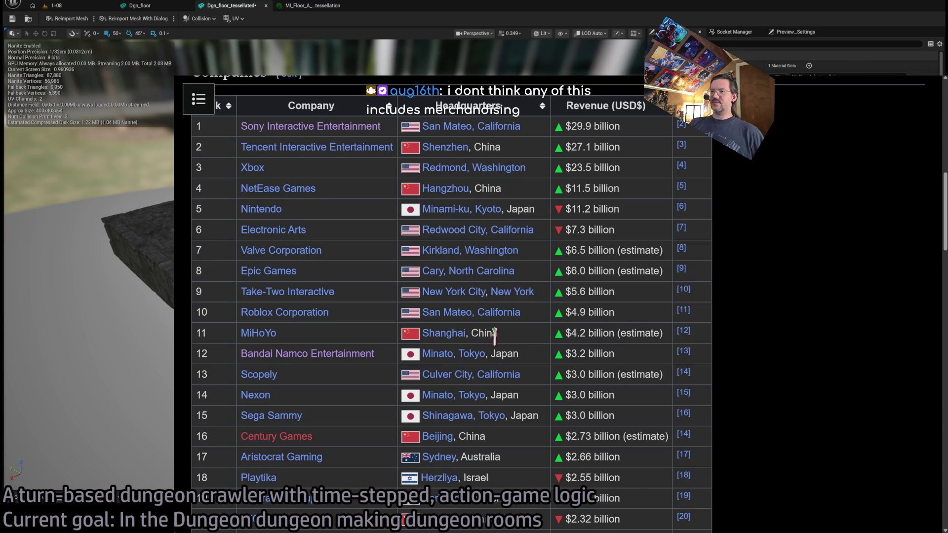
mouse_move(637, 316)
mouse_down()
mouse_move(402, 335)
mouse_move(212, 334)
mouse_move(592, 316)
mouse_move(678, 327)
mouse_up()
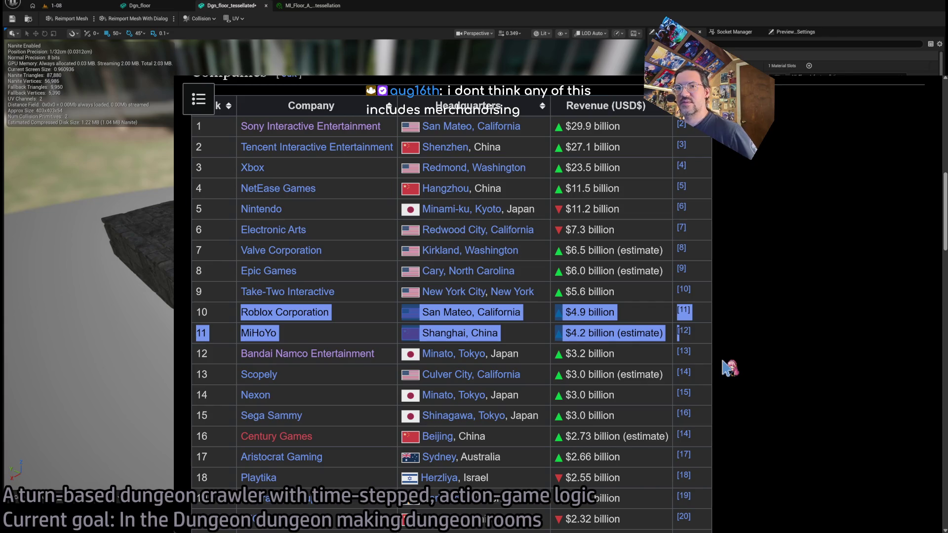
drag(729, 368, 200, 324)
click(611, 329)
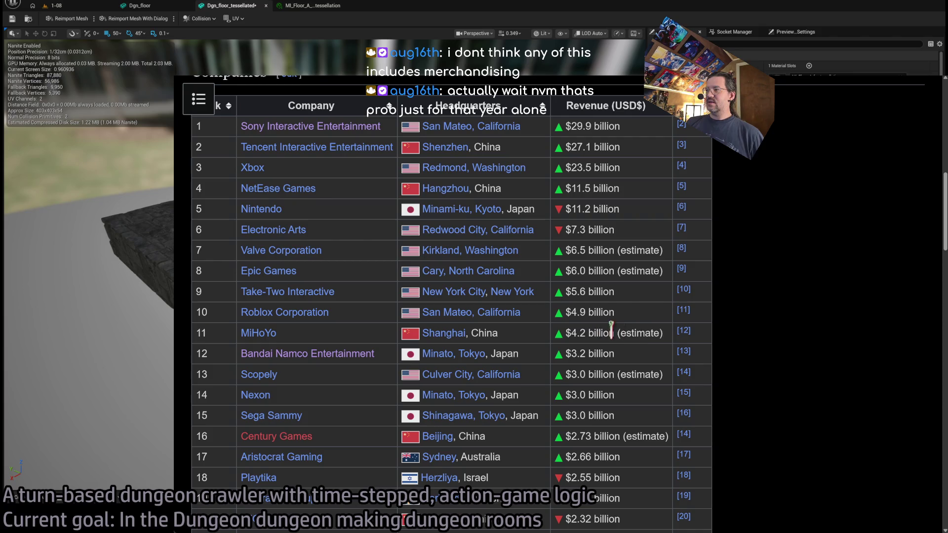
mouse_move(683, 331)
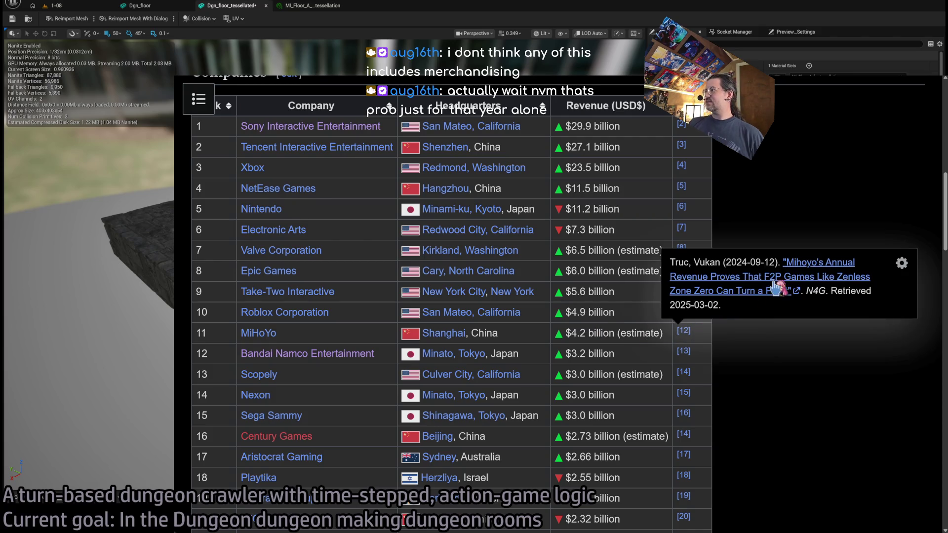
Step: Open the N4G source on Mihoyo's revenue, return to Wikipedia, and highlight the Nintendo row
click(778, 284)
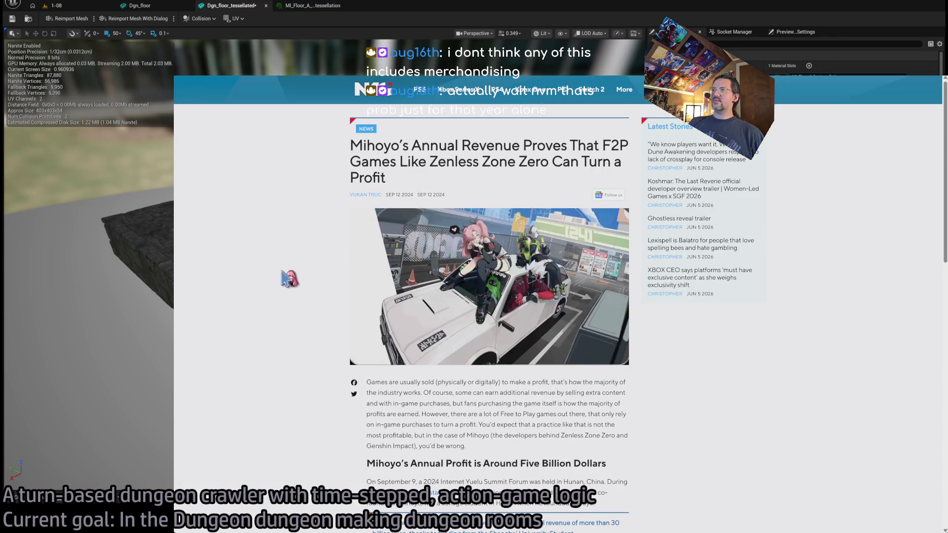
key(alt+Left)
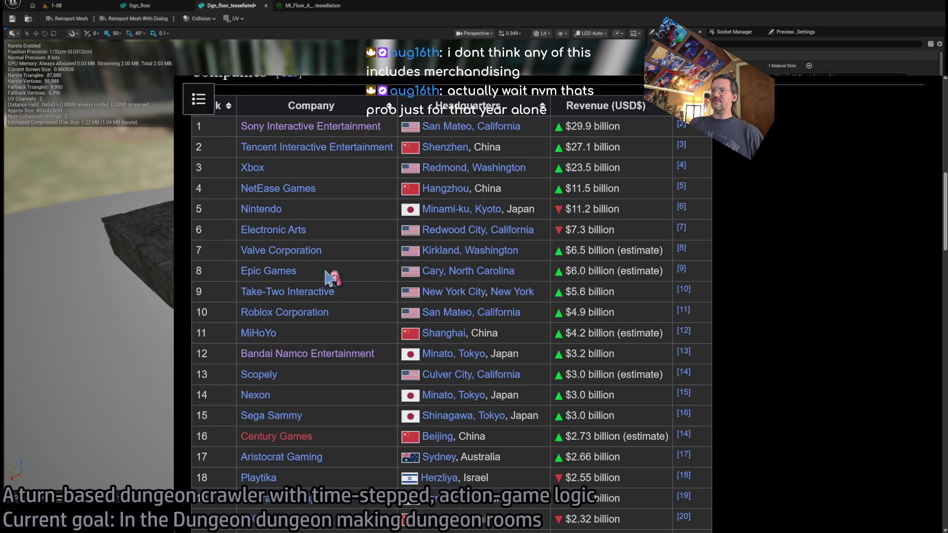
mouse_move(703, 238)
mouse_down()
mouse_move(296, 226)
mouse_move(332, 208)
mouse_up()
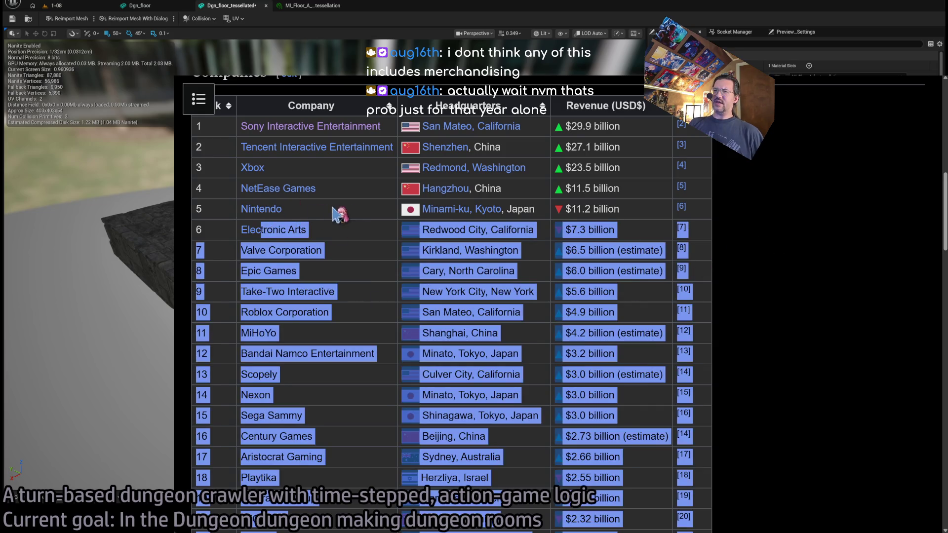
drag(193, 211, 701, 212)
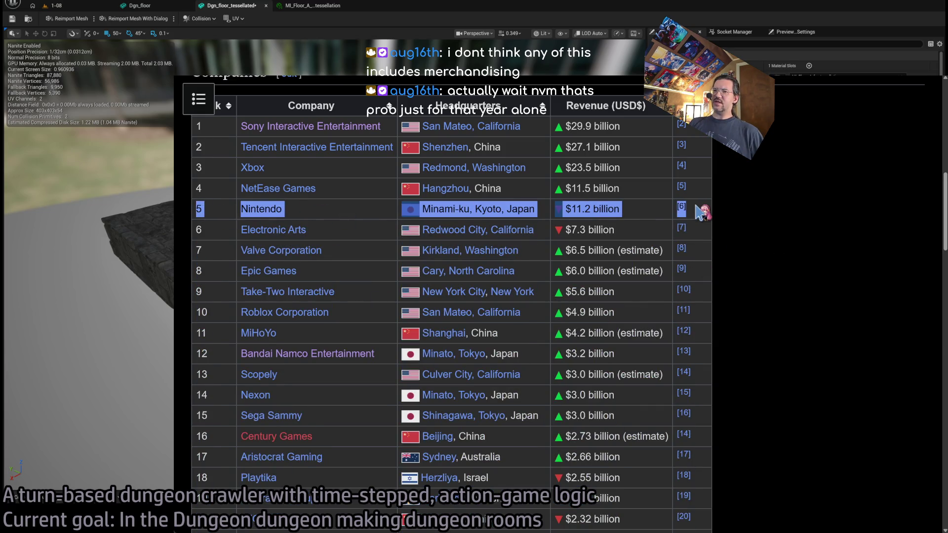
click(705, 215)
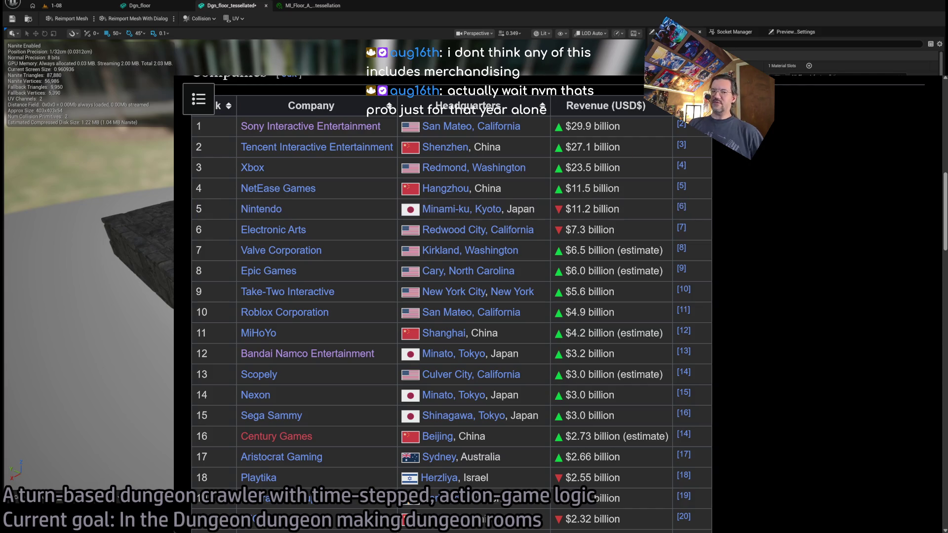
Step: Search Wikipedia for largest media franchises and scroll through the results
key(ctrl+t)
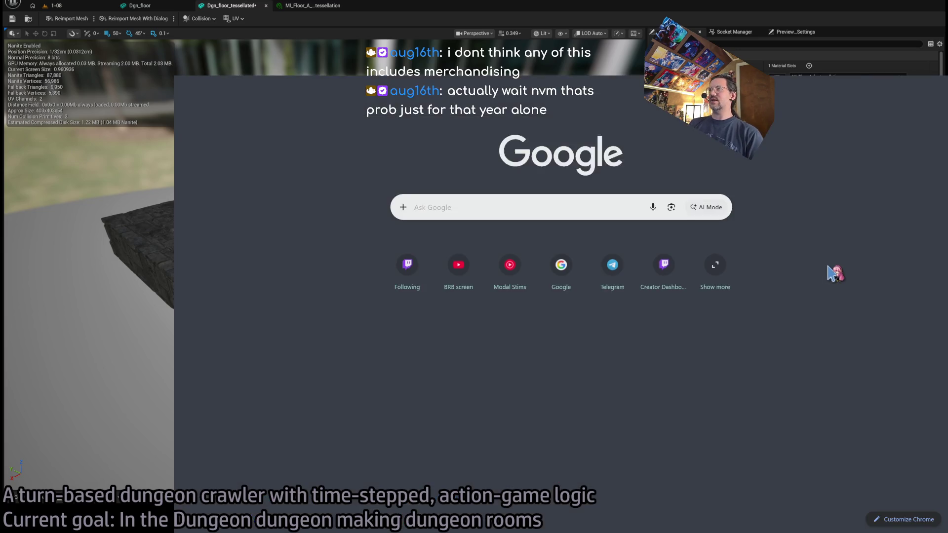
key(Escape)
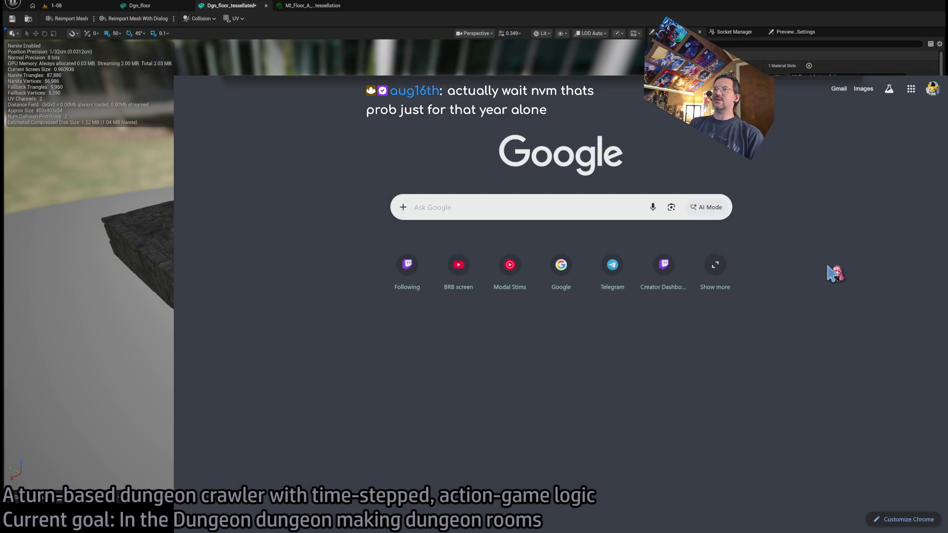
text(largest)
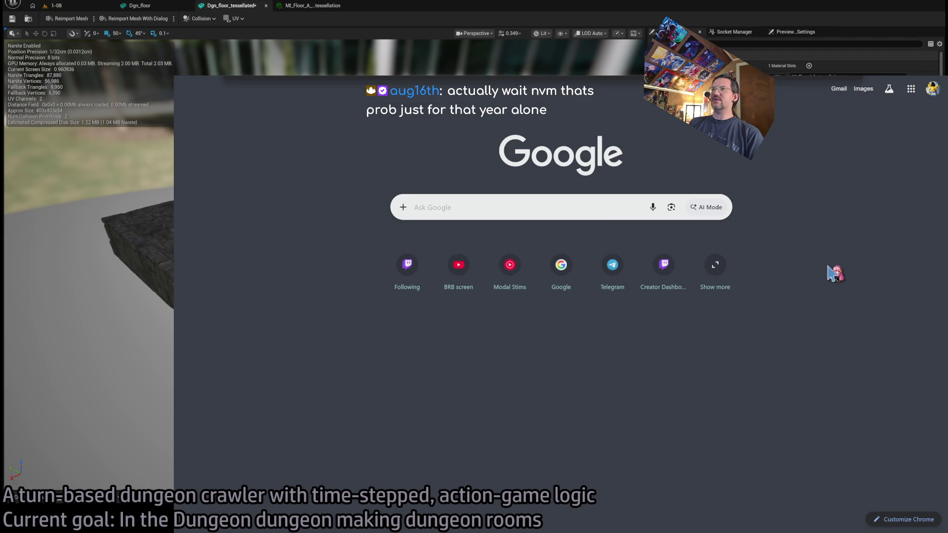
key(alt+Left)
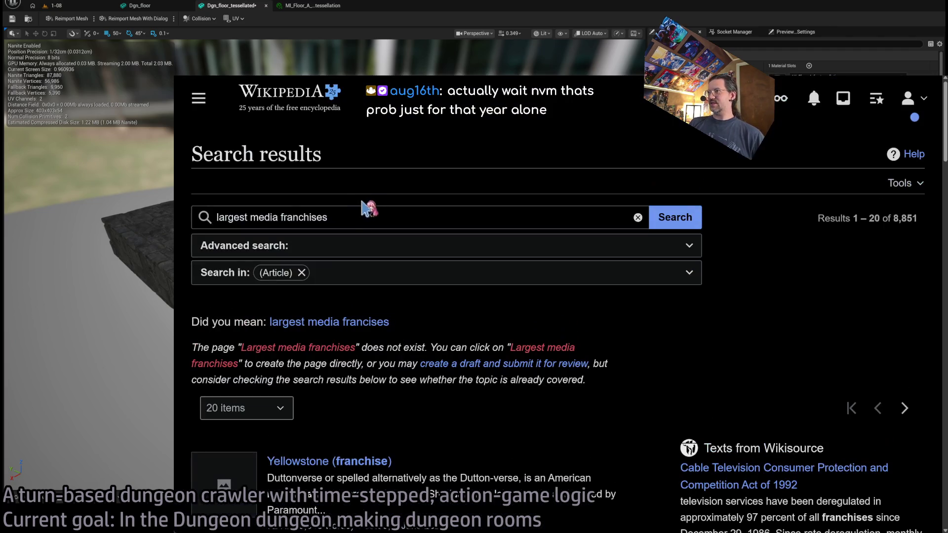
scroll(348, 397, down, 8)
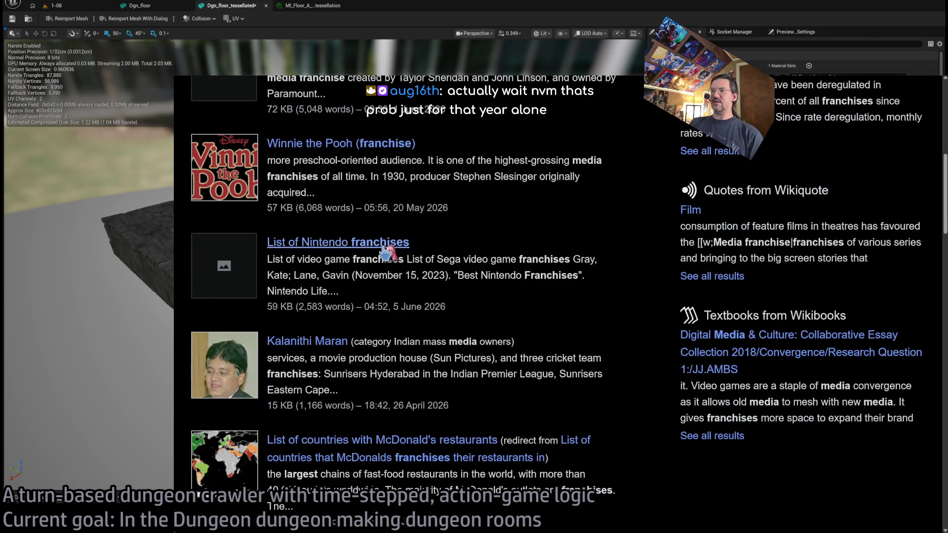
scroll(438, 333, down, 5)
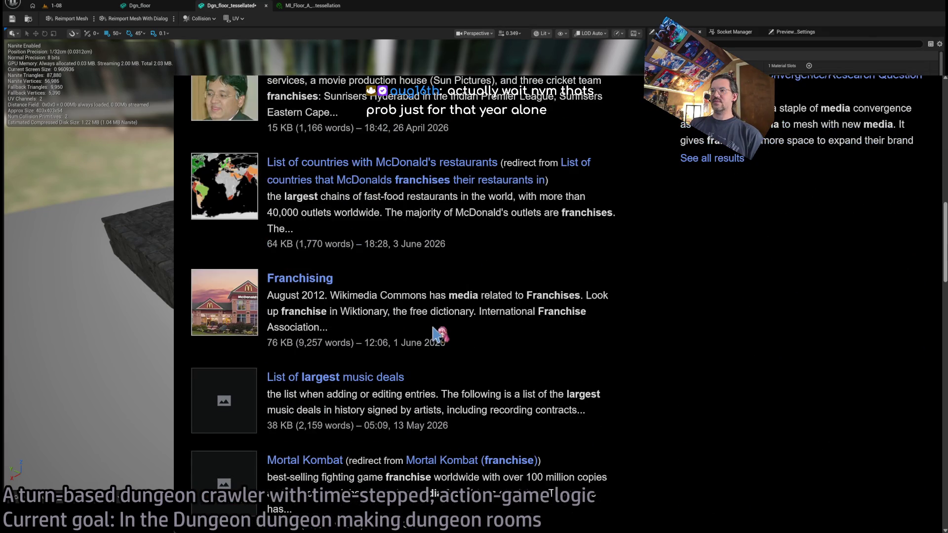
scroll(439, 333, down, 3)
scroll(416, 269, up, 15)
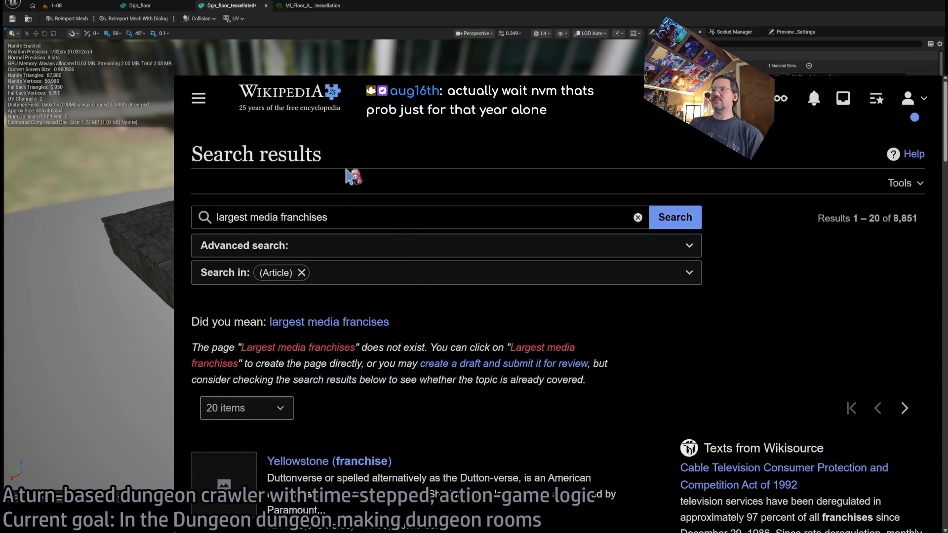
Step: Google 'wikipedia largest media franchises' from the address bar
key(ctrl+a)
key(BackSpace)
key(ctrl+l)
text(wikipedia)
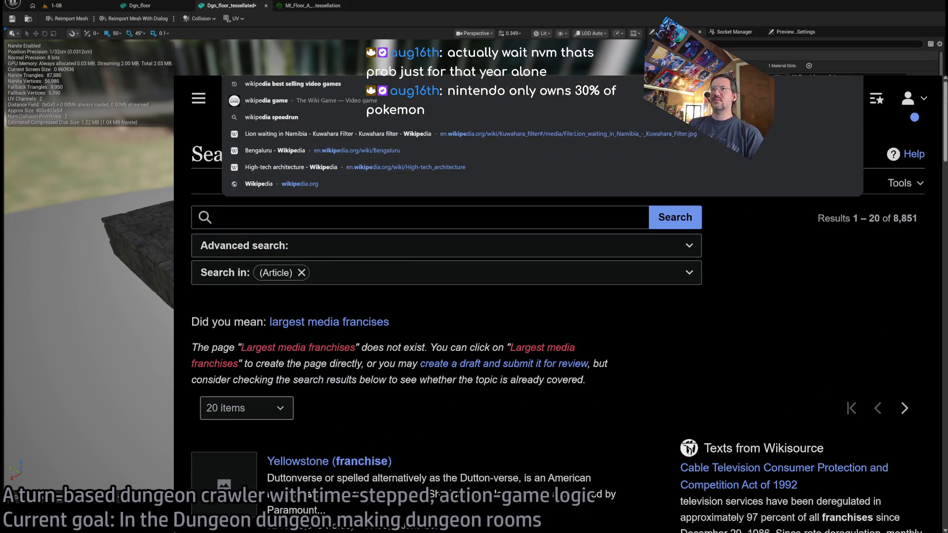
text( largest media franchises)
key(Return)
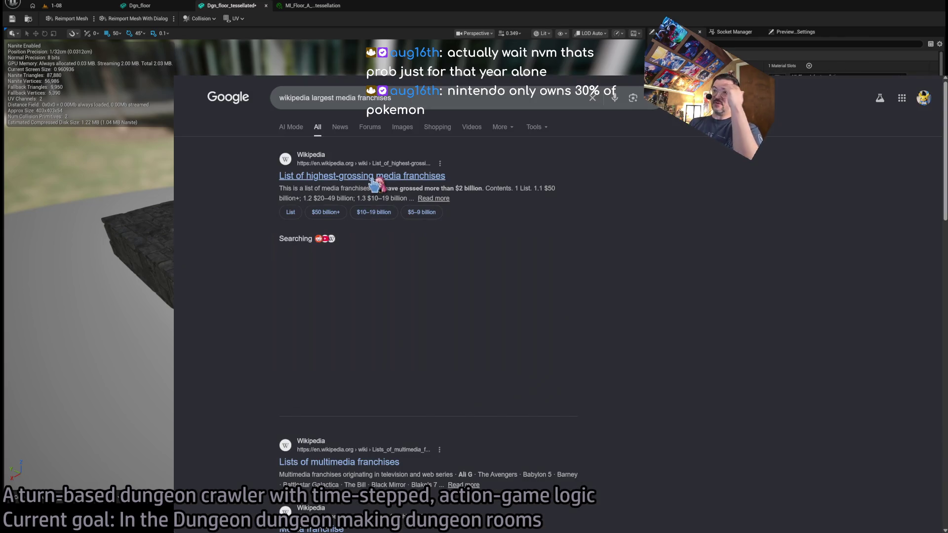
Step: Open the List of highest-grossing media franchises article and browse its table
click(374, 179)
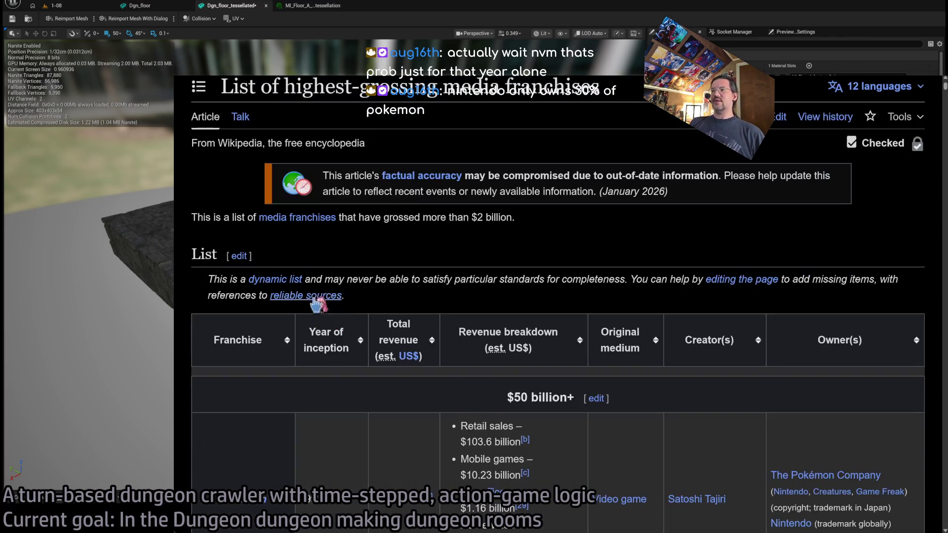
scroll(316, 304, down, 4)
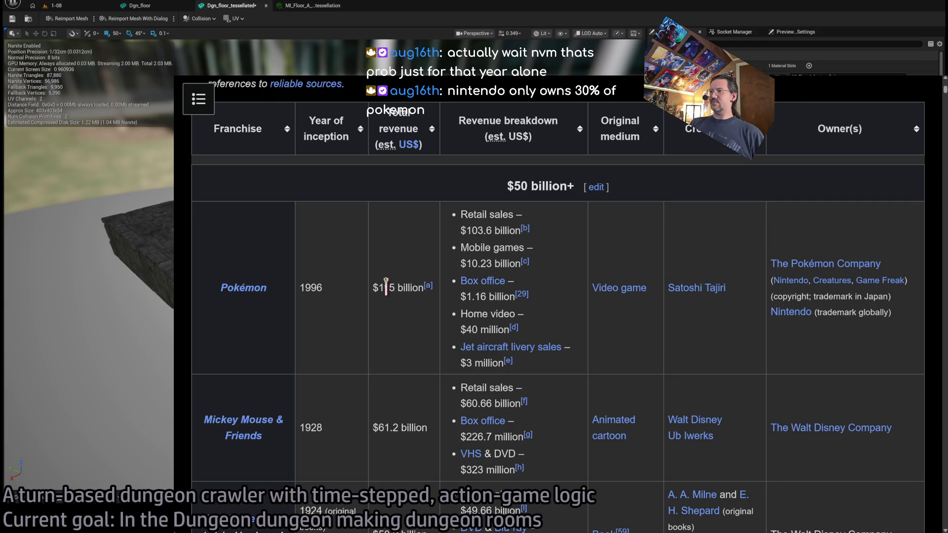
mouse_move(429, 287)
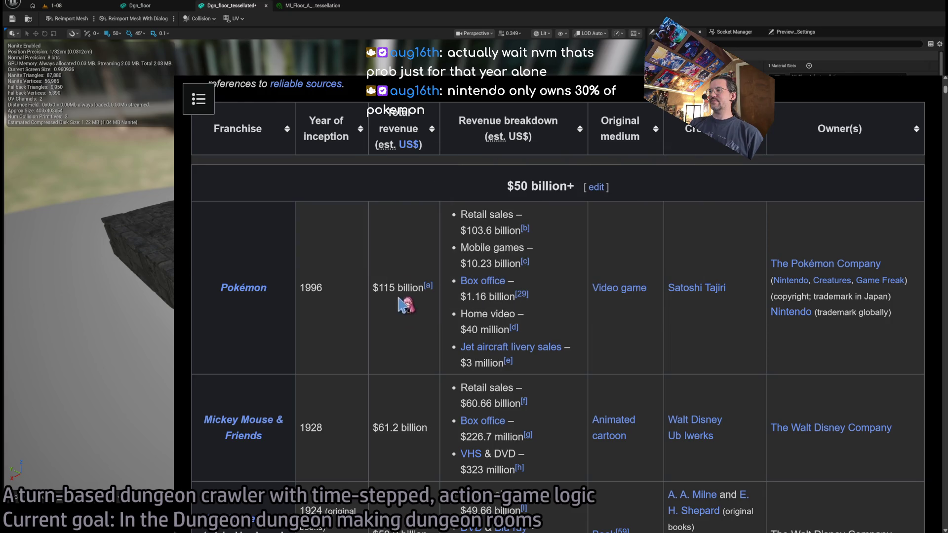
scroll(381, 300, down, 1)
scroll(380, 296, up, 1)
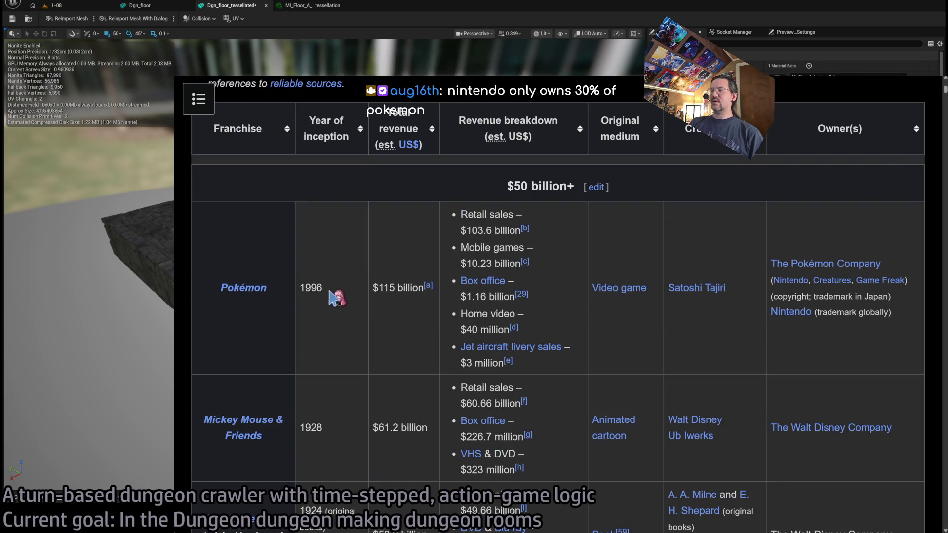
scroll(355, 287, down, 1)
drag(374, 218, 442, 232)
Step: Highlight Pokémon's $115 billion total revenue in the franchises table
scroll(410, 295, down, 2)
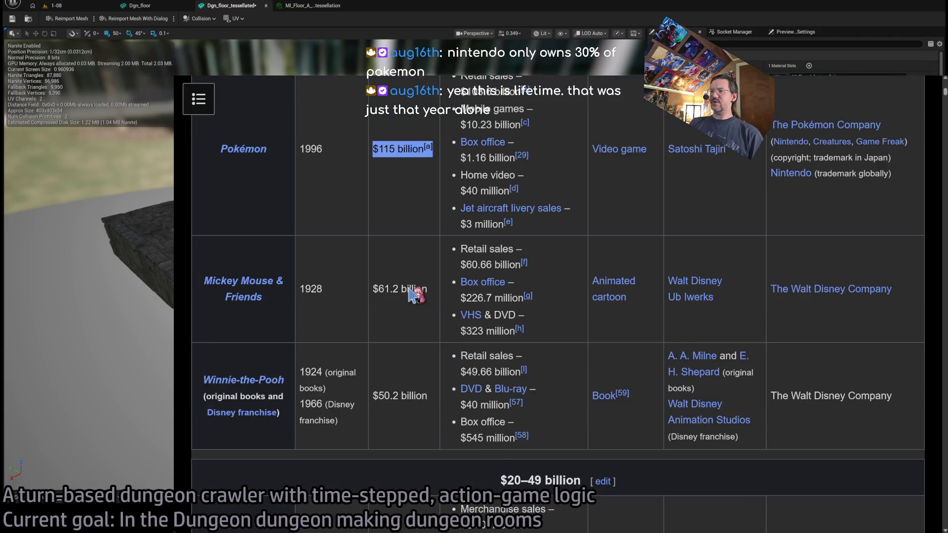
scroll(412, 295, up, 2)
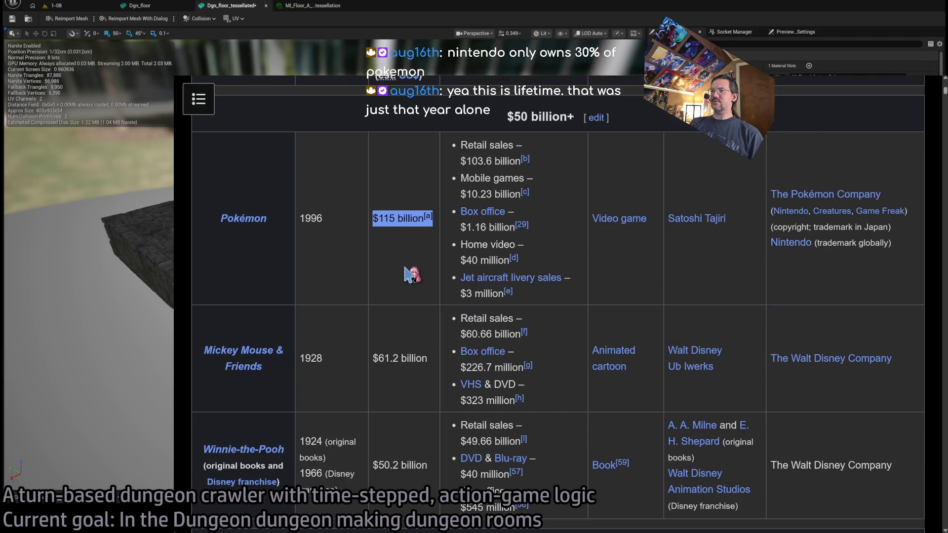
scroll(409, 274, up, 5)
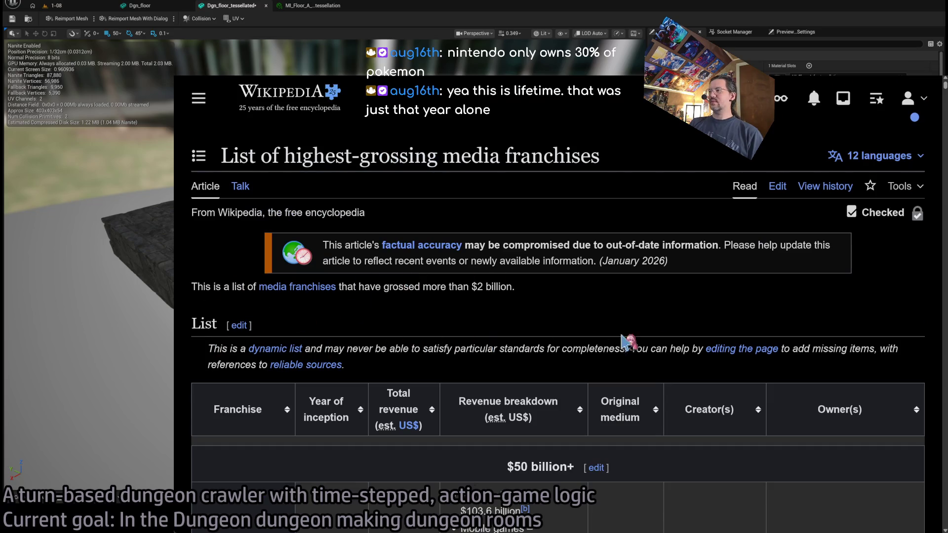
scroll(448, 372, down, 3)
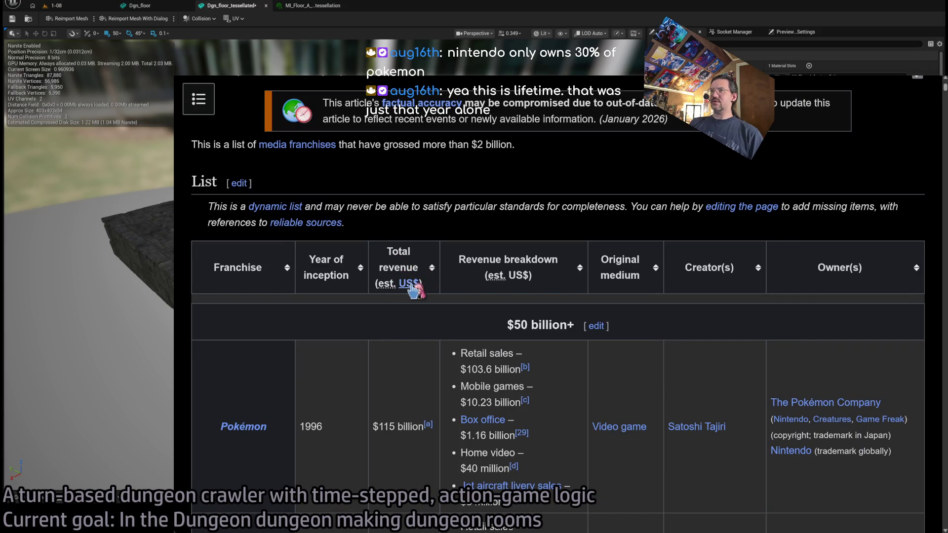
scroll(412, 303, down, 3)
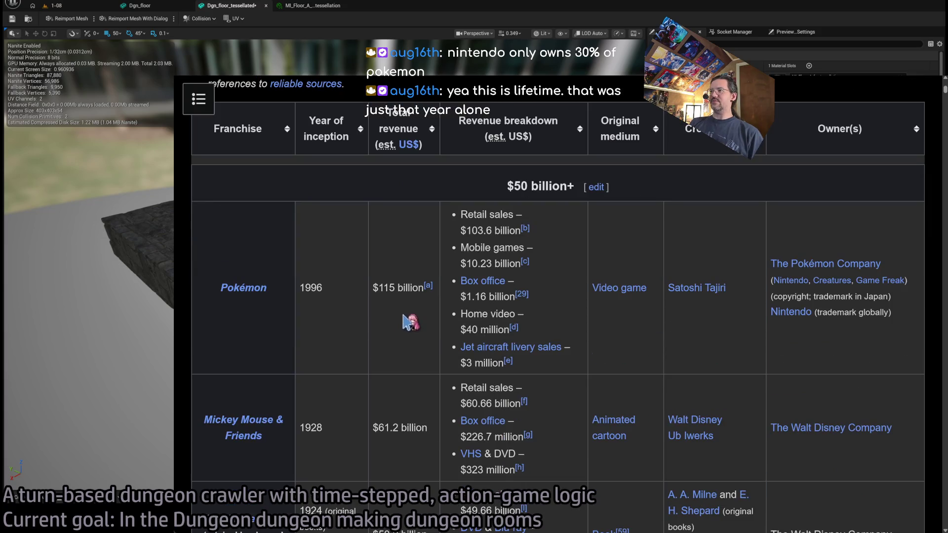
drag(366, 290, 438, 291)
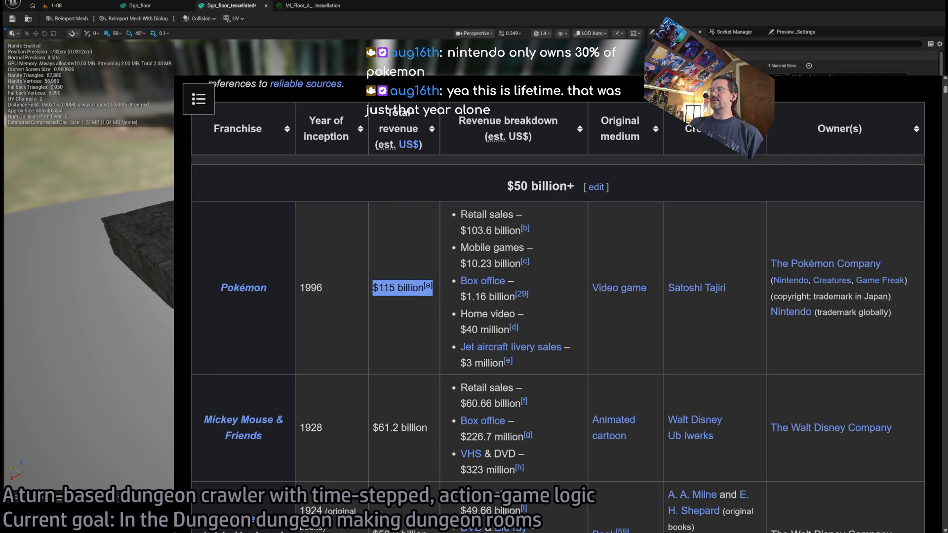
Step: Switch to the N4G Mihoyo article, dismiss the notification prompt, and zoom in
key(ctrl+Tab)
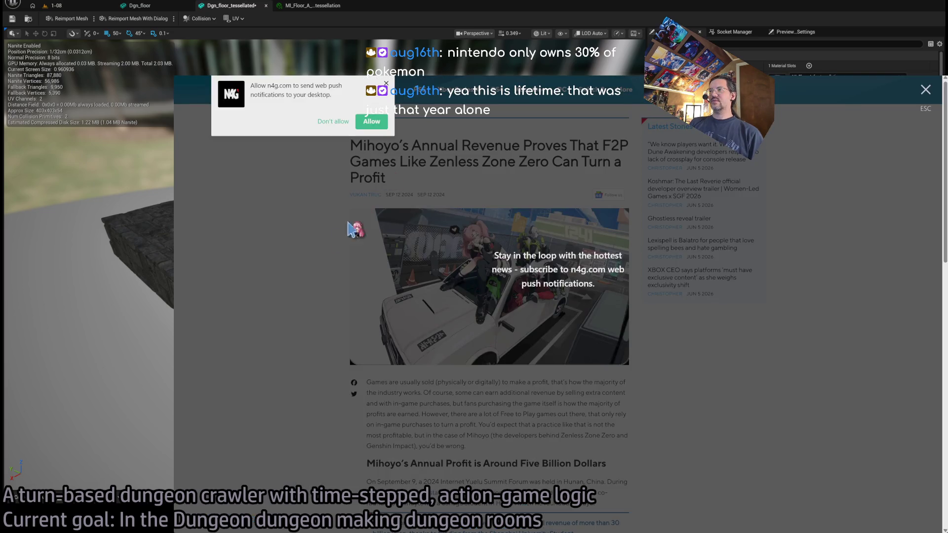
click(374, 125)
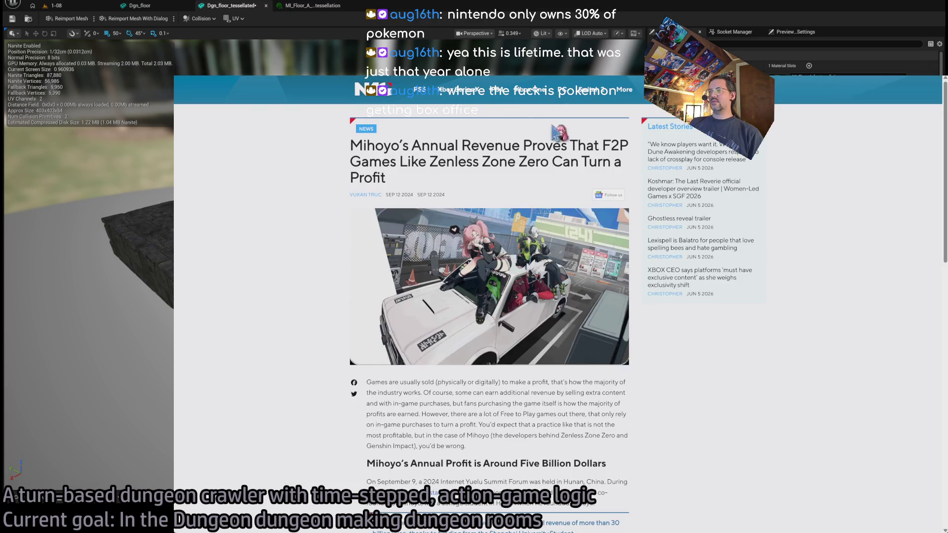
scroll(545, 195, down, 4)
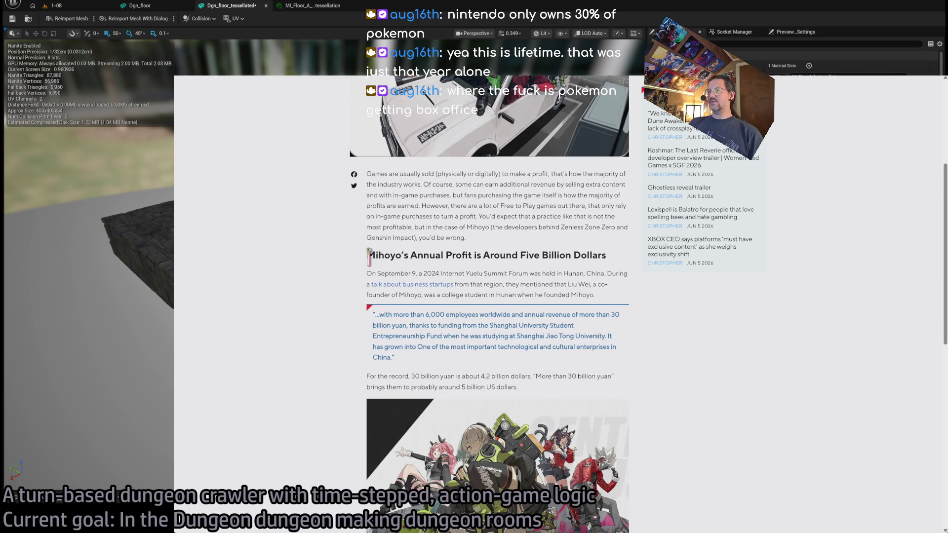
mouse_move(369, 255)
mouse_down()
mouse_move(571, 256)
mouse_move(620, 269)
mouse_move(582, 291)
mouse_up()
click(510, 279)
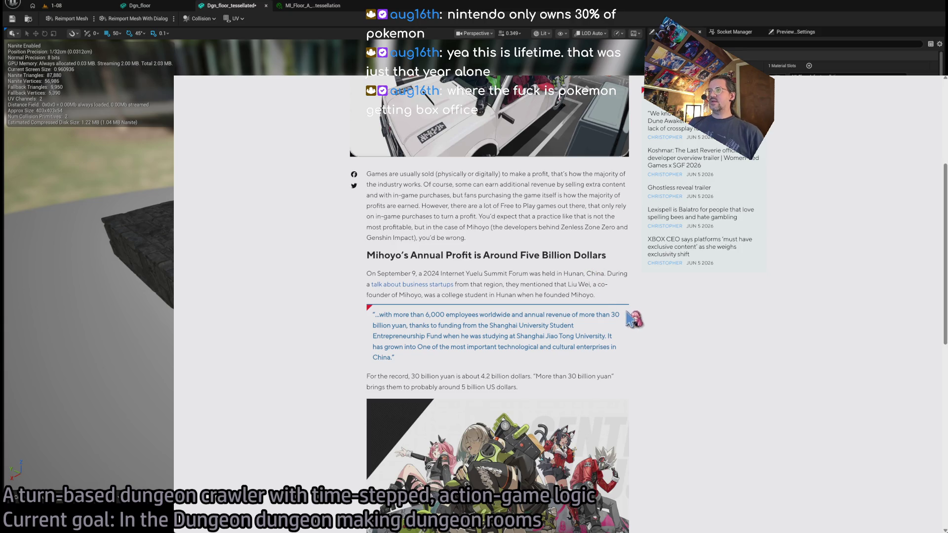
key(ctrl+plus)
key(ctrl+plus)
key(ctrl+plus)
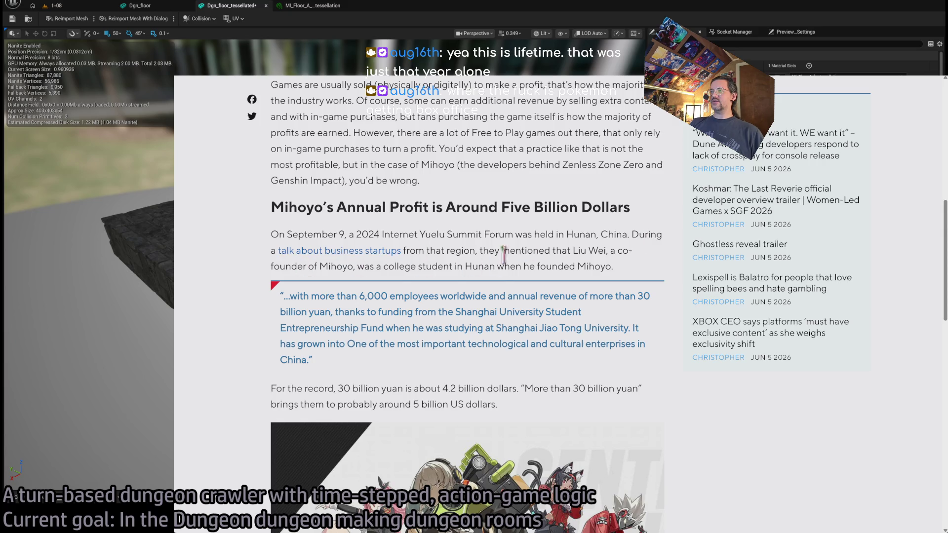
Step: Highlight the co-founder's name, the revenue quote and the September 9 forum paragraph
drag(576, 250, 598, 250)
click(610, 250)
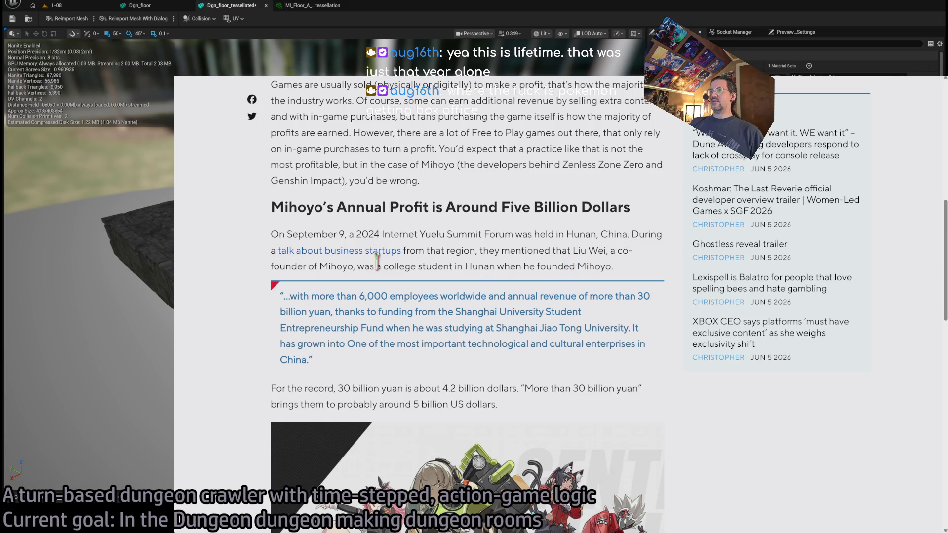
mouse_move(290, 296)
mouse_down()
mouse_move(543, 312)
mouse_move(331, 312)
mouse_move(442, 366)
mouse_move(422, 367)
mouse_move(267, 298)
mouse_up()
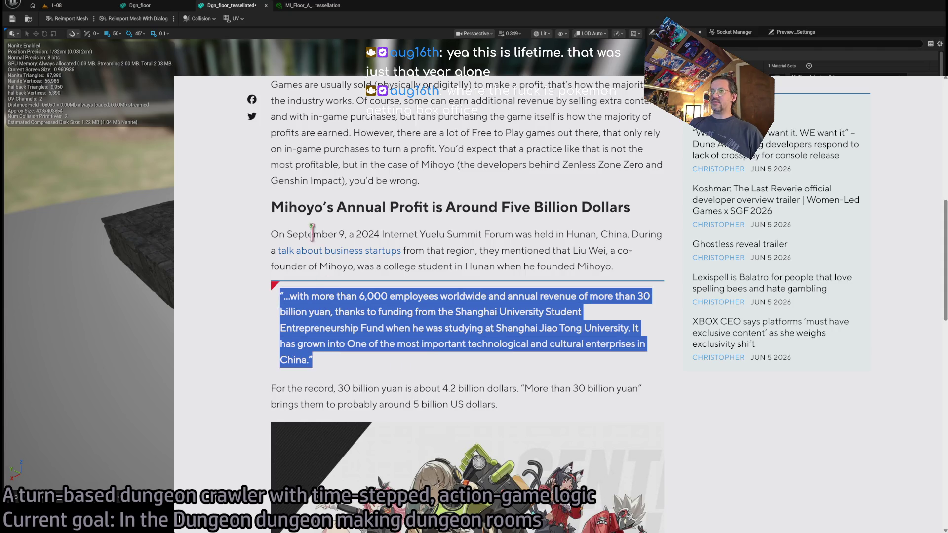
click(273, 230)
click(278, 230)
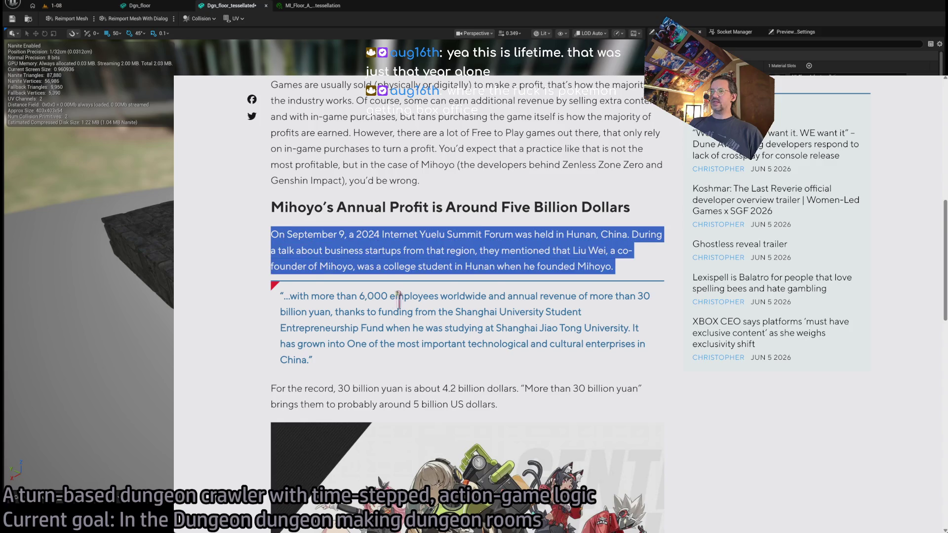
click(434, 341)
drag(440, 369, 261, 291)
scroll(316, 306, down, 2)
click(296, 232)
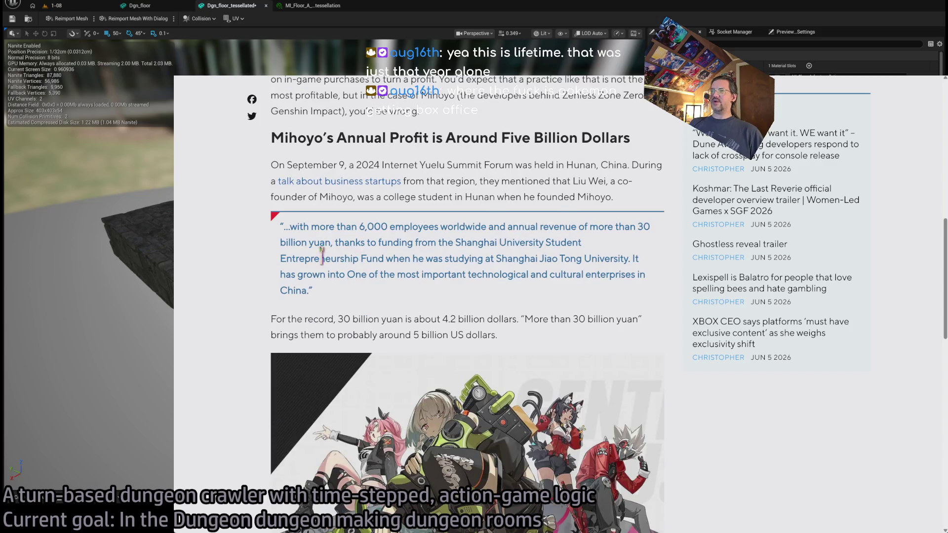
Step: Highlight the full quote and the 30 billion yuan revenue phrase, then return to Wikipedia
drag(279, 223, 404, 293)
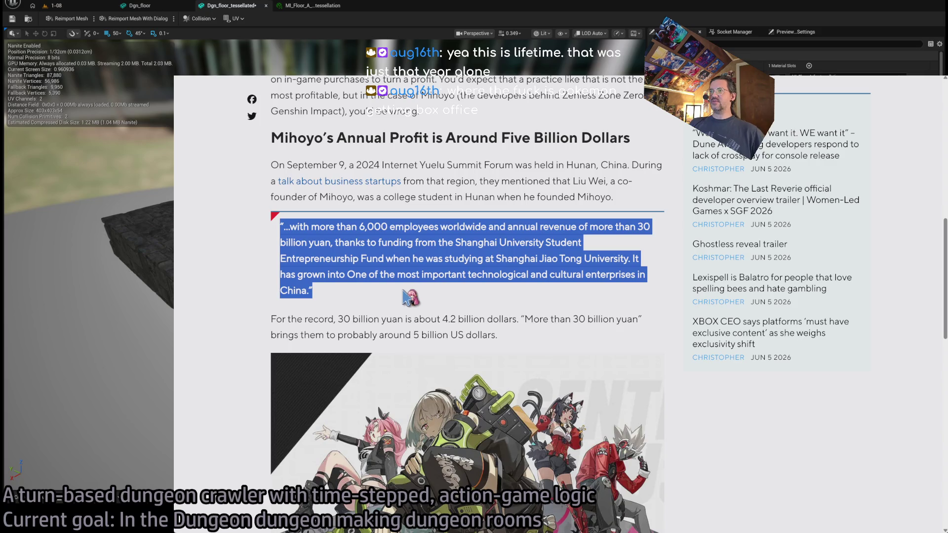
click(408, 299)
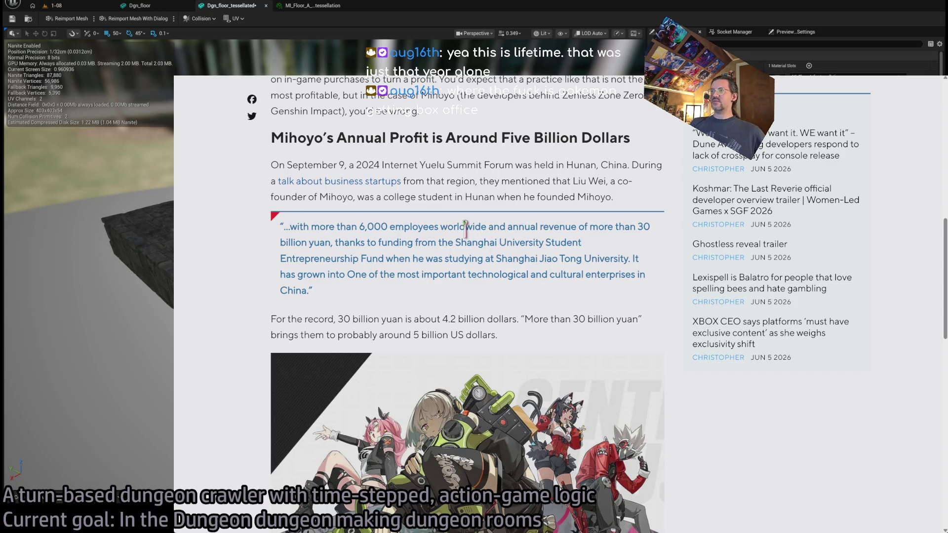
mouse_move(508, 227)
mouse_down()
mouse_move(653, 228)
mouse_move(306, 243)
mouse_move(331, 243)
mouse_up()
click(404, 309)
scroll(348, 299, down, 1)
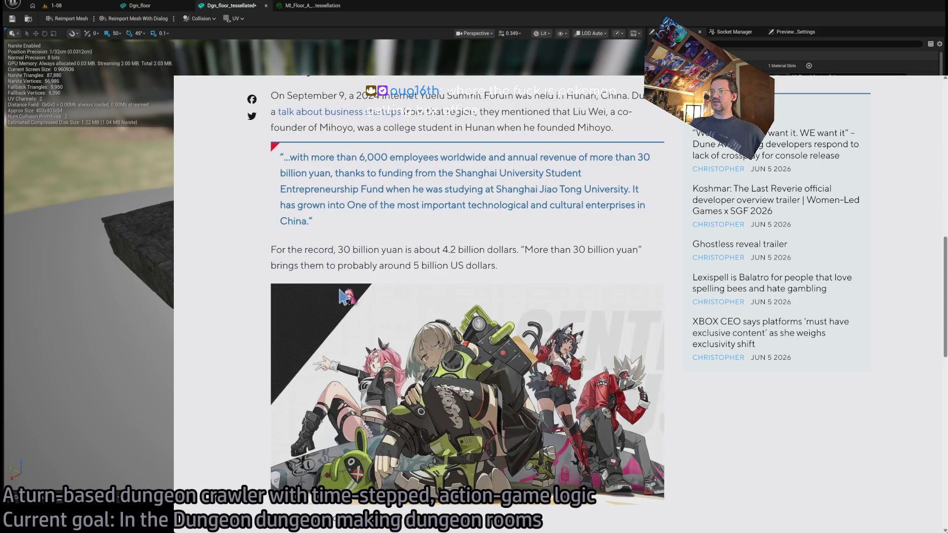
scroll(255, 266, down, 5)
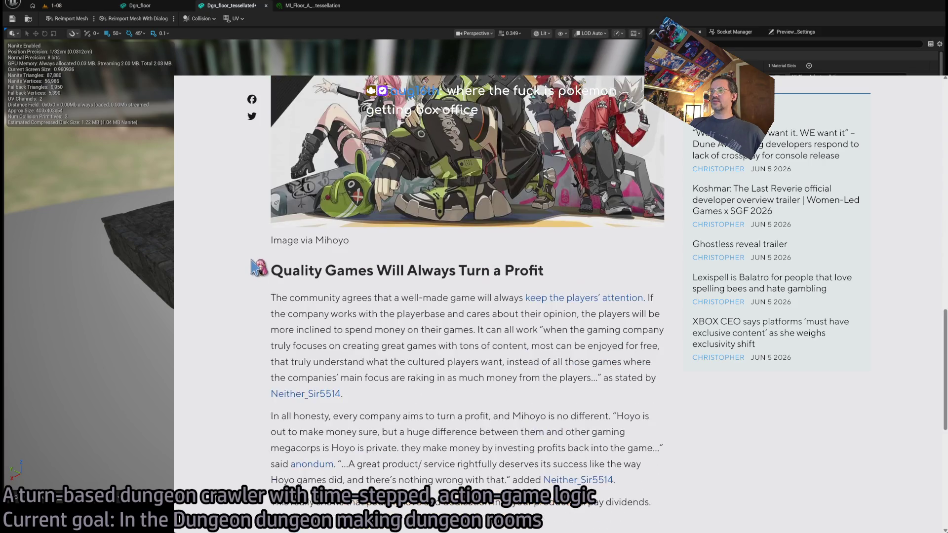
key(ctrl+Tab)
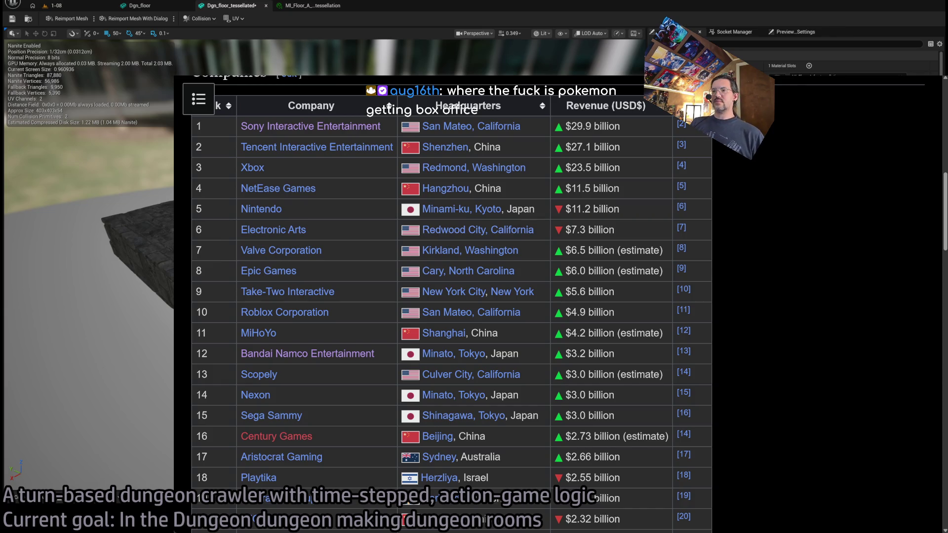
Step: Open the Nexon article from the video game companies revenue table
scroll(364, 327, down, 3)
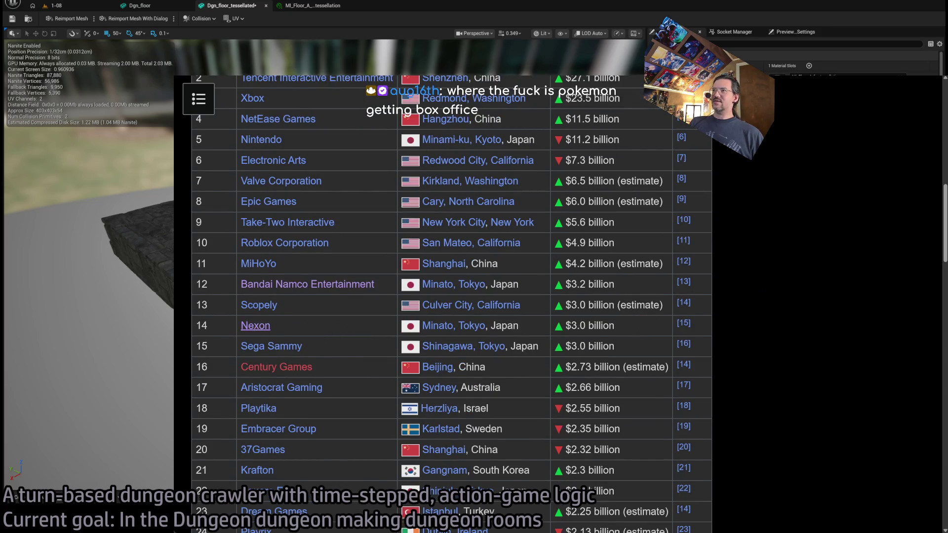
click(255, 326)
scroll(501, 234, down, 2)
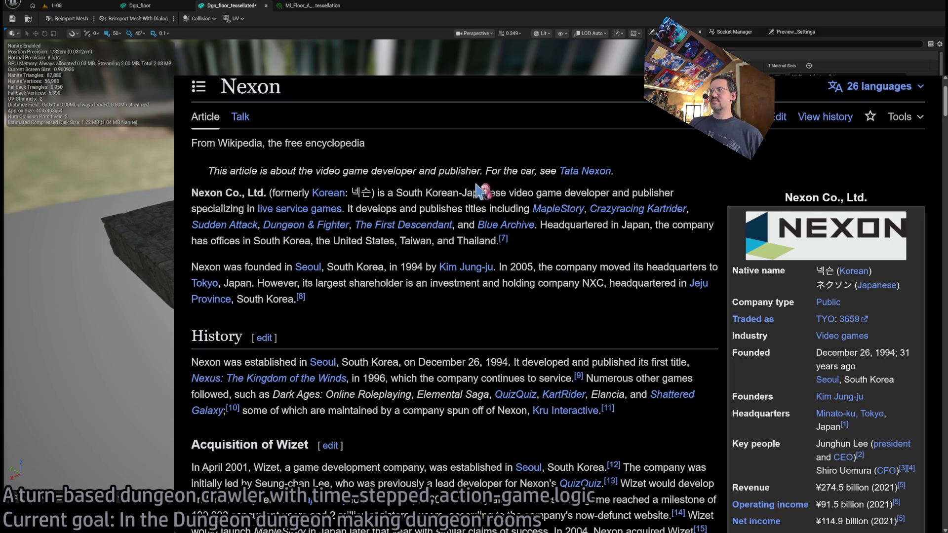
Step: Go to the Crazyracing KartRider article and search YouTube for its title, 'Crazyracing KartRider'
click(651, 217)
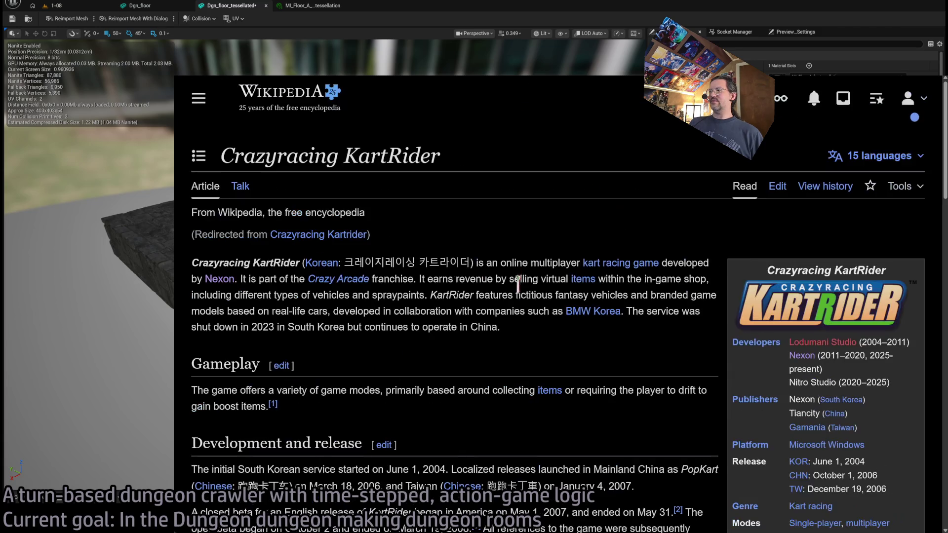
double_click(215, 261)
shift+click(299, 263)
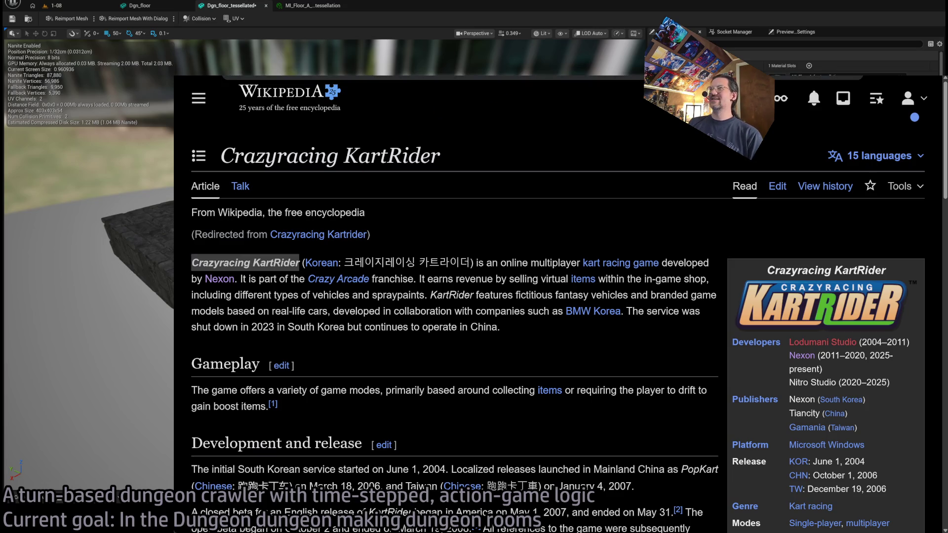
key(ctrl+l)
text(Crazyracing KartRider)
key(Return)
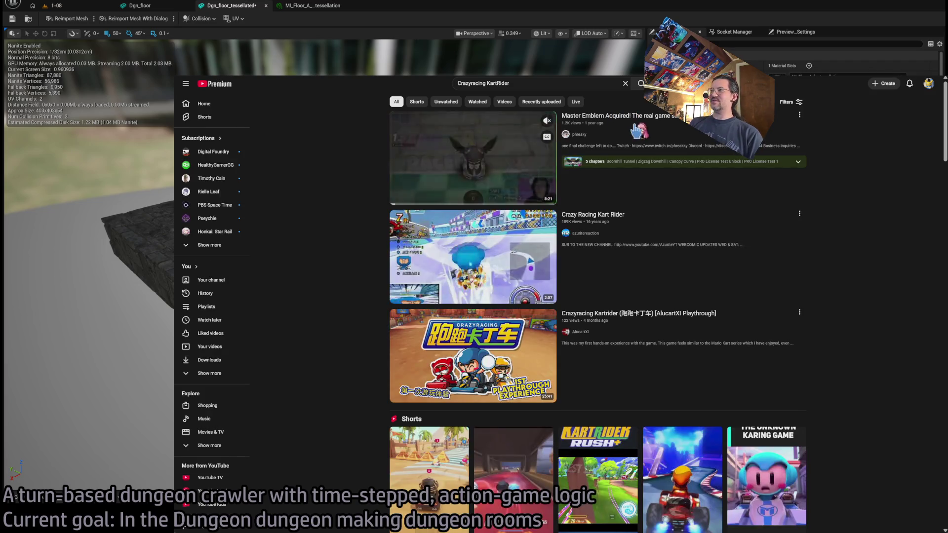
Step: Play the second result, 'Crazy Racing Kart Rider', muted from 0:34 of 2:56
click(481, 294)
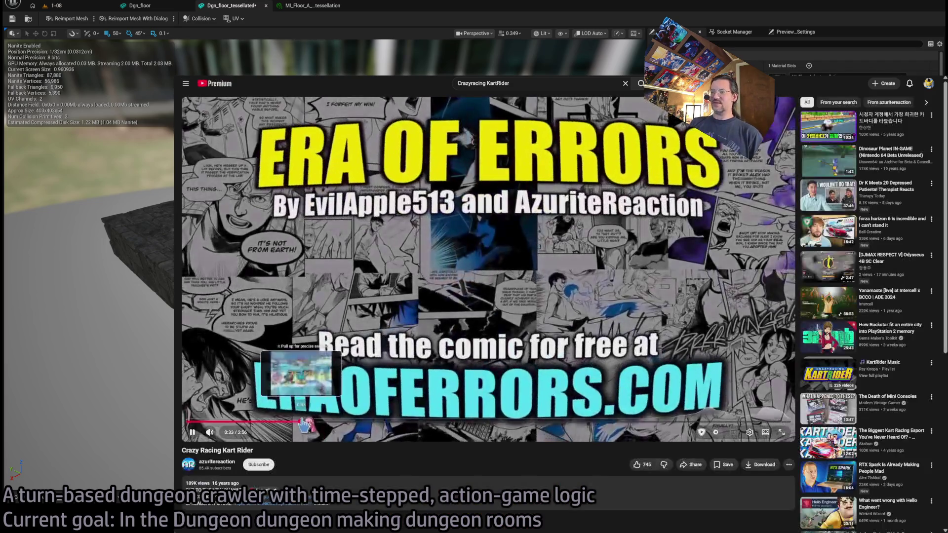
click(303, 422)
click(209, 432)
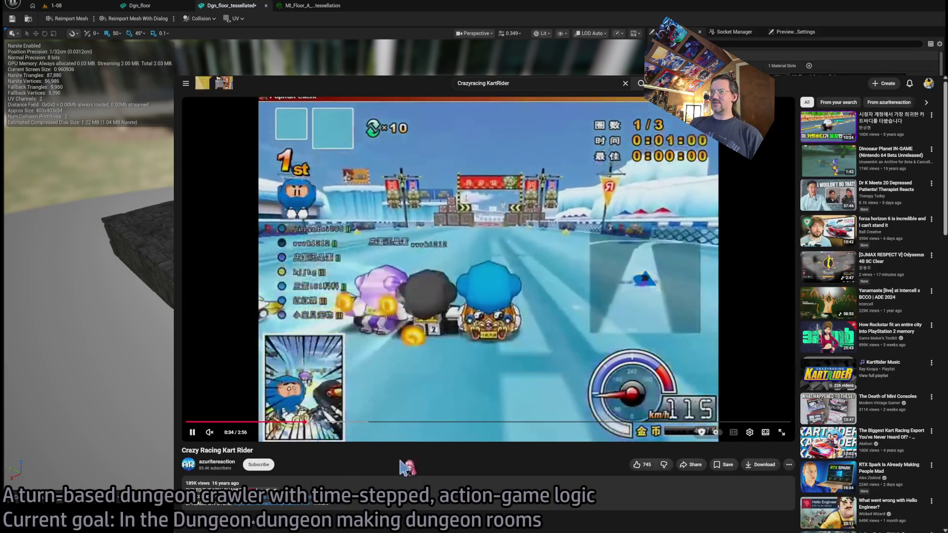
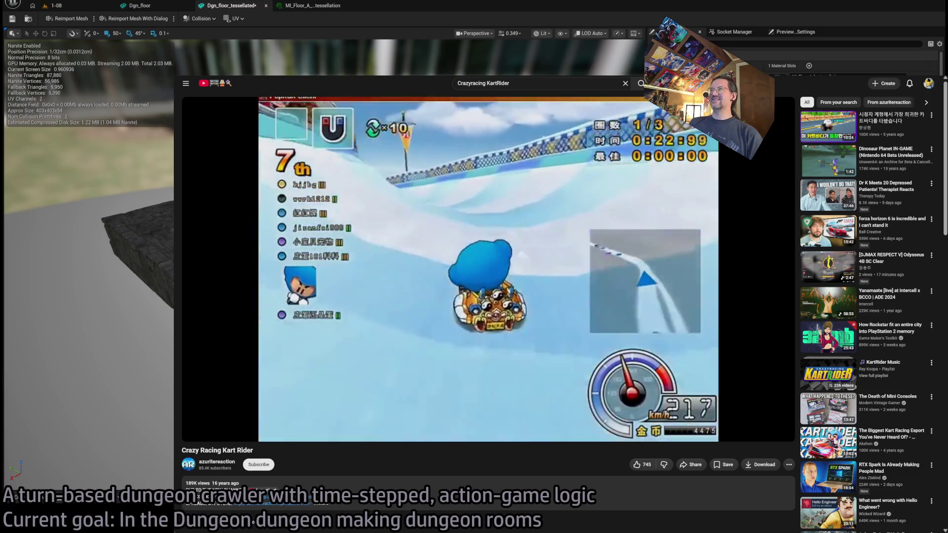
Step: Return to the companies list and highlight the Embracer Group, Krafton and Square Enix rows
key(ctrl+Tab)
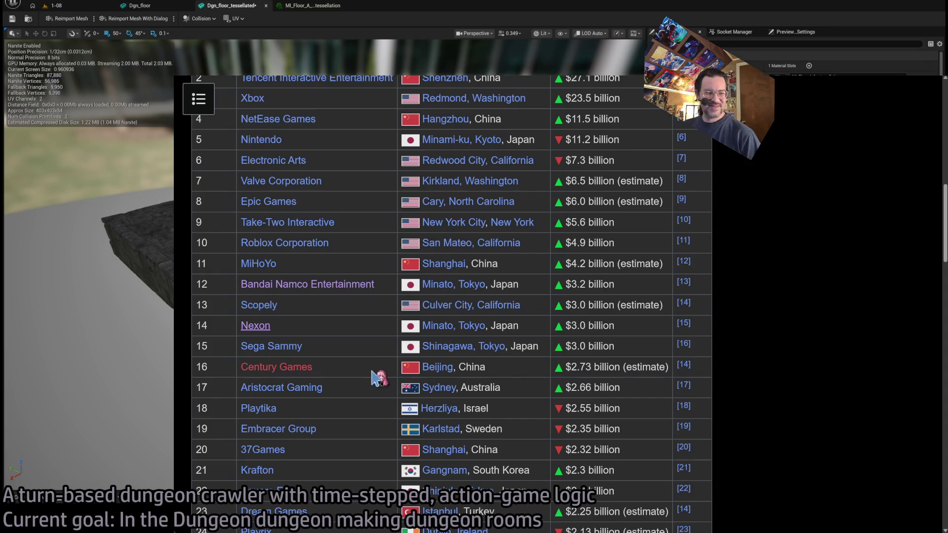
scroll(374, 377, down, 3)
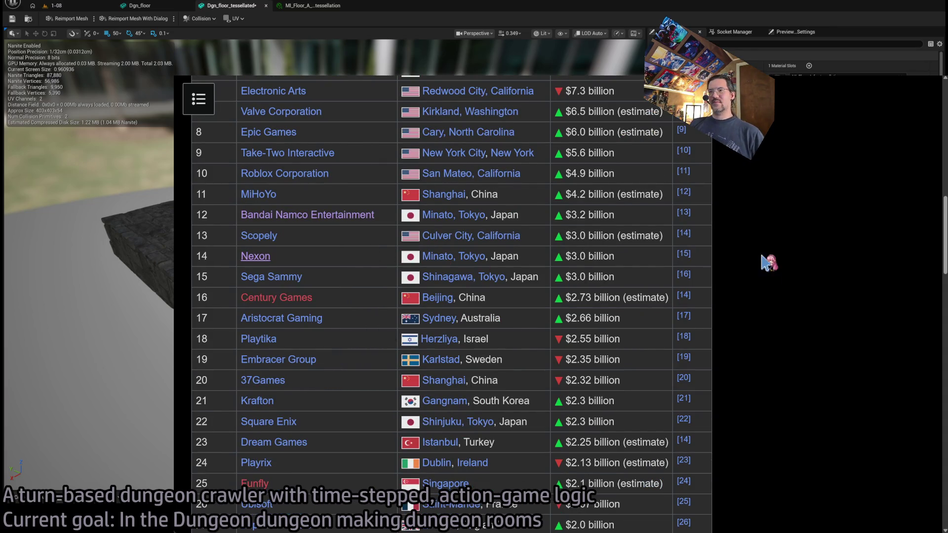
mouse_move(641, 272)
mouse_down()
mouse_move(656, 360)
mouse_move(204, 360)
mouse_up()
click(667, 364)
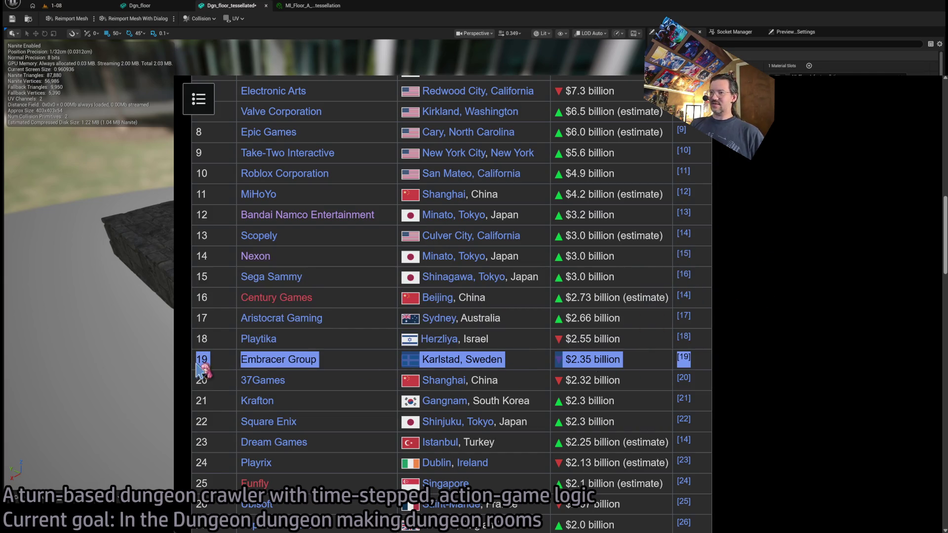
scroll(345, 403, down, 1)
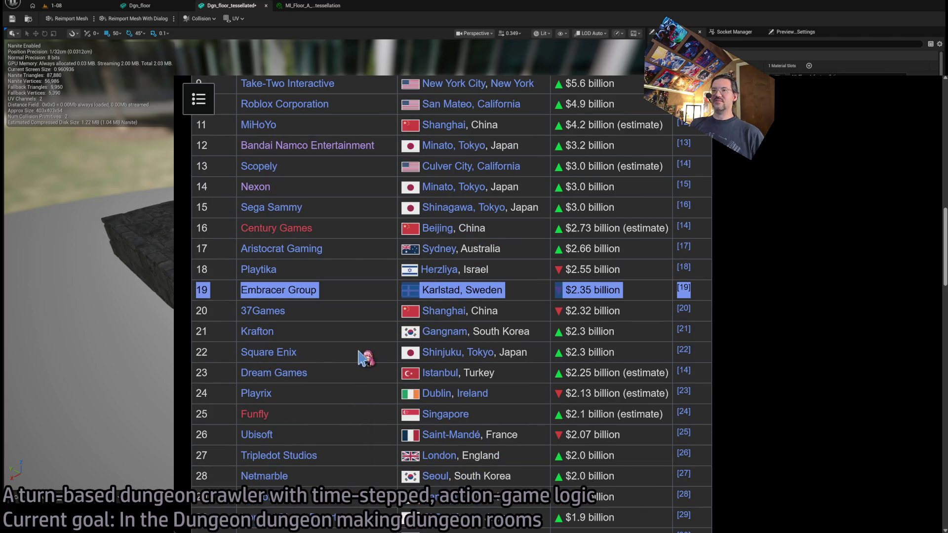
drag(200, 332, 412, 323)
drag(200, 352, 711, 357)
scroll(711, 357, down, 1)
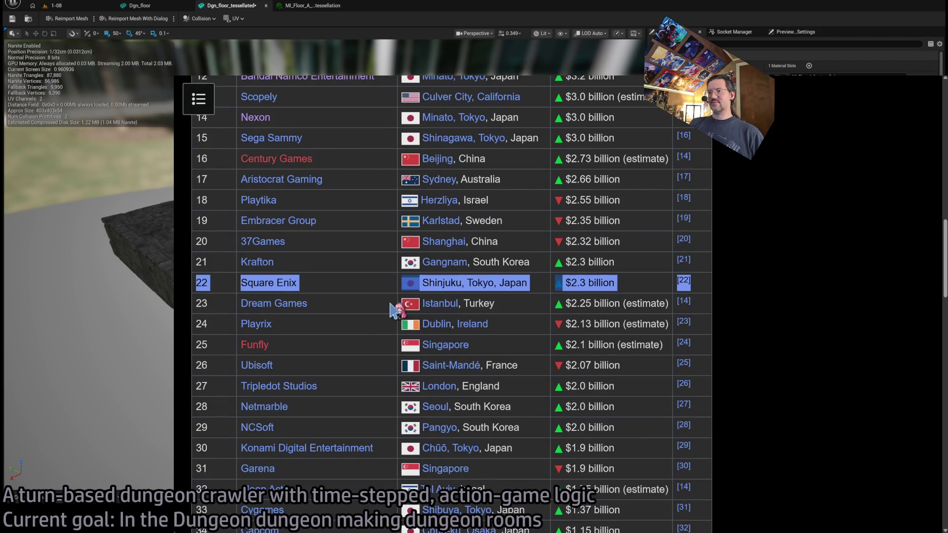
Step: Open the Financial Results for FY2024 report cited for Square Enix's revenue
click(637, 287)
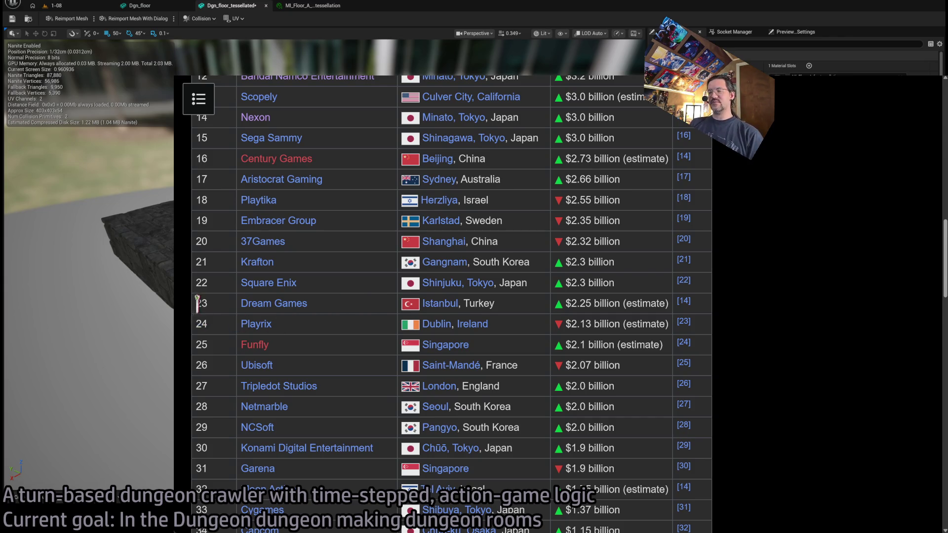
mouse_move(196, 304)
mouse_down()
mouse_move(473, 302)
mouse_move(642, 472)
mouse_up()
mouse_move(710, 282)
mouse_down()
mouse_move(228, 292)
mouse_move(199, 282)
mouse_up()
click(546, 296)
mouse_move(689, 286)
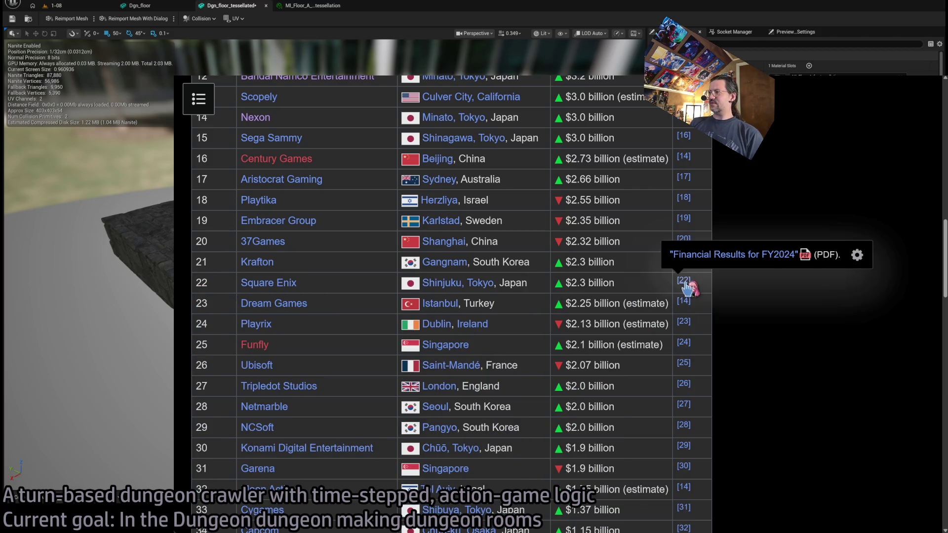
click(723, 257)
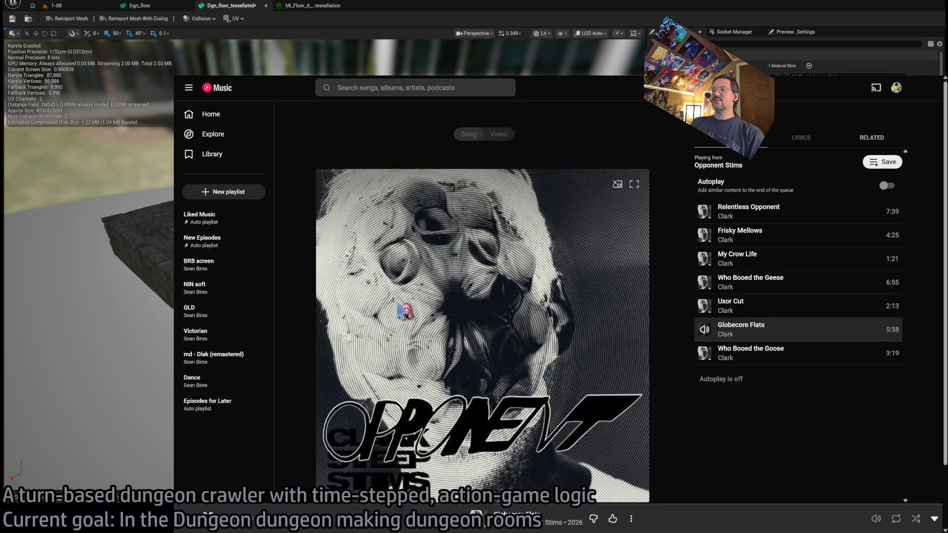
Step: Read both pages of Square Enix's FY2024 results PDF, then return to the Wikipedia list
key(ctrl+Tab)
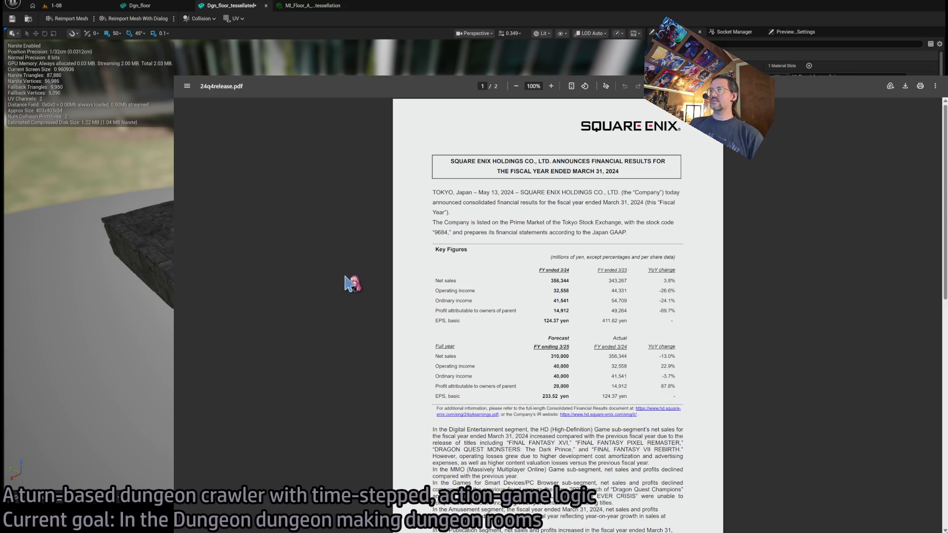
scroll(534, 307, up, 3)
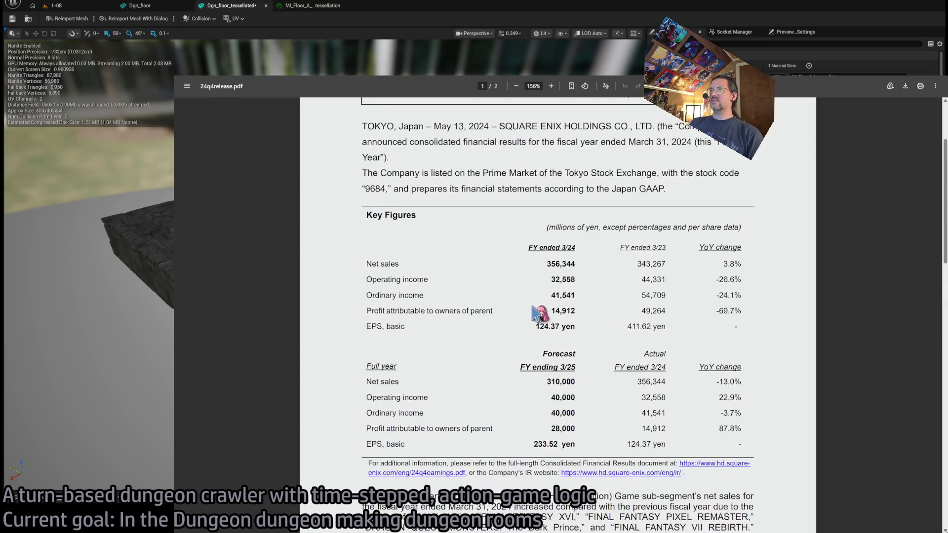
scroll(534, 311, down, 15)
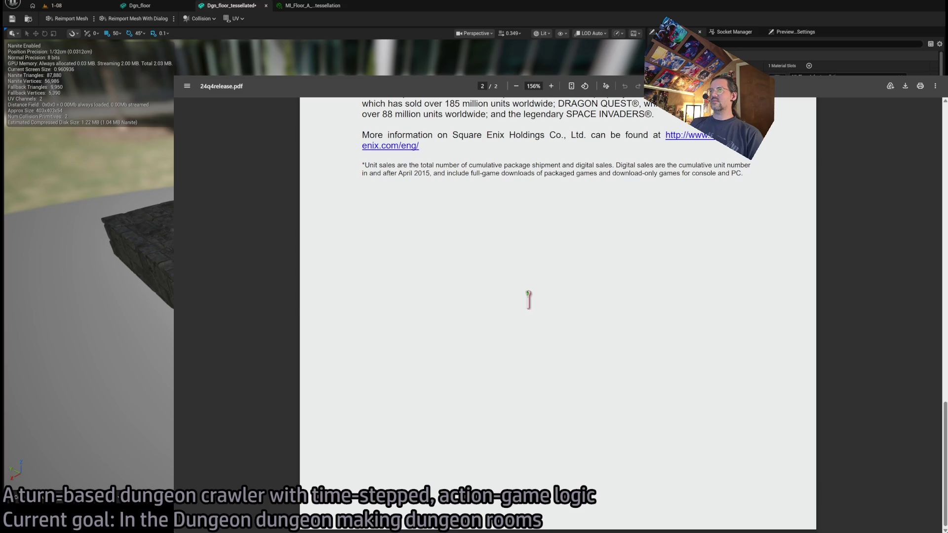
scroll(529, 300, up, 15)
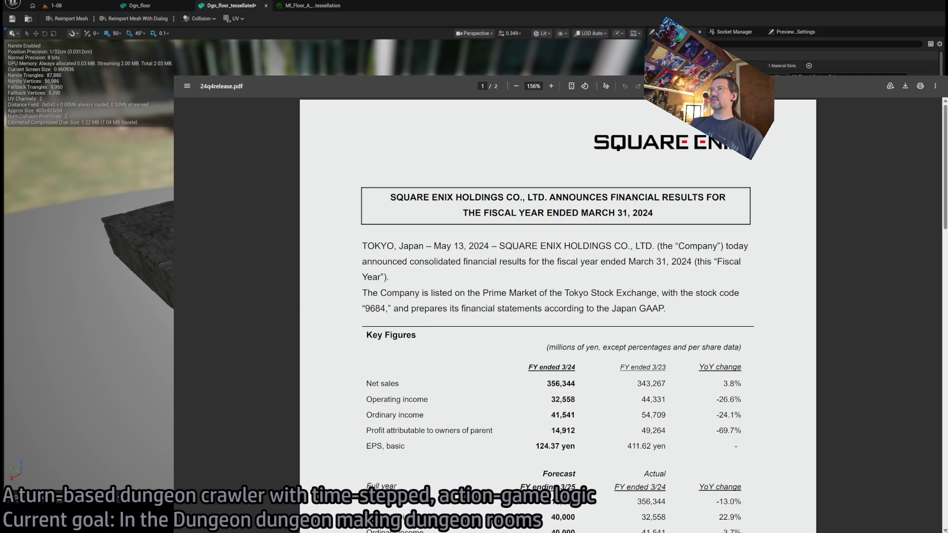
key(ctrl+Tab)
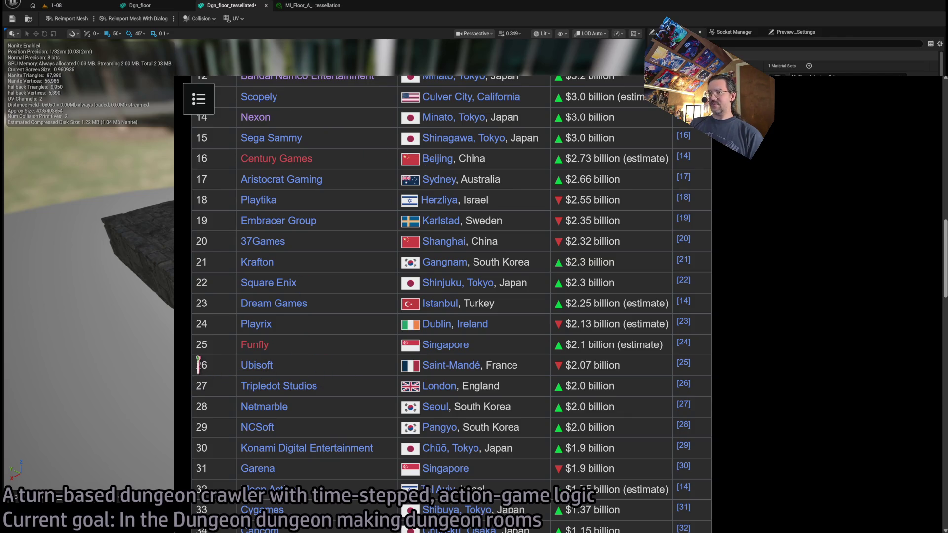
Step: Highlight and skim the table rows from Ubisoft and Aristocrat Gaming downward
drag(199, 364, 344, 363)
click(345, 371)
mouse_move(719, 492)
mouse_down()
mouse_move(422, 262)
mouse_move(464, 254)
mouse_move(364, 153)
mouse_up()
scroll(464, 254, up, 2)
scroll(720, 387, down, 2)
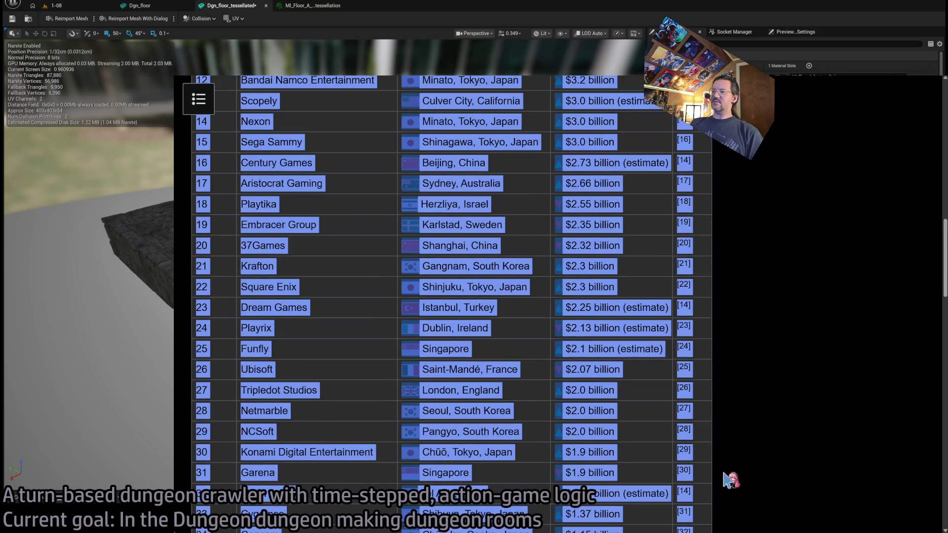
click(750, 433)
scroll(750, 433, up, 2)
drag(725, 496, 197, 173)
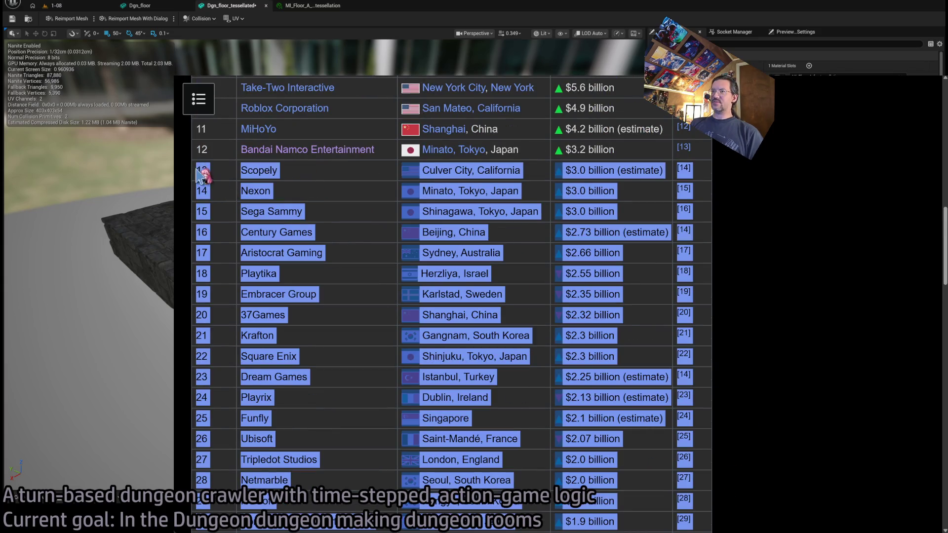
scroll(477, 311, down, 2)
click(731, 415)
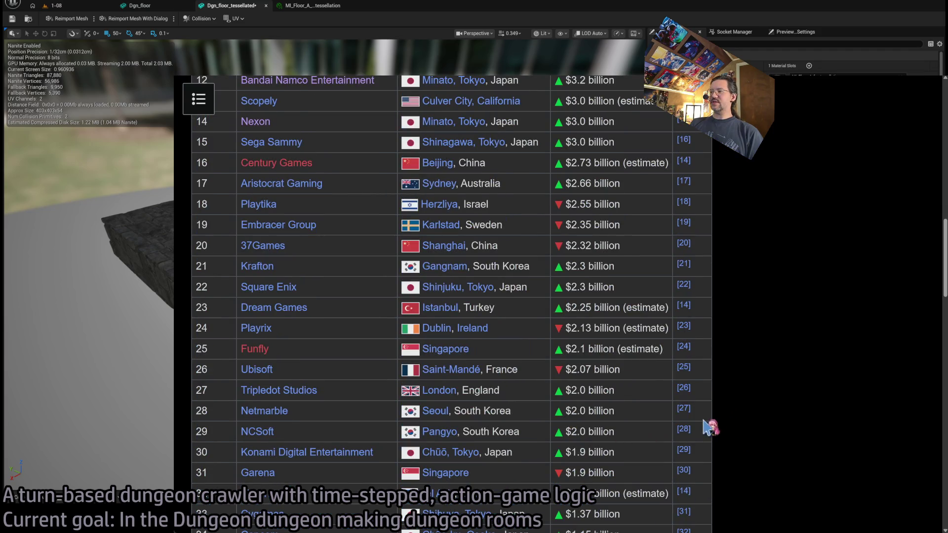
Step: Highlight rows 27 to 29 and open the Netmarble article from row 28
mouse_move(708, 429)
mouse_down()
mouse_move(617, 380)
mouse_move(349, 158)
mouse_move(207, 86)
mouse_move(193, 241)
mouse_move(198, 232)
mouse_up()
scroll(213, 252, down, 2)
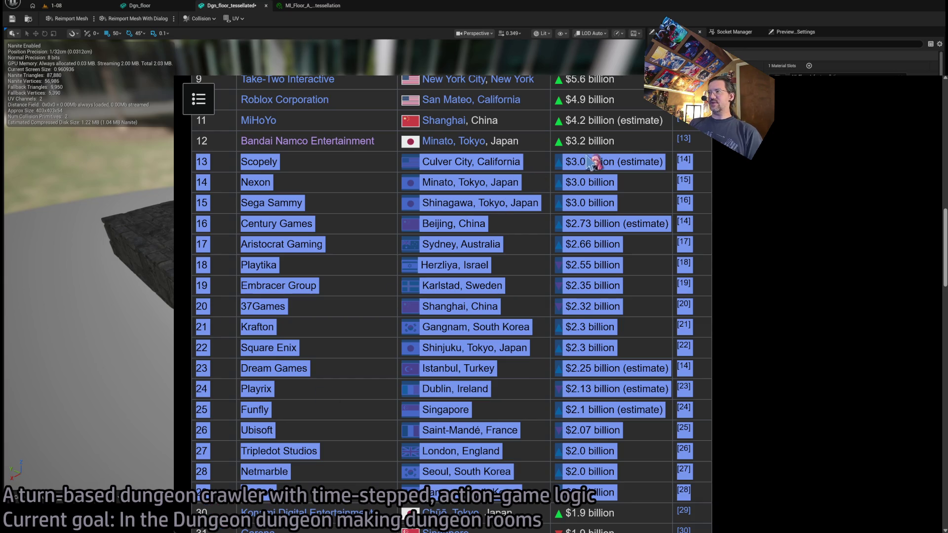
click(853, 352)
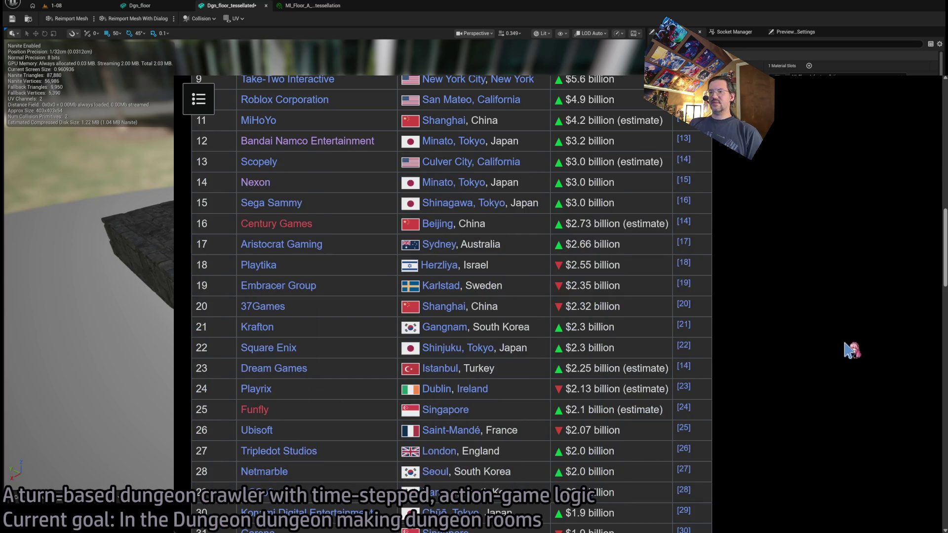
click(267, 472)
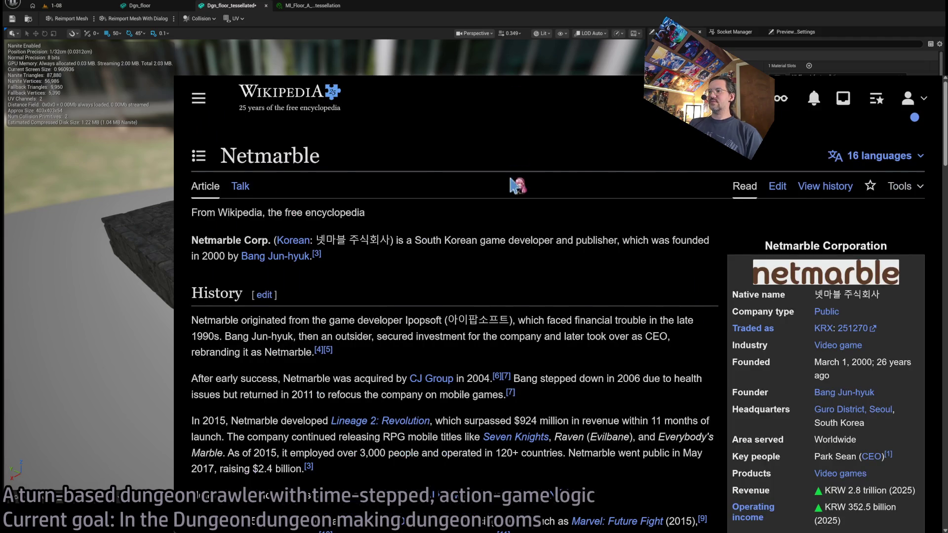
Step: Scroll through Netmarble's history down to its Games table
scroll(513, 185, down, 1)
scroll(516, 188, down, 2)
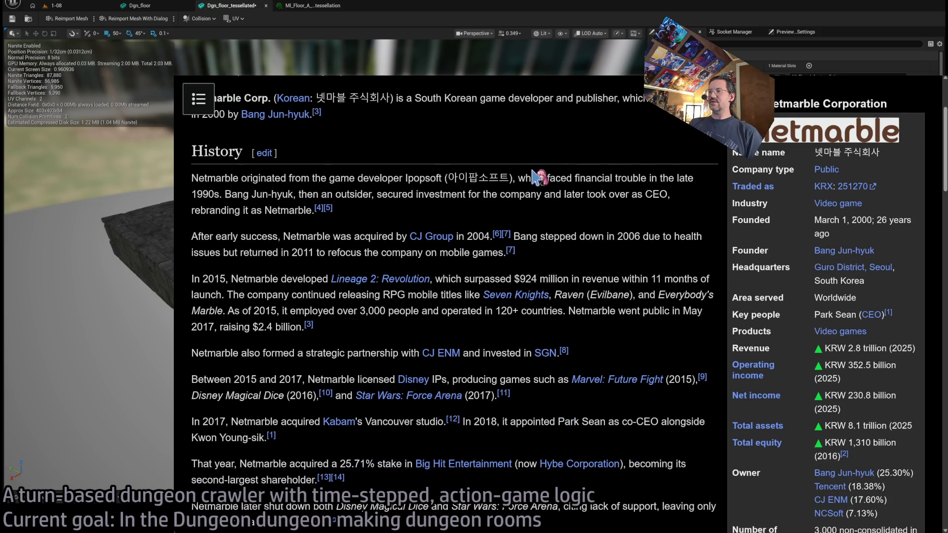
scroll(536, 176, down, 2)
scroll(531, 168, down, 1)
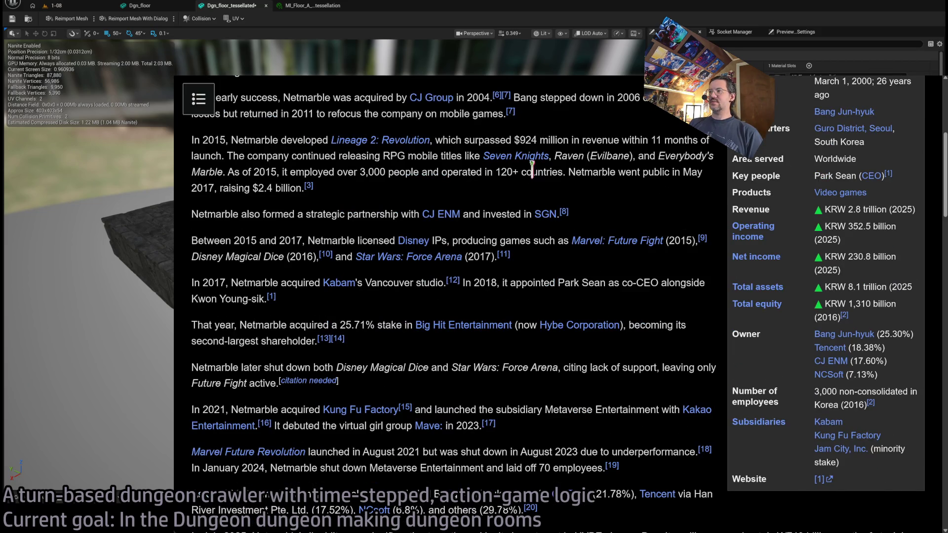
scroll(532, 170, down, 1)
scroll(536, 165, up, 2)
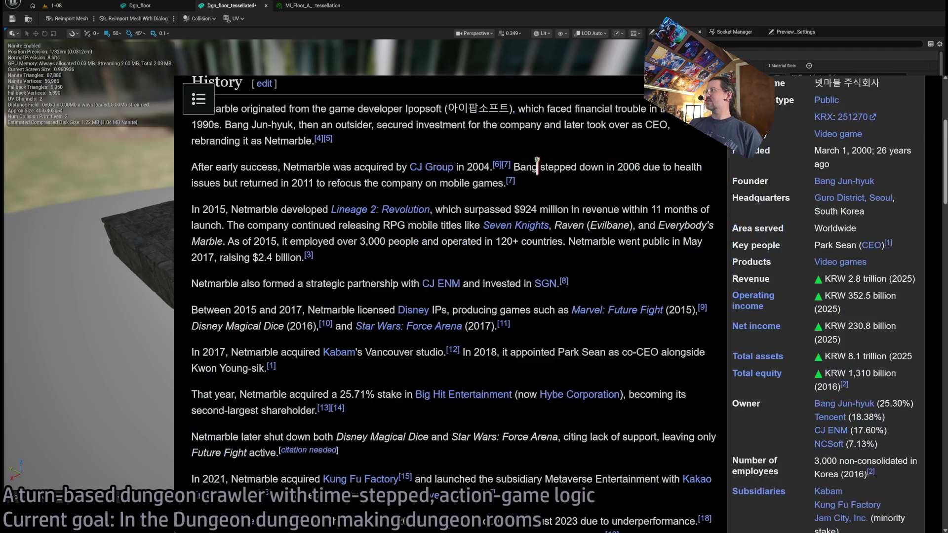
scroll(540, 166, down, 5)
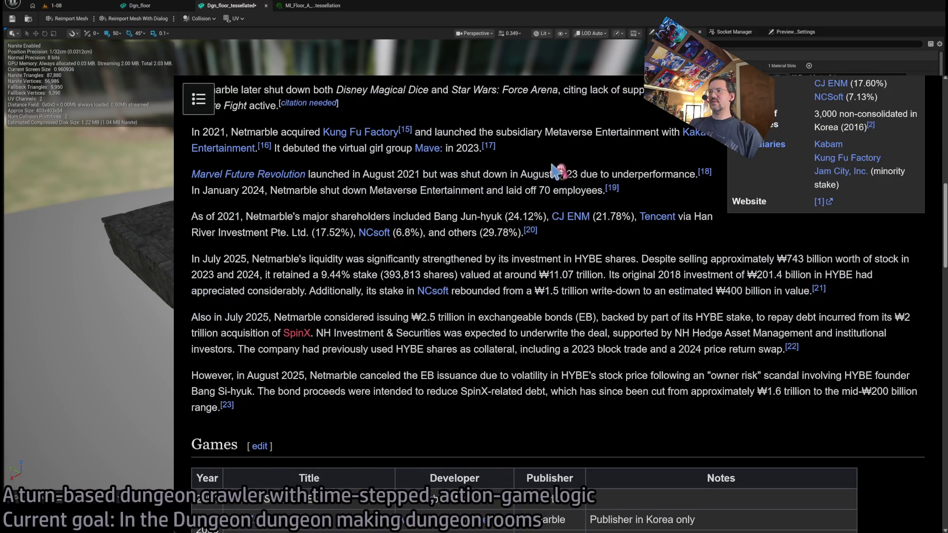
scroll(566, 166, down, 5)
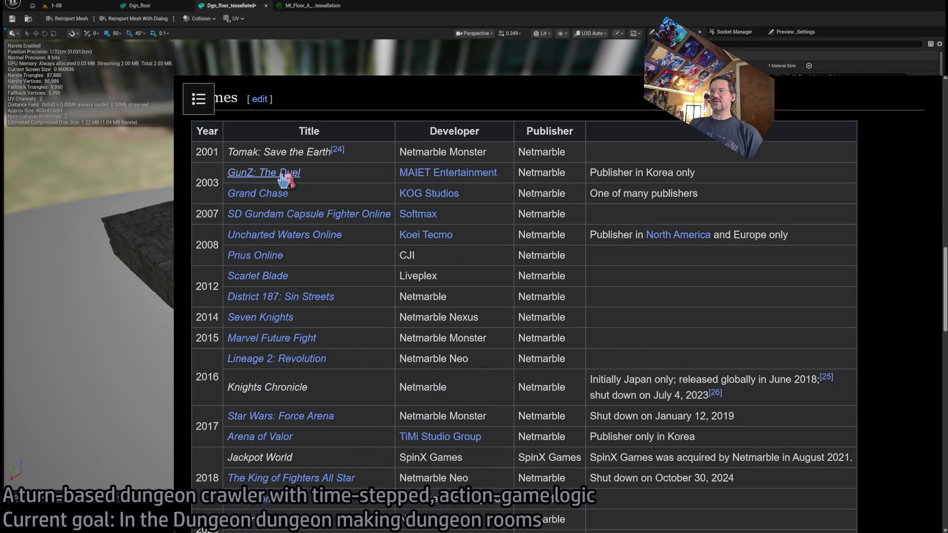
scroll(285, 181, down, 5)
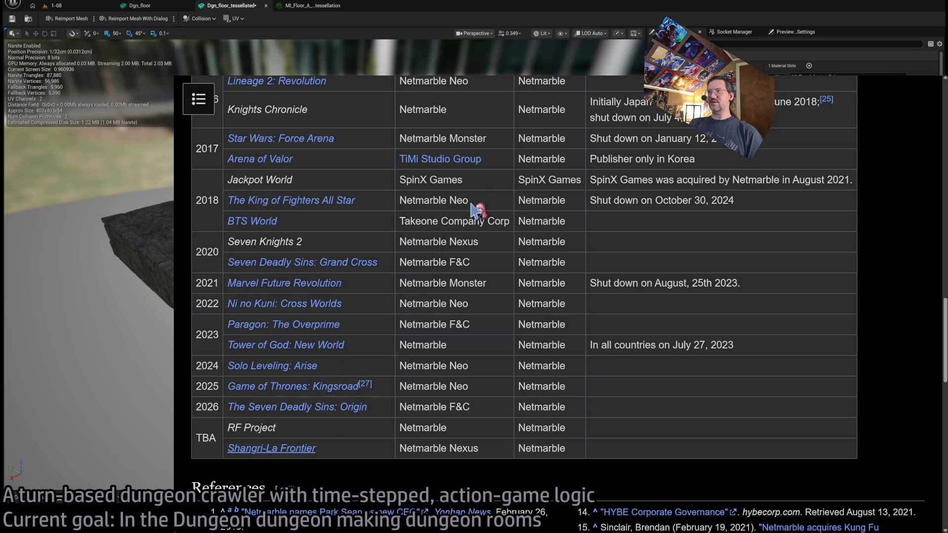
key(alt+Left)
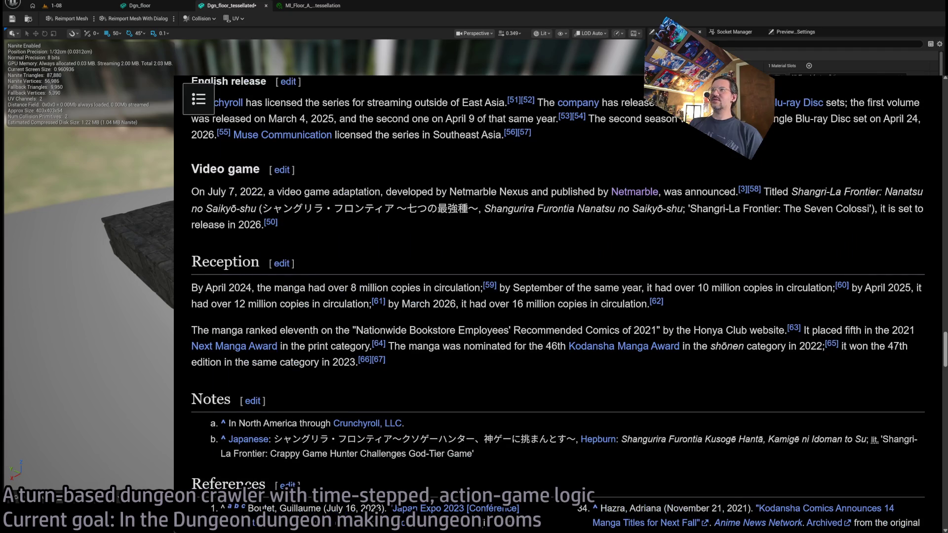
key(alt+Right)
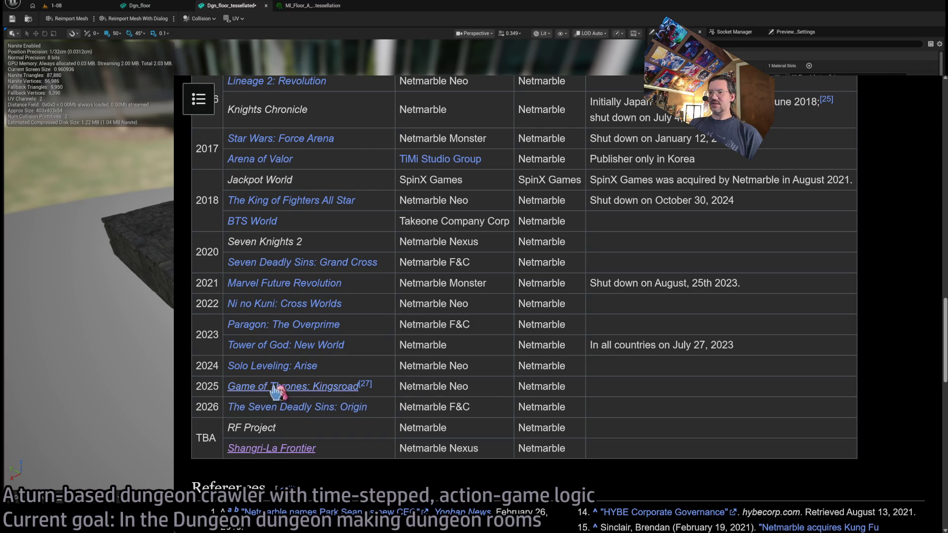
Step: Glance at the Tower of God: New World article, then go back to the companies list
click(285, 346)
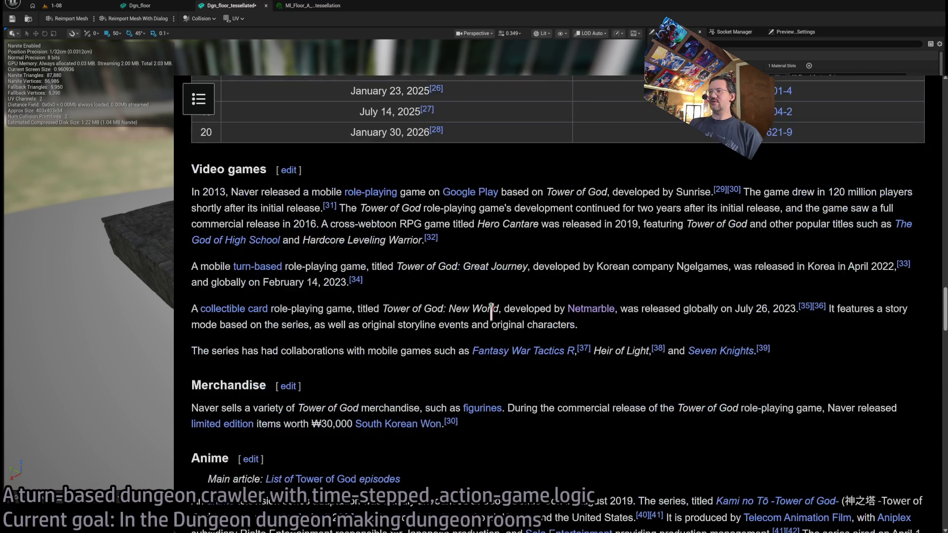
key(alt+Left)
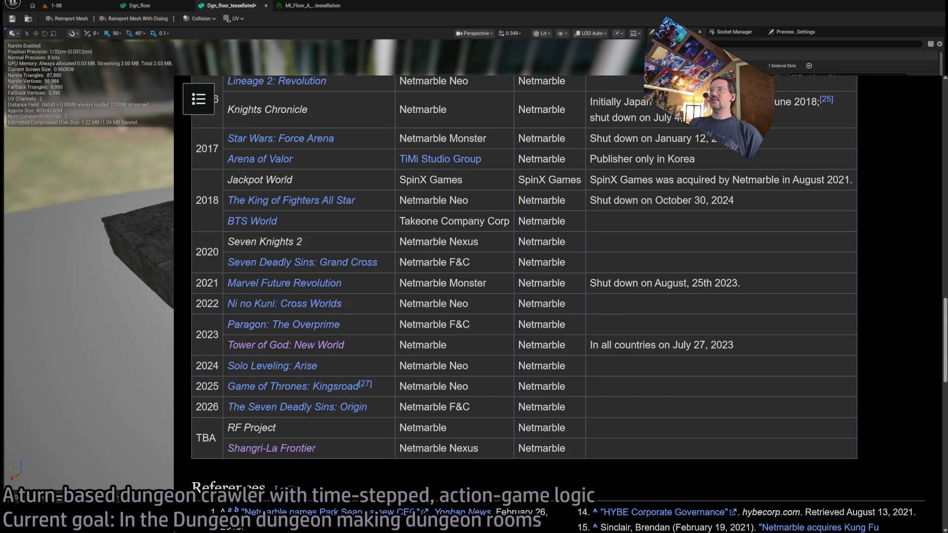
key(alt+Left)
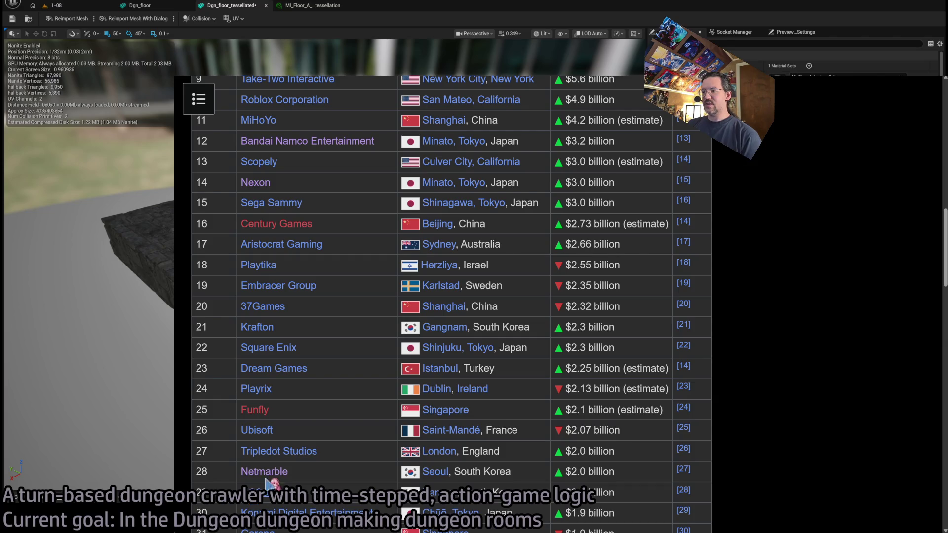
Step: Open the NCSoft article from row 29 and read down to its controversies section
click(257, 494)
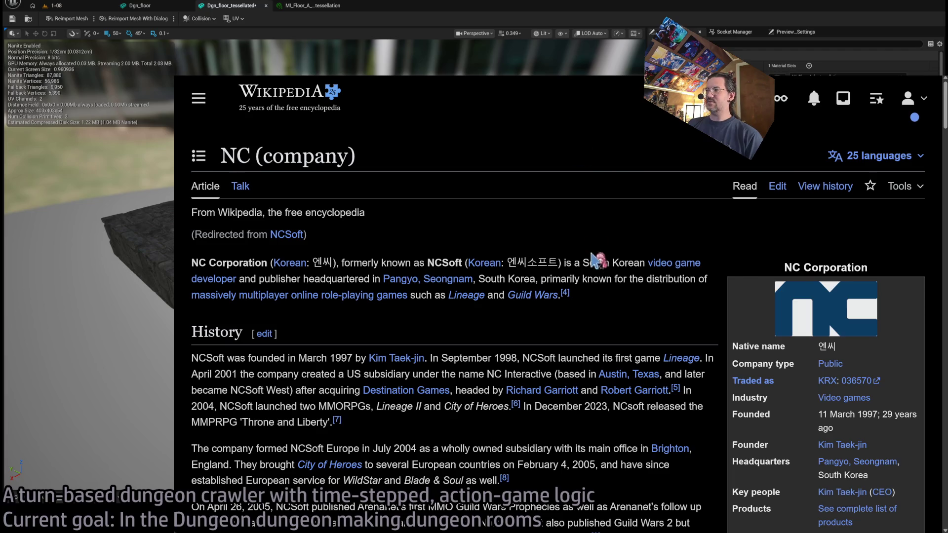
scroll(622, 303, down, 3)
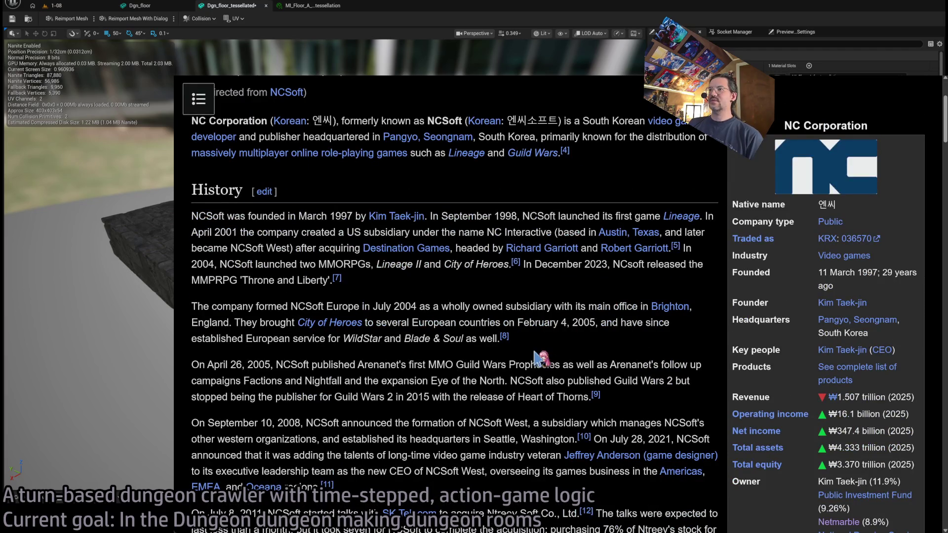
scroll(537, 357, down, 9)
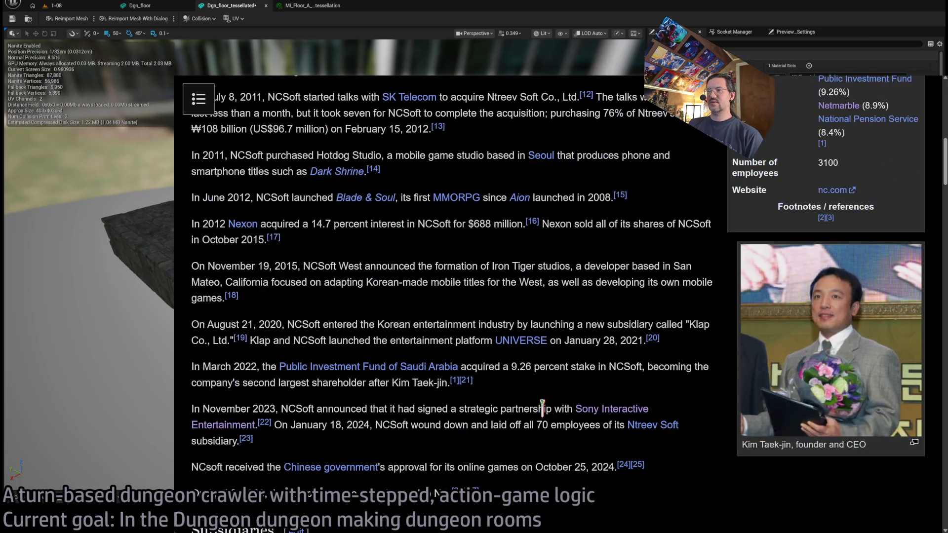
scroll(542, 408, down, 1)
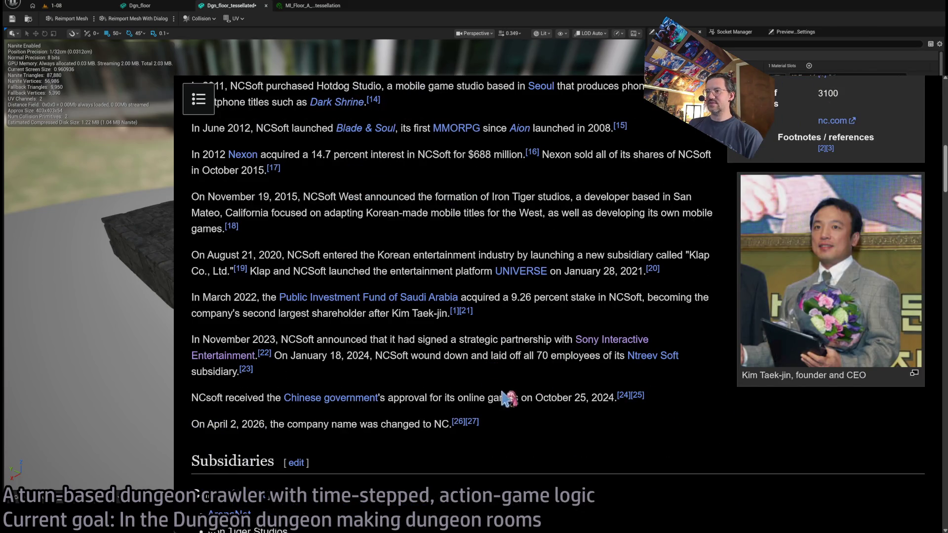
scroll(526, 425, down, 7)
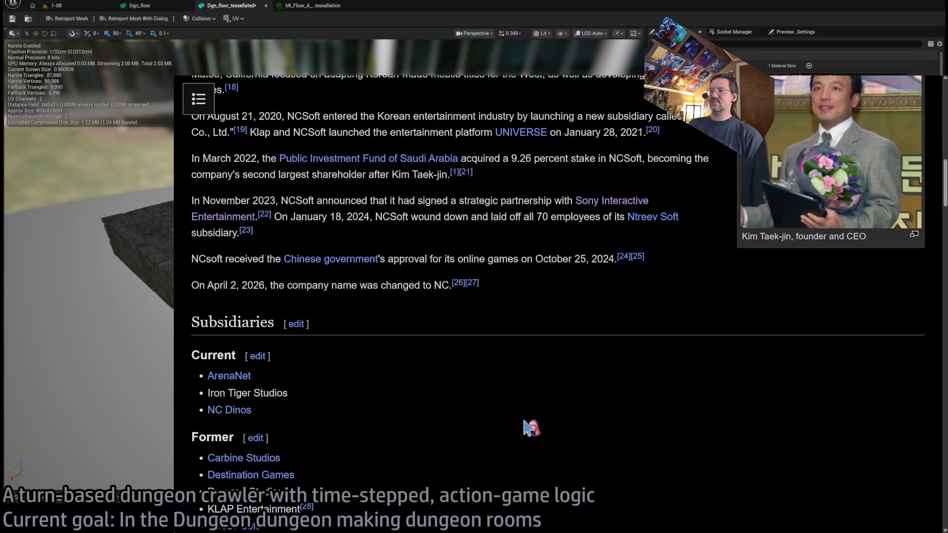
scroll(532, 418, down, 3)
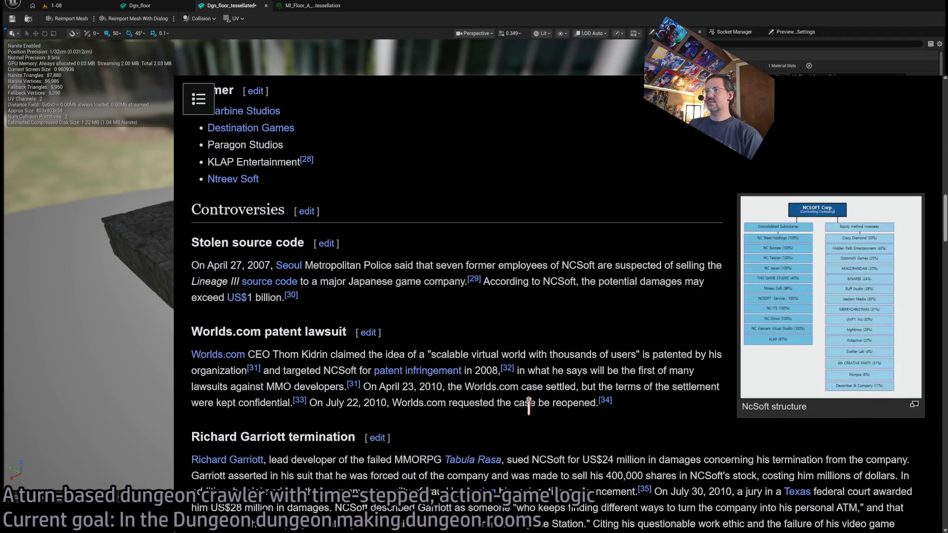
scroll(528, 405, down, 6)
scroll(532, 413, down, 4)
scroll(420, 331, up, 6)
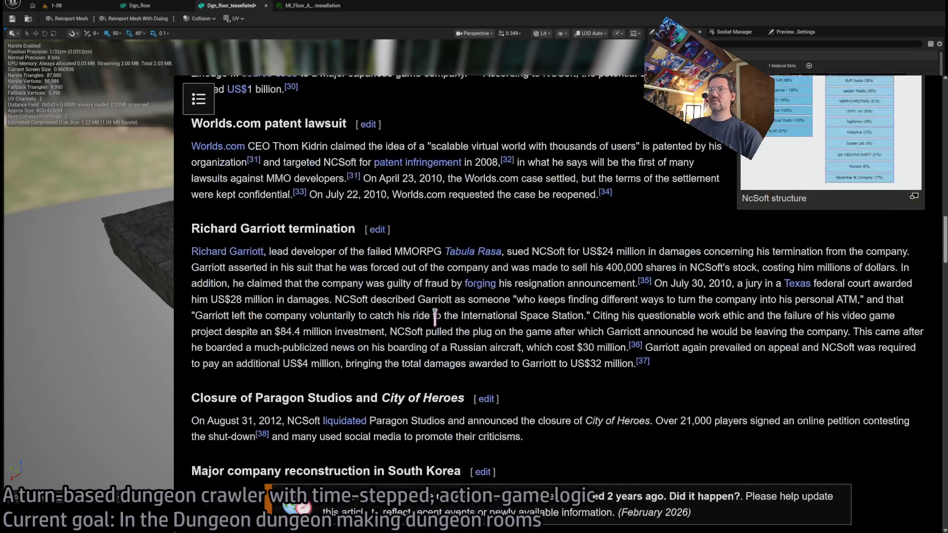
Step: Select the Richard Garriott termination heading, then start a web search for 'soft largest games'
mouse_move(190, 225)
mouse_down()
mouse_move(338, 252)
mouse_move(568, 247)
mouse_up()
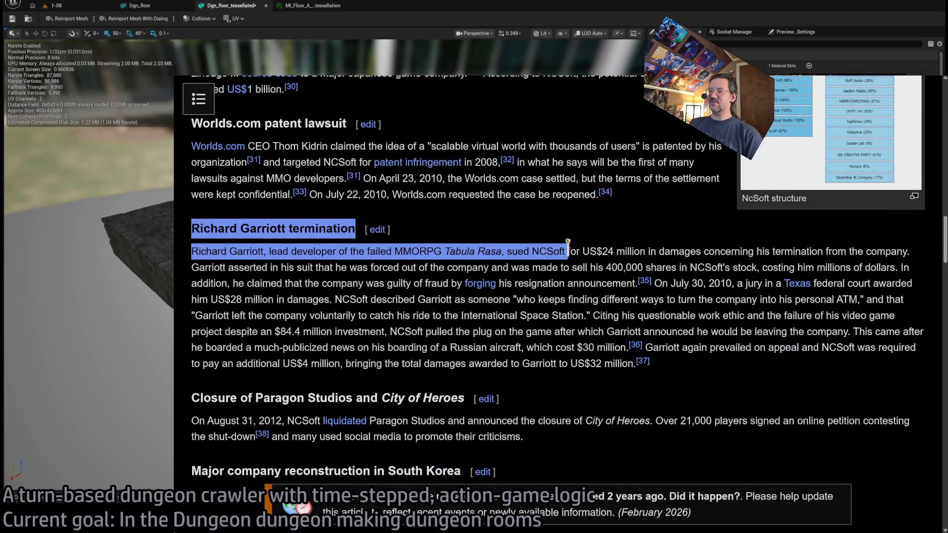
click(543, 252)
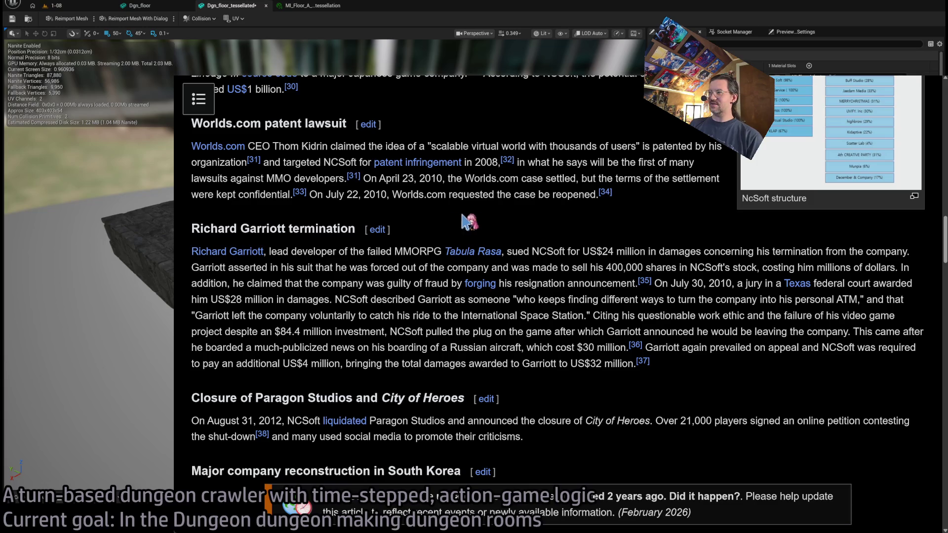
click(508, 74)
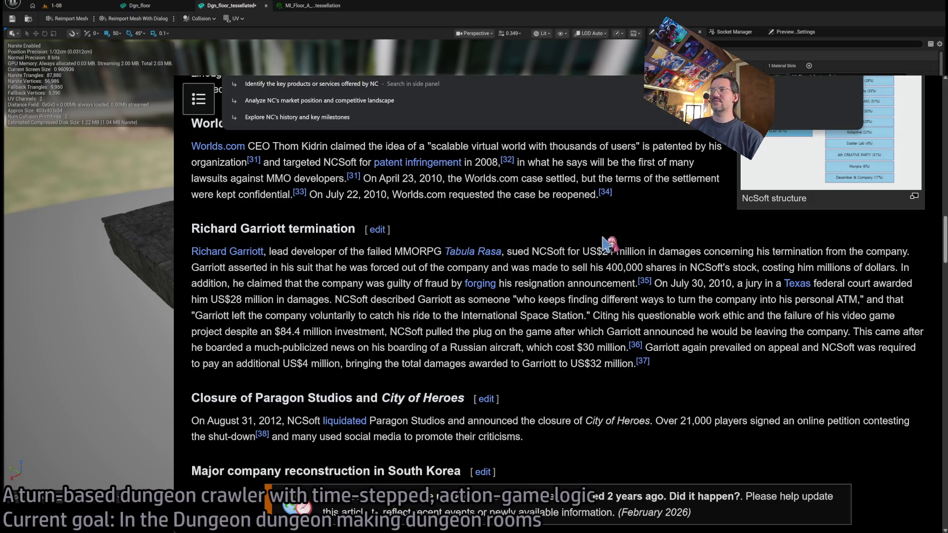
text(soft large)
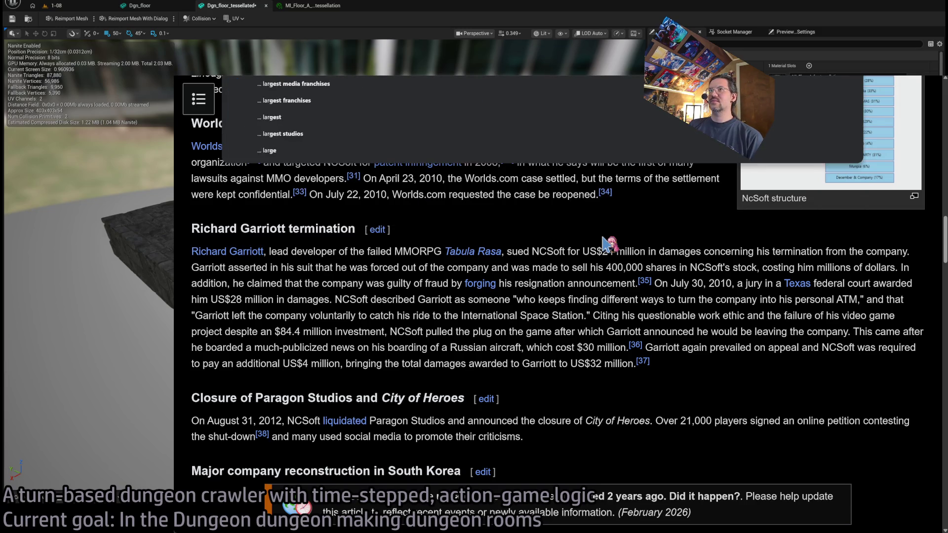
text(st games)
Step: Search 'ncsoft largest games', expand the AI overview listing Lineage, AION and Guild Wars 2, then go back
key(Return)
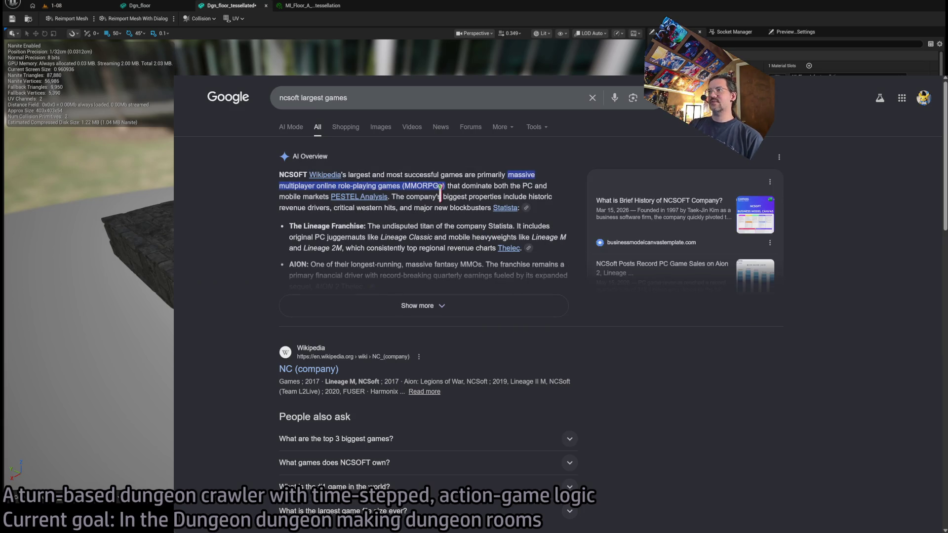
click(414, 306)
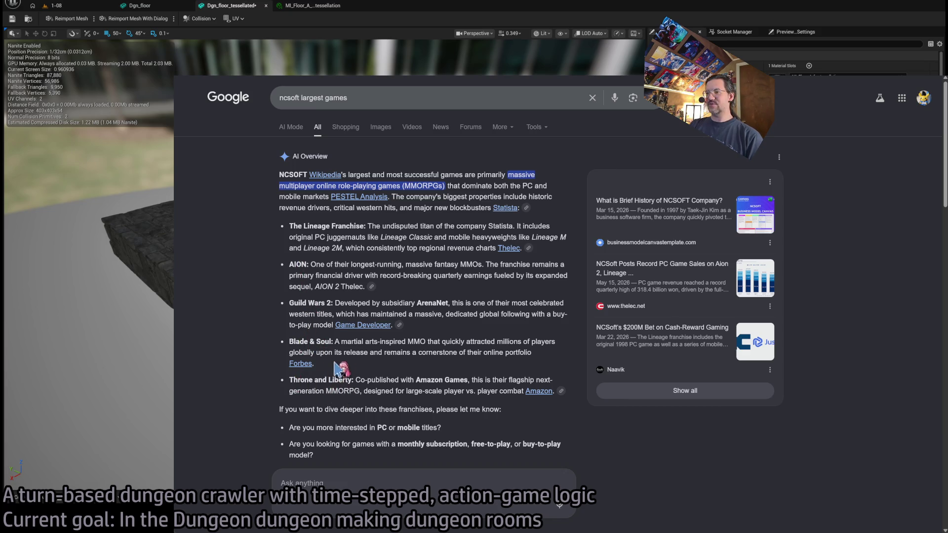
scroll(344, 393, down, 1)
key(alt+Left)
Step: Scroll down the revenue table, selecting Capcom's row 34 along the way
scroll(383, 323, down, 2)
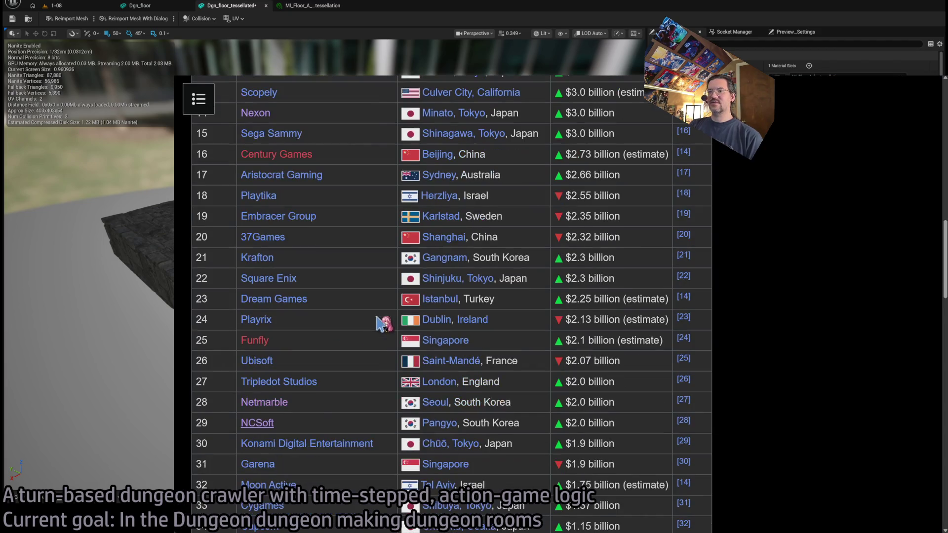
scroll(362, 296, down, 2)
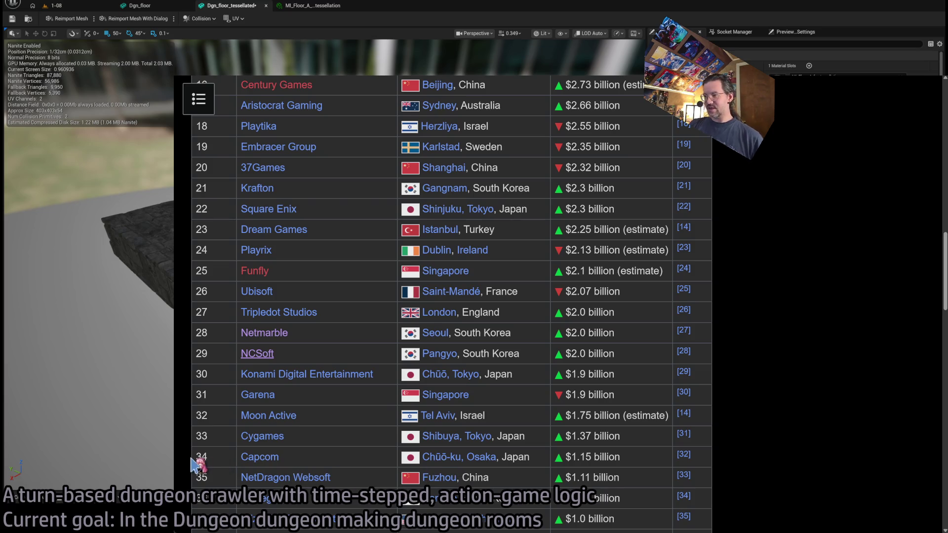
mouse_move(710, 463)
mouse_down()
mouse_move(222, 471)
mouse_move(200, 461)
mouse_up()
scroll(361, 400, down, 2)
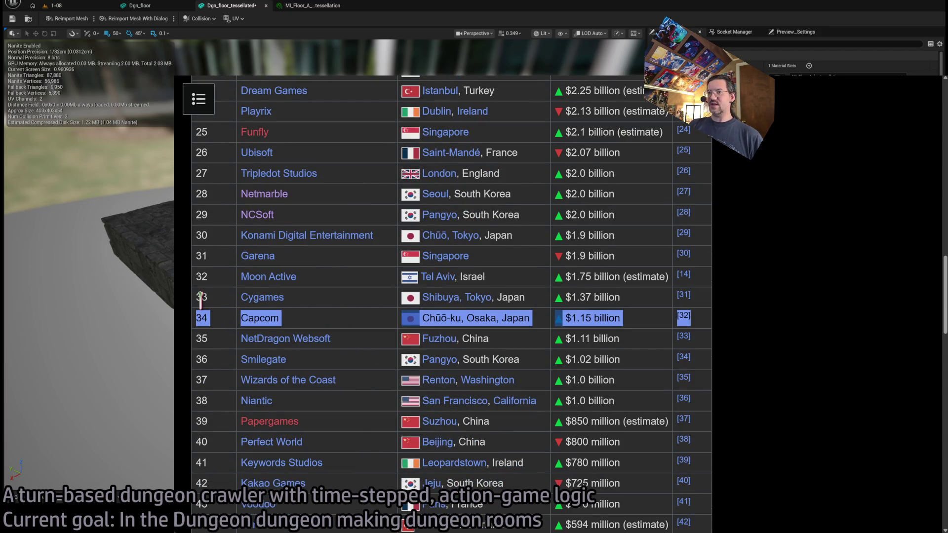
click(301, 306)
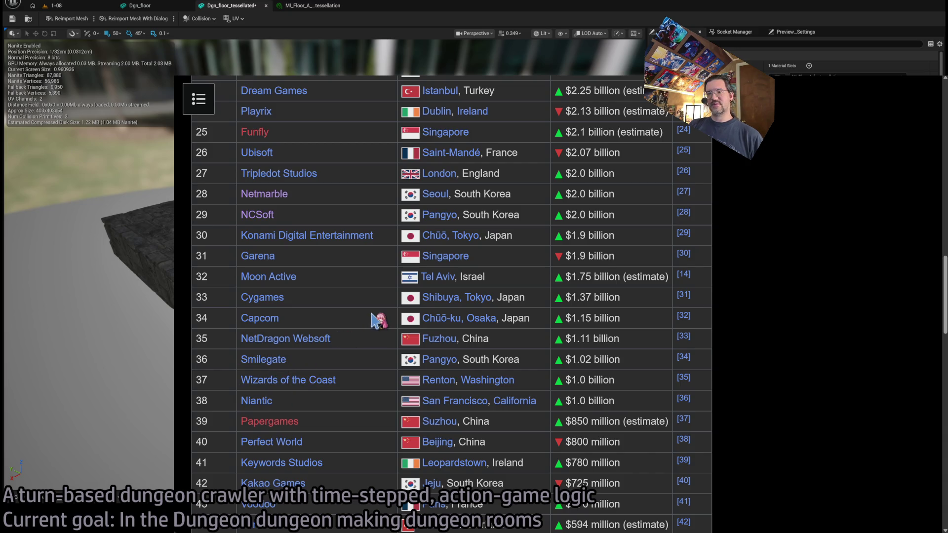
scroll(374, 319, down, 2)
middle_click(805, 326)
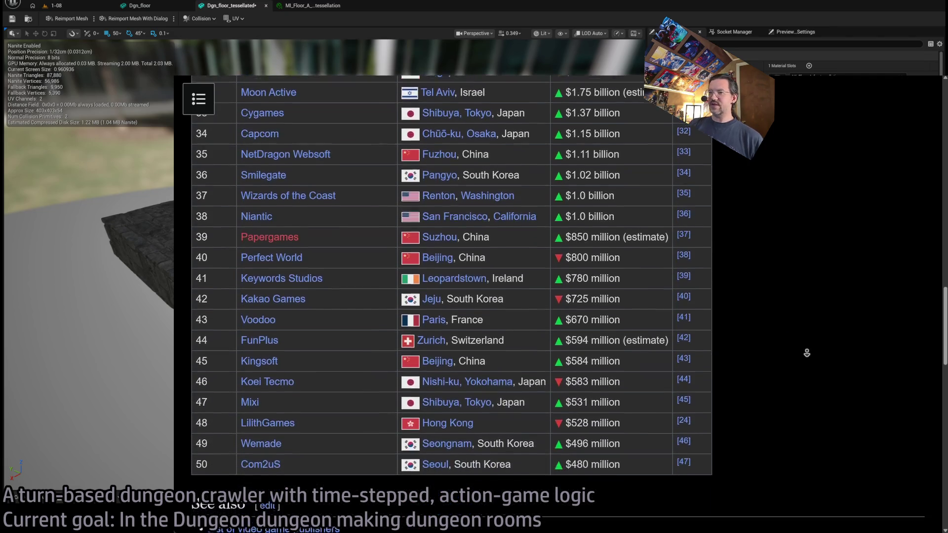
middle_click(801, 355)
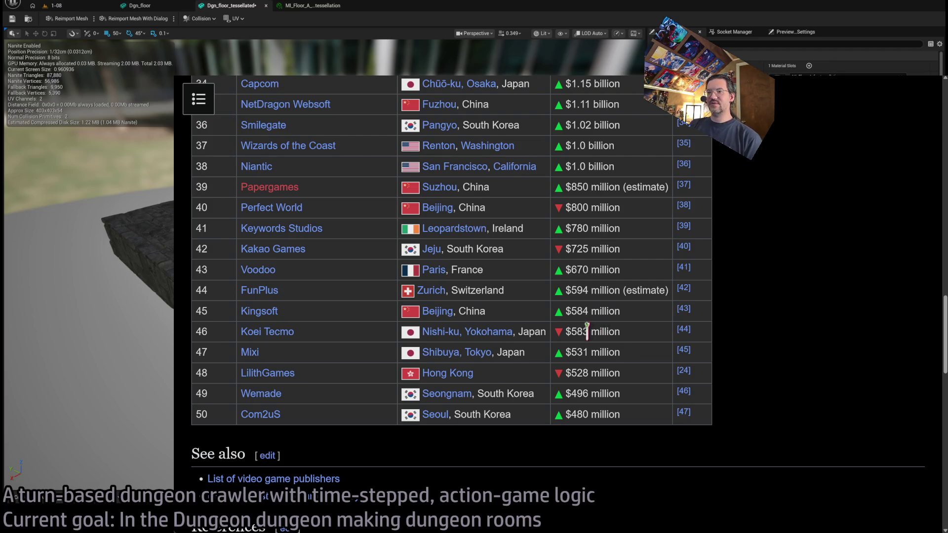
Step: Open Koei Tecmo in a new tab, select the Electronic Arts row, then switch to Koei Tecmo
middle_click(286, 335)
scroll(539, 227, up, 3)
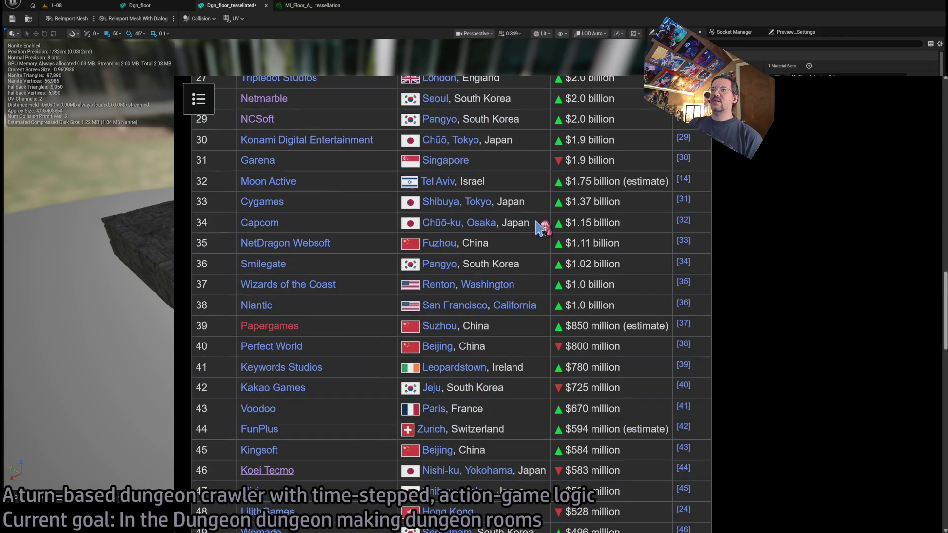
scroll(540, 227, up, 12)
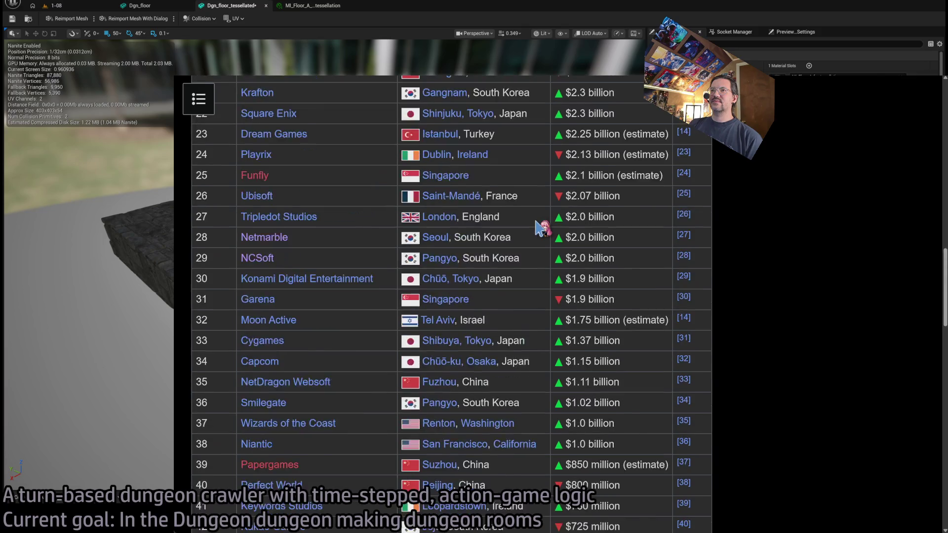
scroll(539, 227, up, 2)
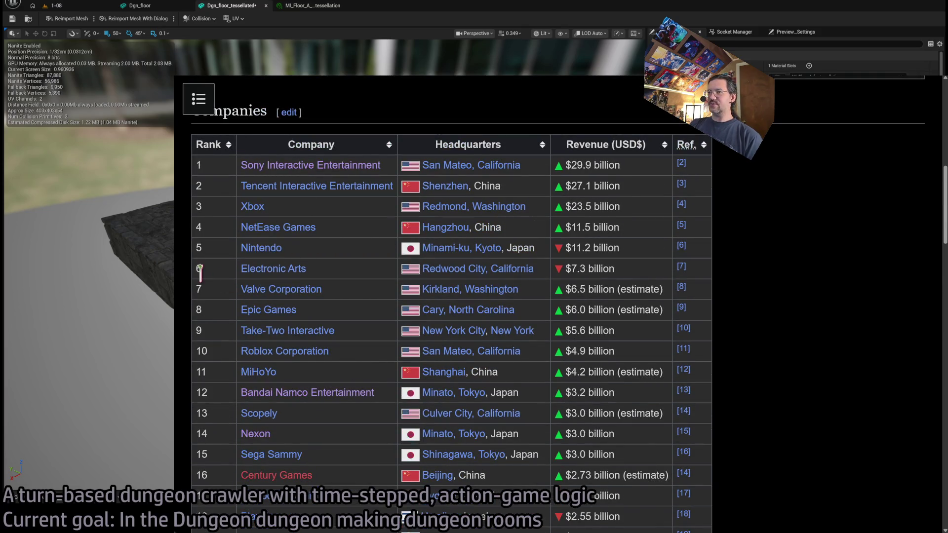
drag(197, 271, 706, 274)
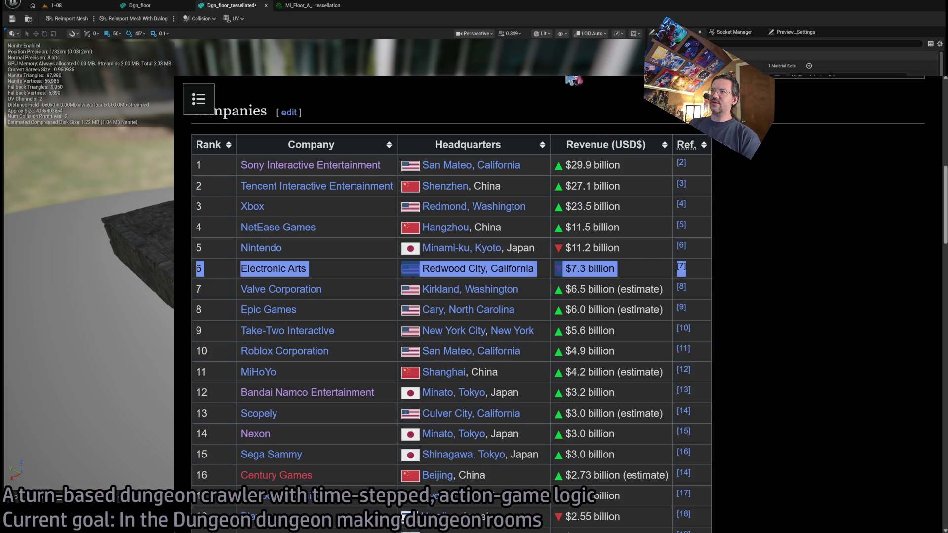
key(alt+Left)
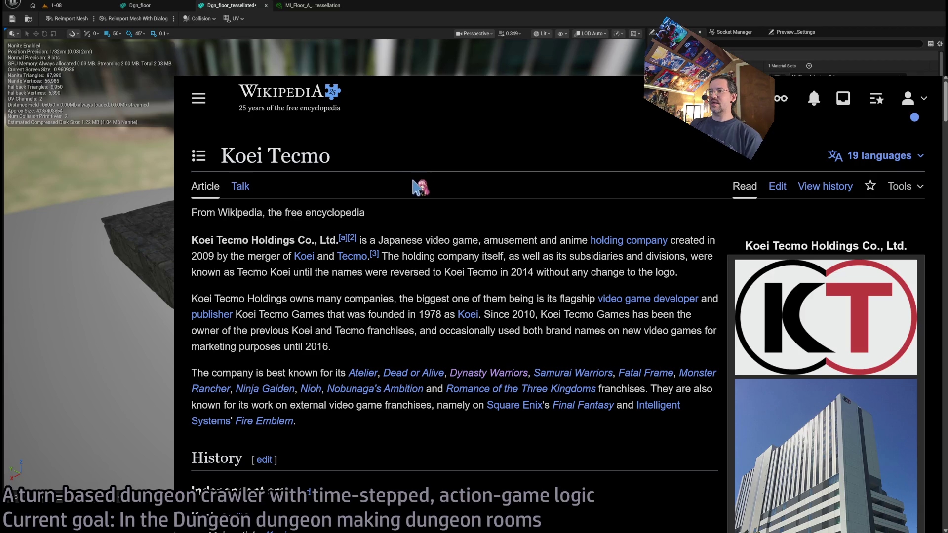
Step: Skim the Koei Tecmo article and go back to the table topped by Sony Interactive Entertainment
scroll(417, 187, down, 3)
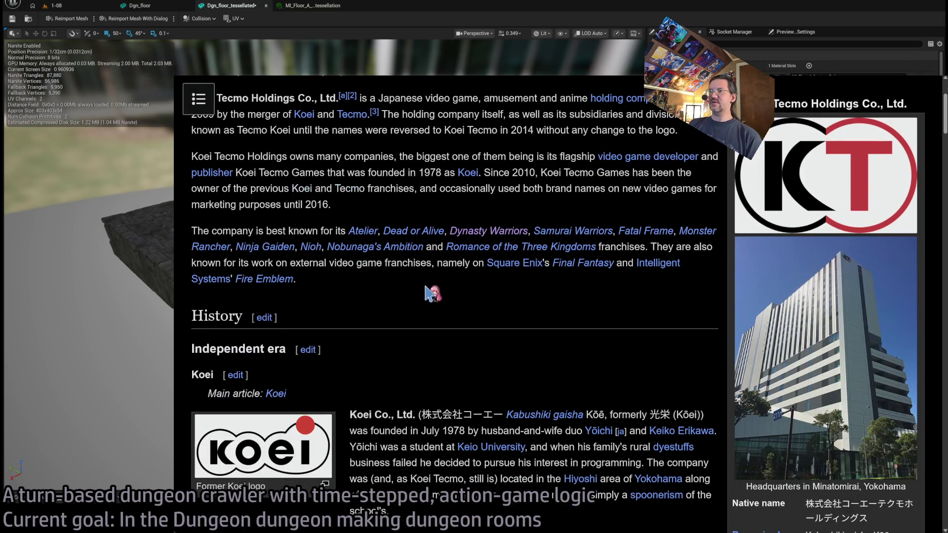
scroll(431, 294, up, 2)
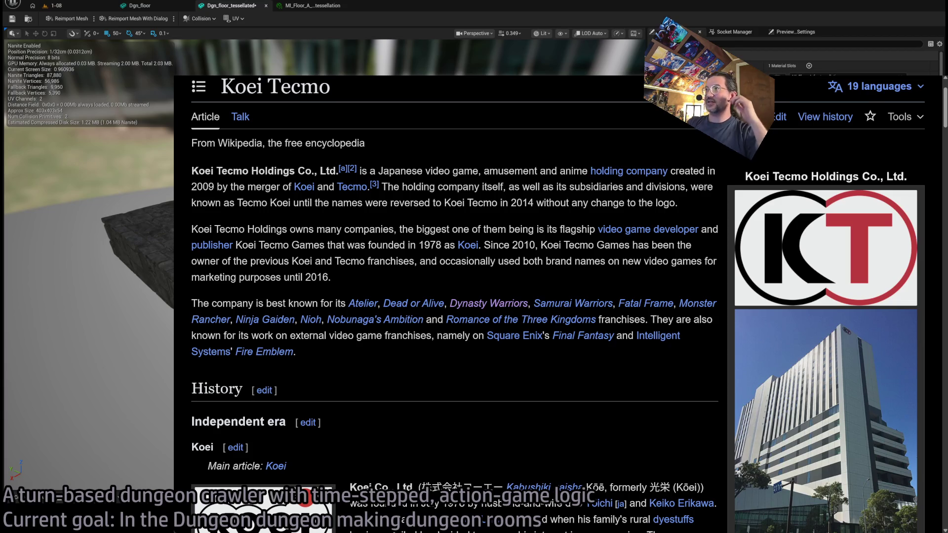
key(alt+Left)
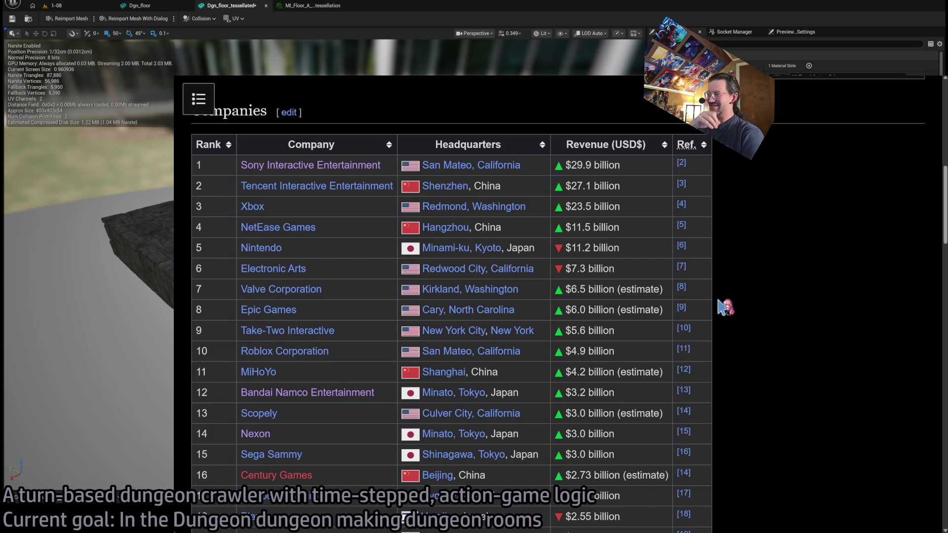
Step: Select rows 18 through 23 while reading, autoscroll down, and open Niantic from row 38
scroll(733, 425, down, 4)
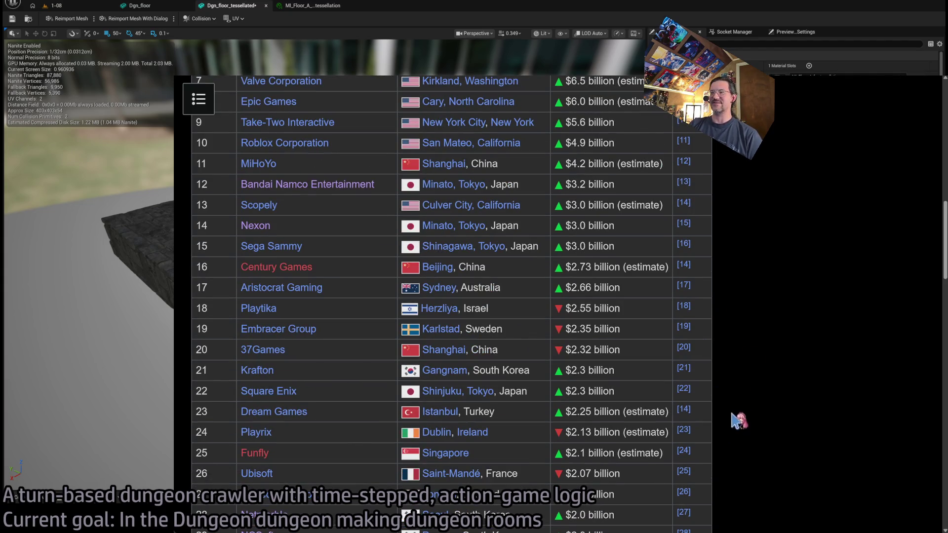
mouse_move(703, 405)
mouse_down()
mouse_move(711, 359)
mouse_move(702, 341)
mouse_up()
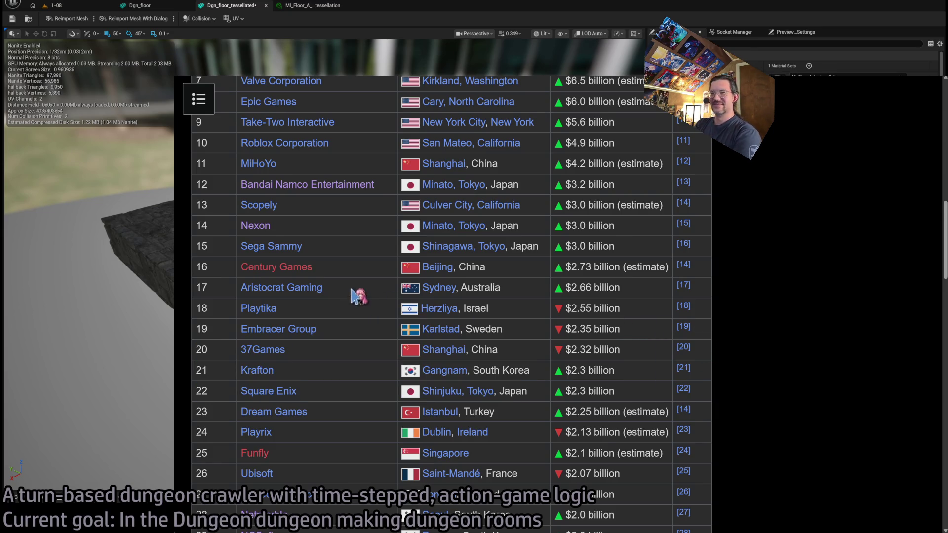
scroll(344, 336, down, 1)
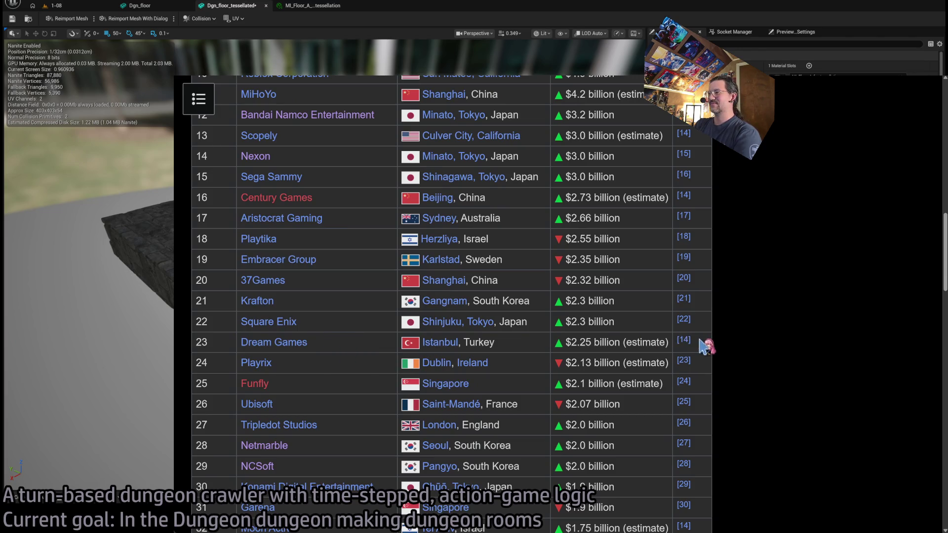
mouse_move(703, 347)
mouse_down()
mouse_move(689, 213)
mouse_move(687, 291)
mouse_move(688, 232)
mouse_up()
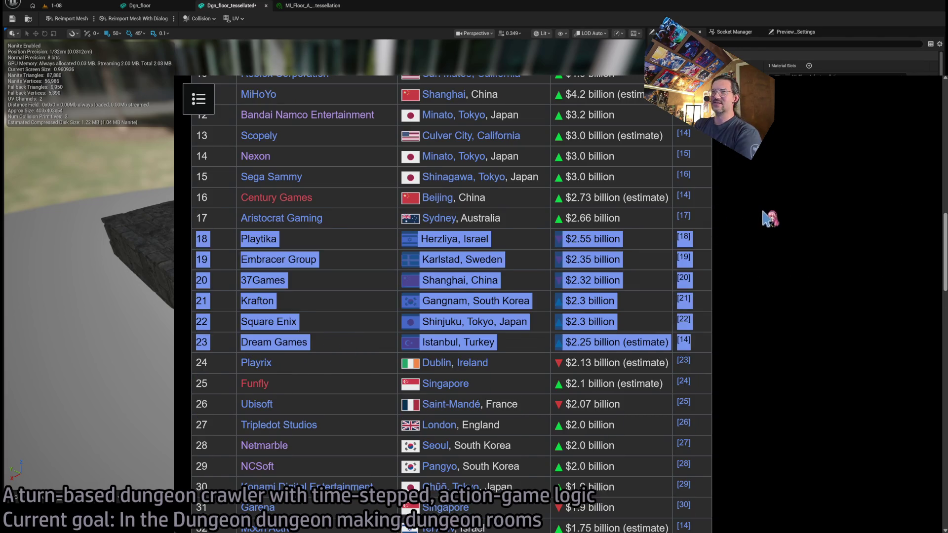
click(710, 364)
drag(706, 356, 707, 224)
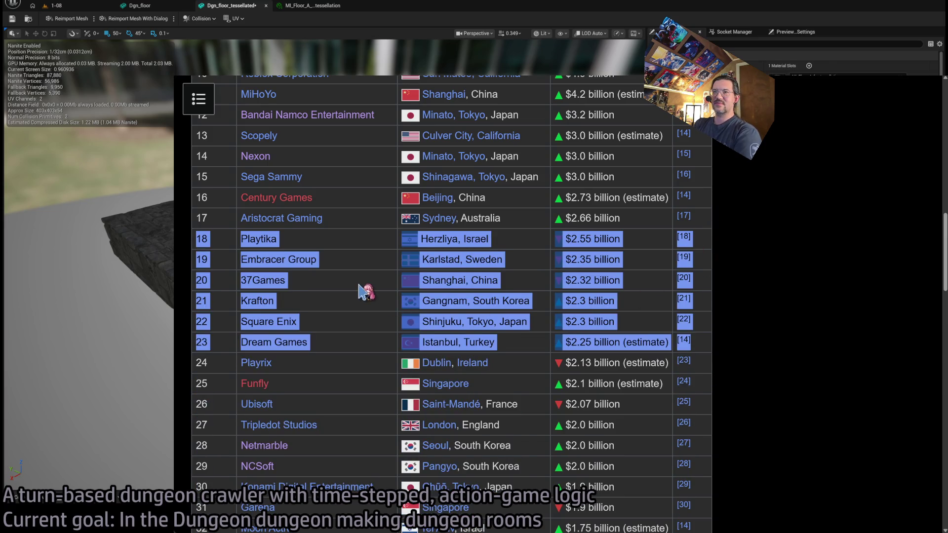
click(765, 331)
middle_click(724, 242)
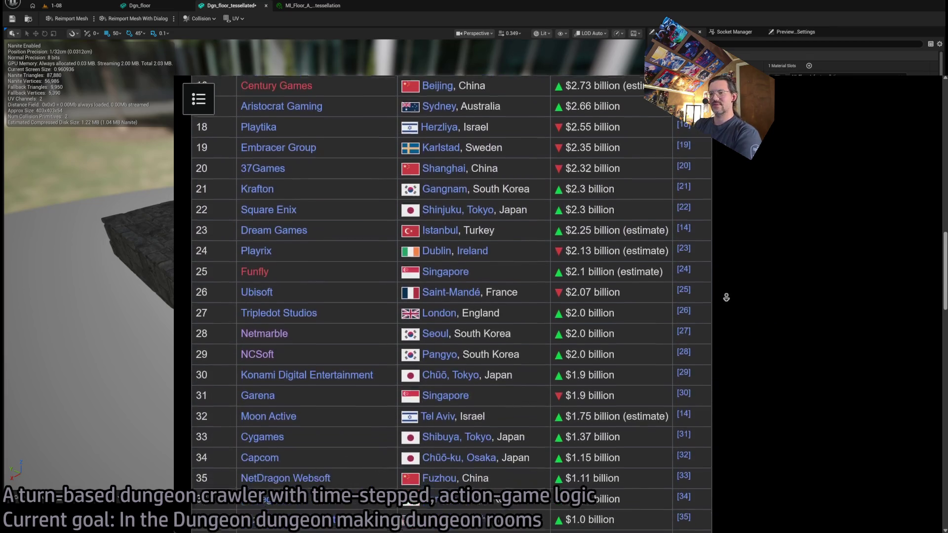
middle_click(704, 313)
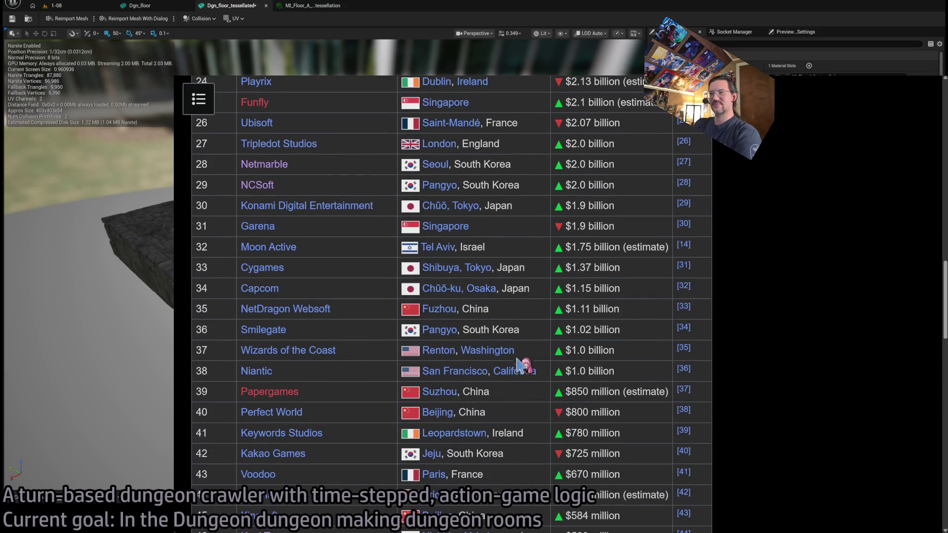
click(257, 371)
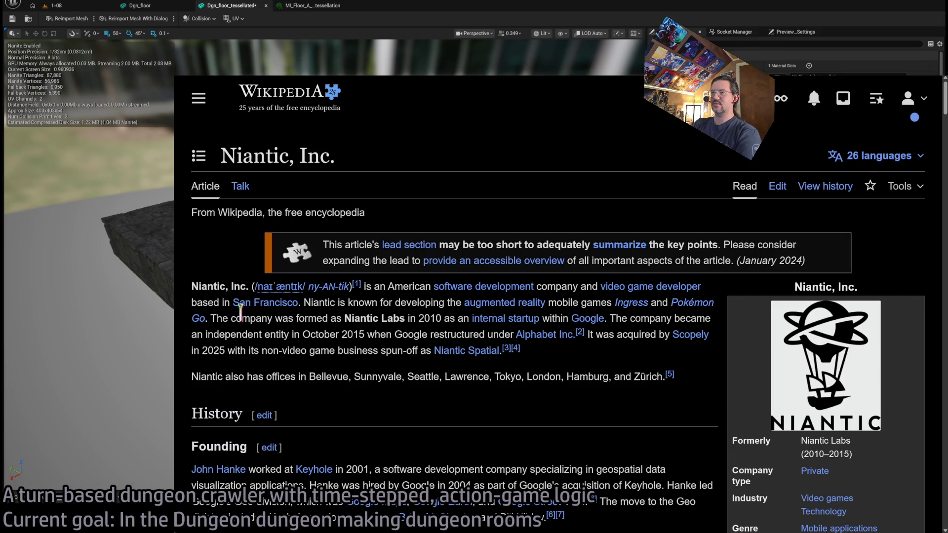
Step: Go back from the Niantic article to the revenue table, where Niantic shows $1.0 billion
key(alt+Left)
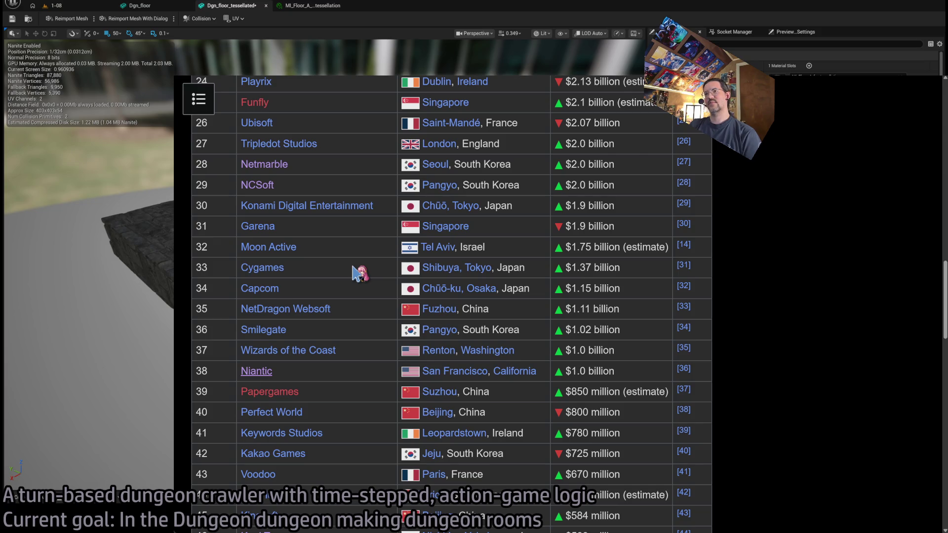
Step: Open the Konami Digital Entertainment company article from the Konami revenue table
scroll(352, 216, up, 1)
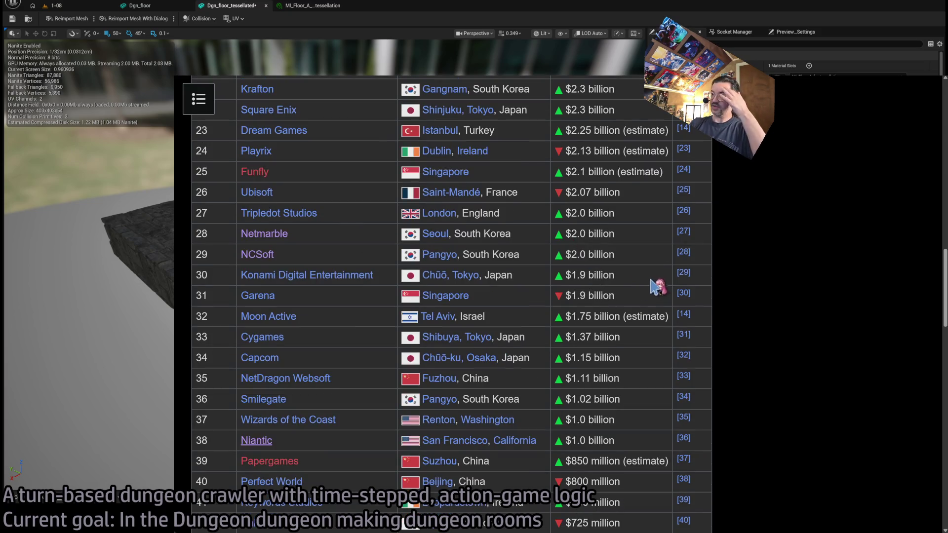
mouse_move(652, 279)
mouse_down()
mouse_move(199, 286)
mouse_move(707, 279)
mouse_up()
click(710, 284)
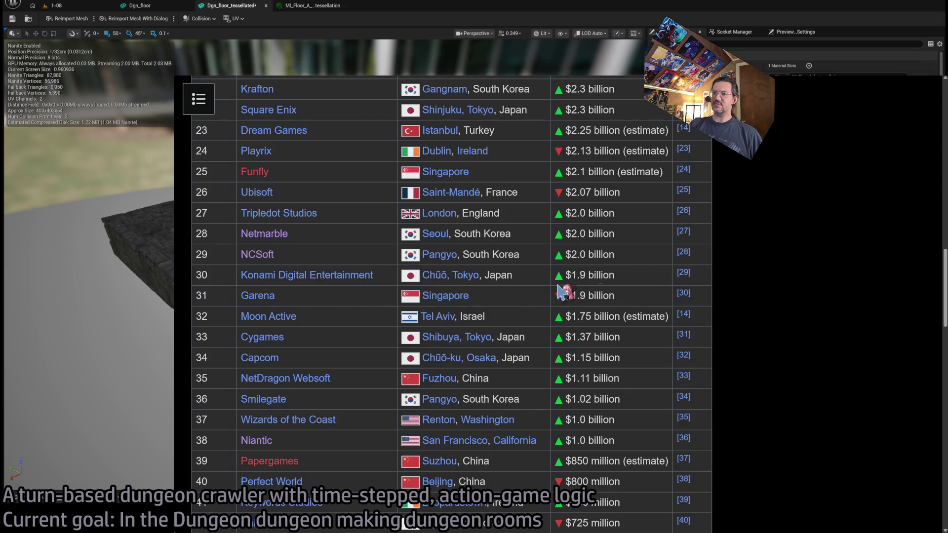
click(306, 275)
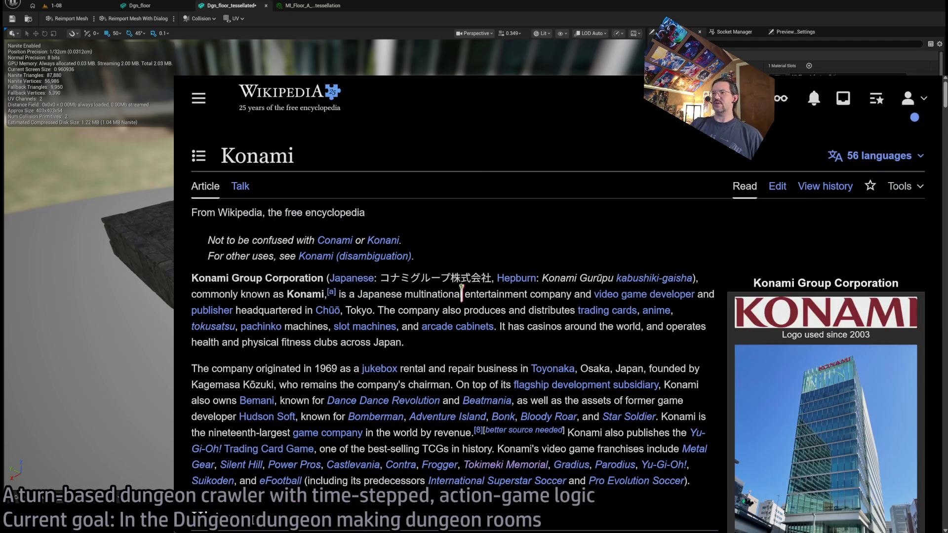
Step: Find 'Digital' in the article and step through matches to the 2006 restructuring paragraph
scroll(447, 246, down, 1)
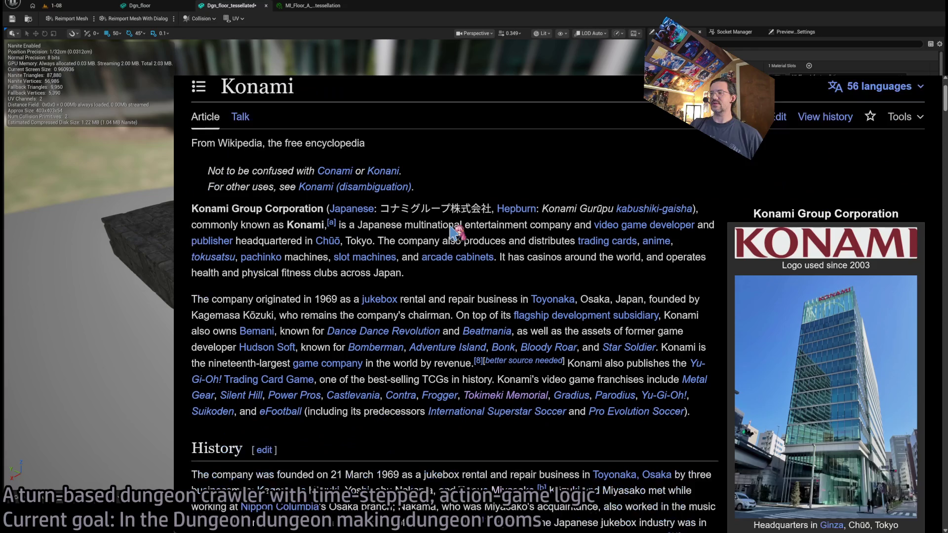
scroll(450, 224, up, 1)
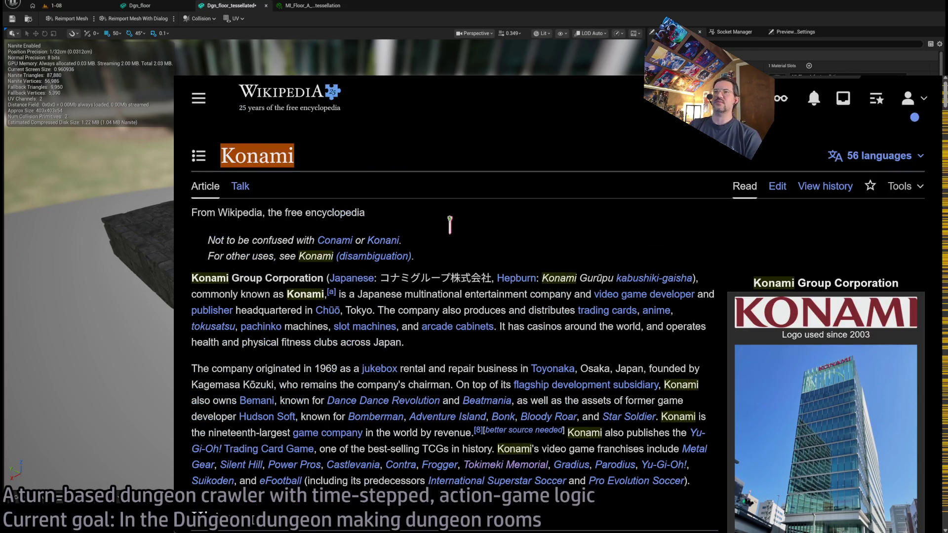
text(Digital)
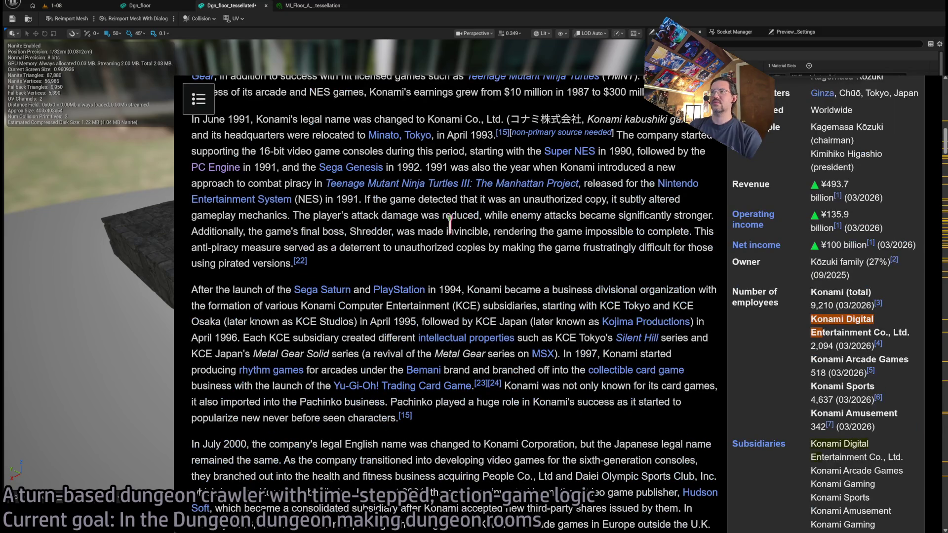
key(Return)
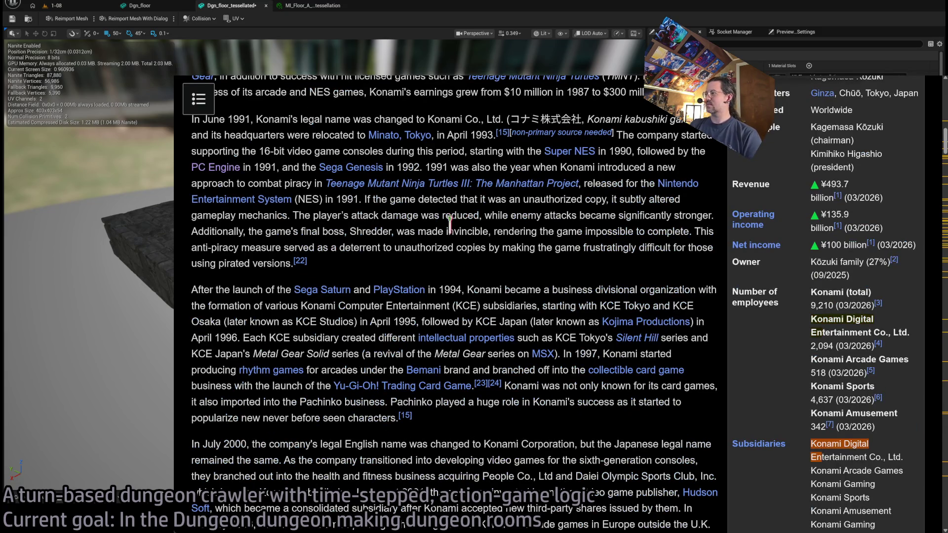
key(Return)
key(Return)
key(Return)
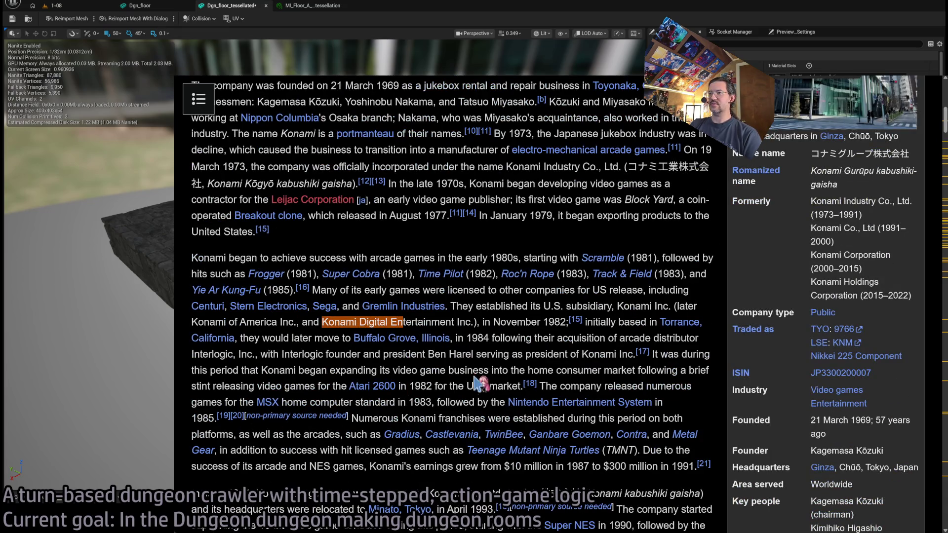
key(Return)
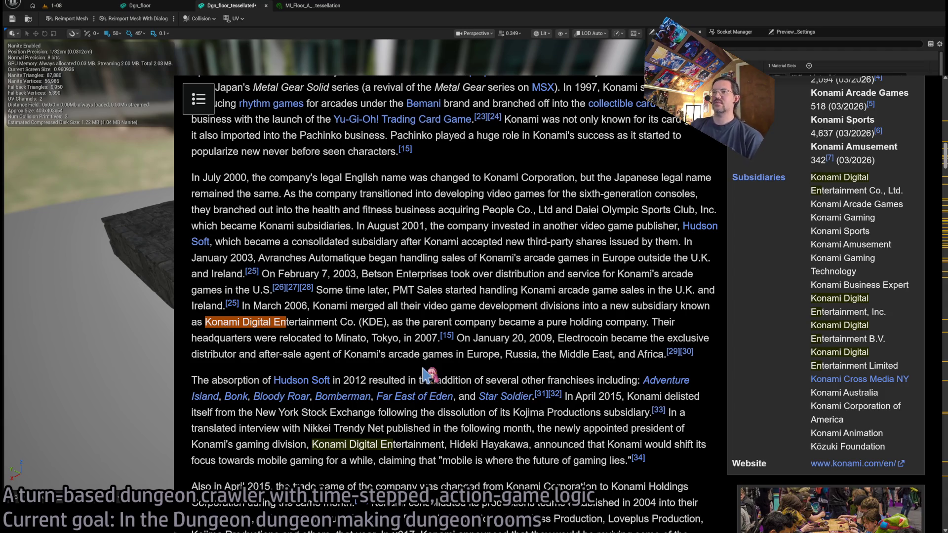
Step: Google whether Konami Digital Entertainment (KDE) also develops video gambling games
drag(204, 321, 337, 322)
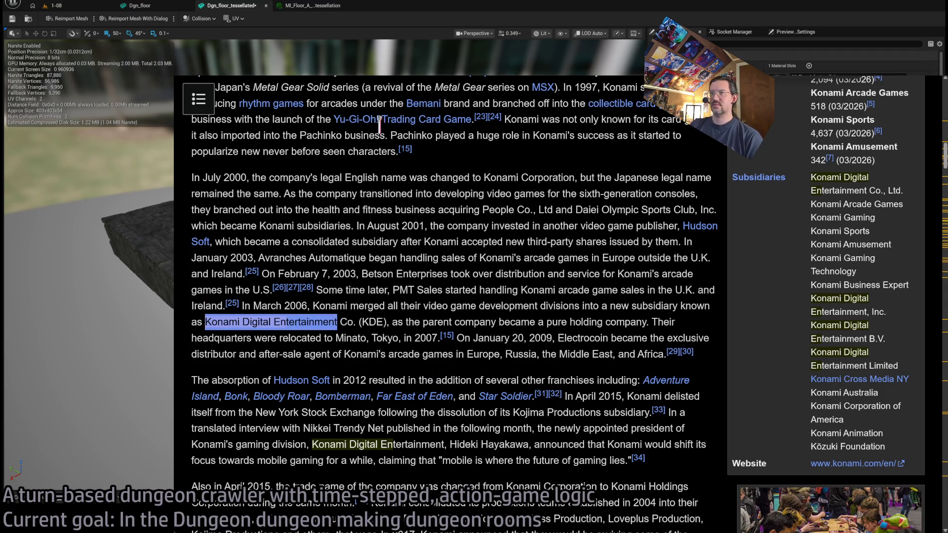
key(ctrl+l)
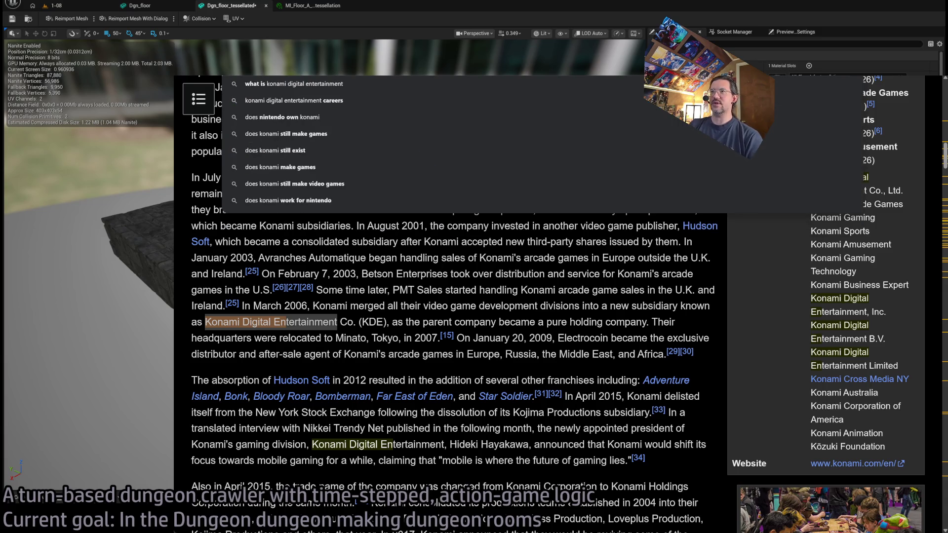
text(co. (kde))
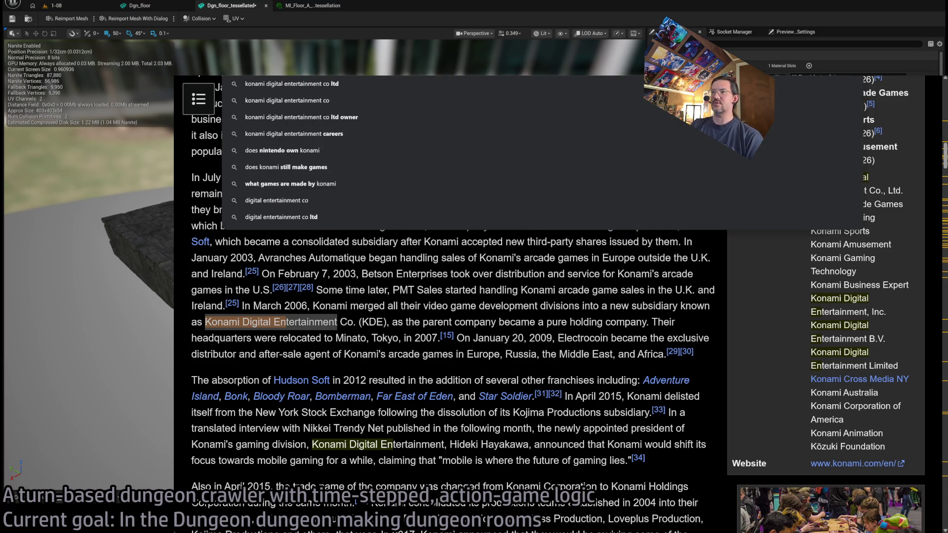
text( subsidiary of)
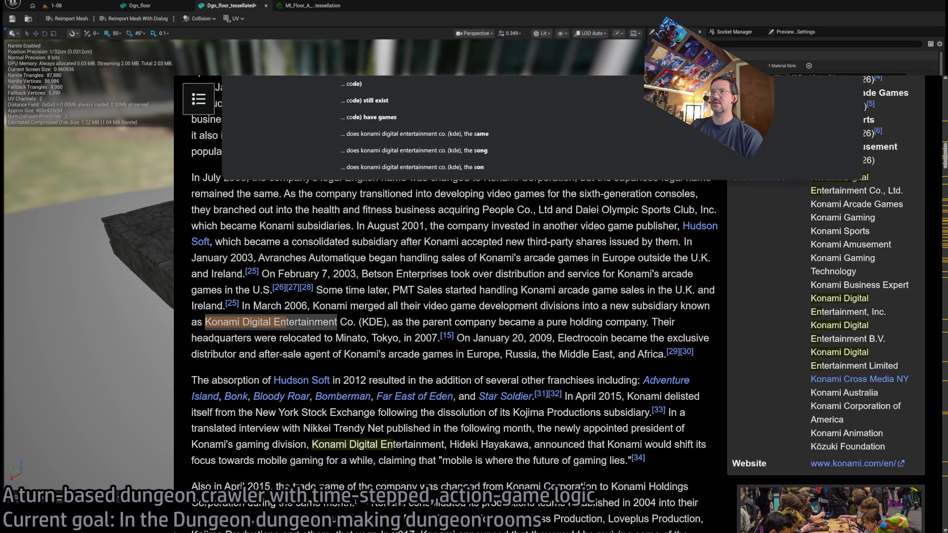
text(, also developp)
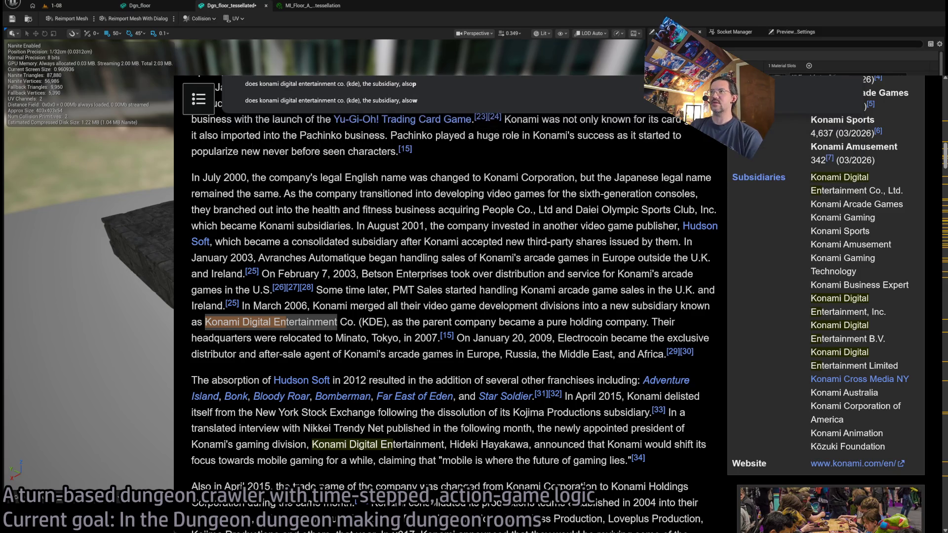
key(BackSpace)
text(gambl)
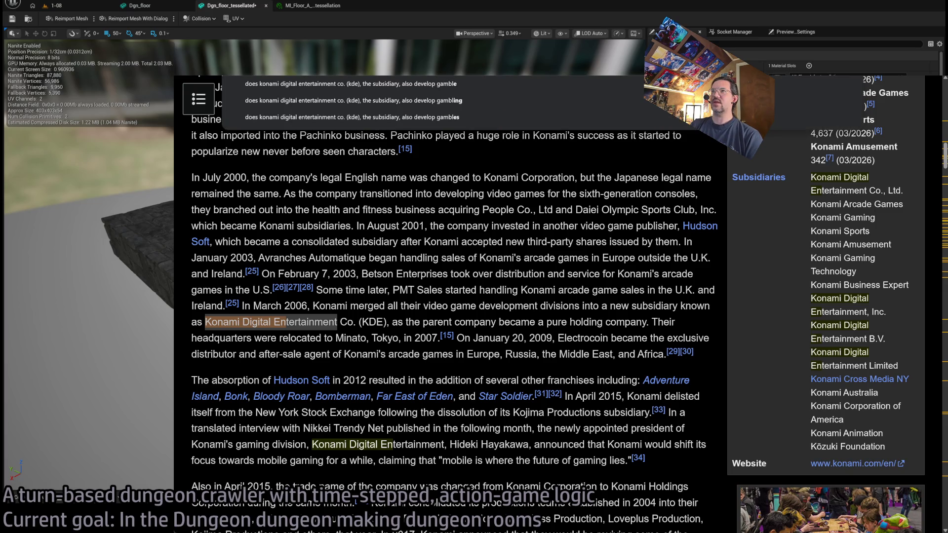
text(video gambling)
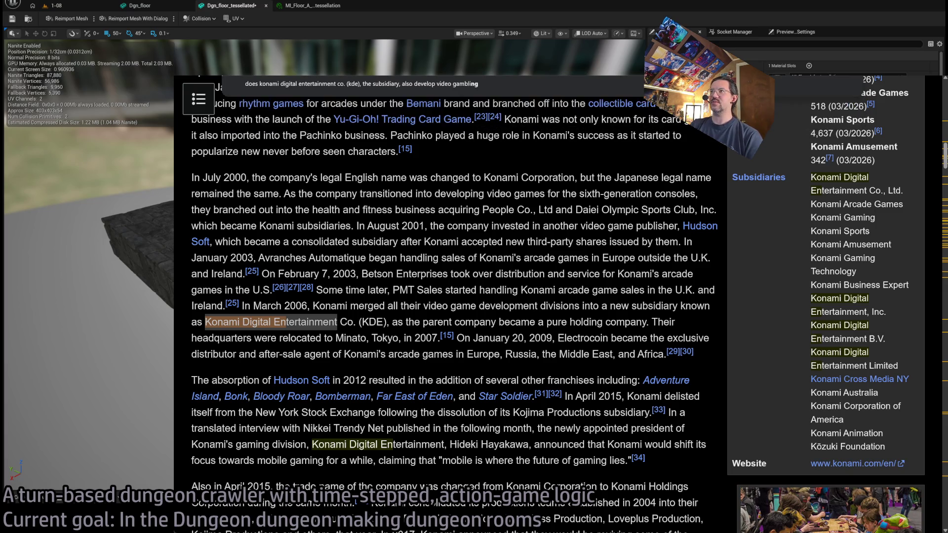
key(Return)
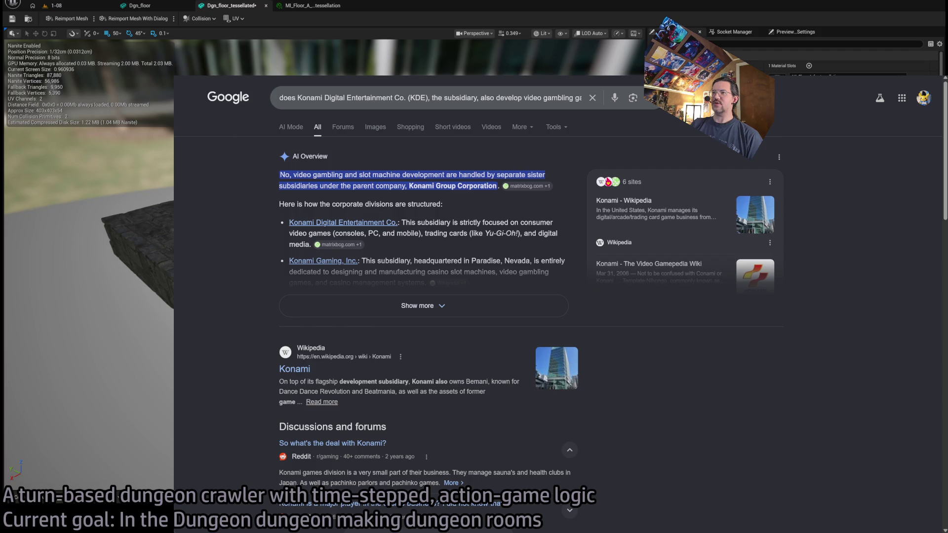
Step: Return to the Konami article via the revenue table and the Google results
key(alt+Left)
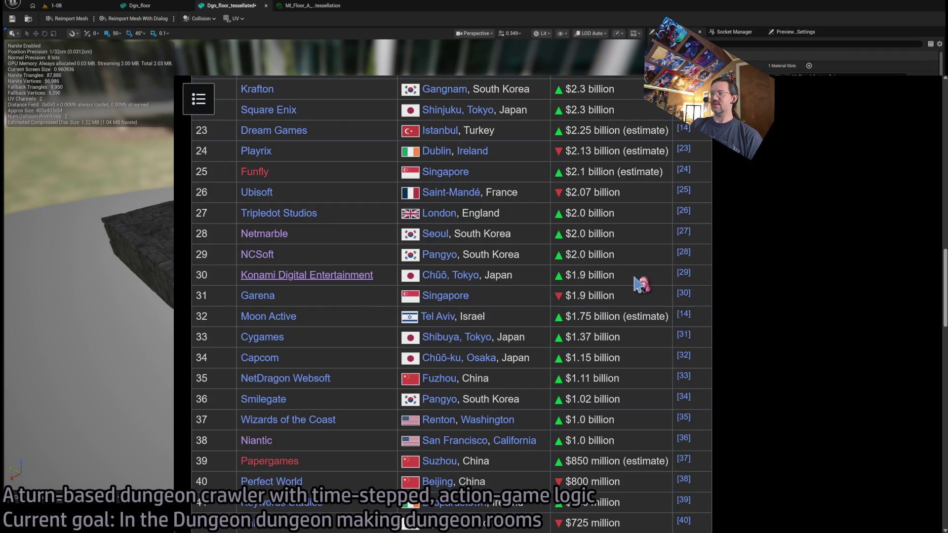
mouse_move(707, 279)
mouse_down()
mouse_move(200, 283)
mouse_move(706, 284)
mouse_up()
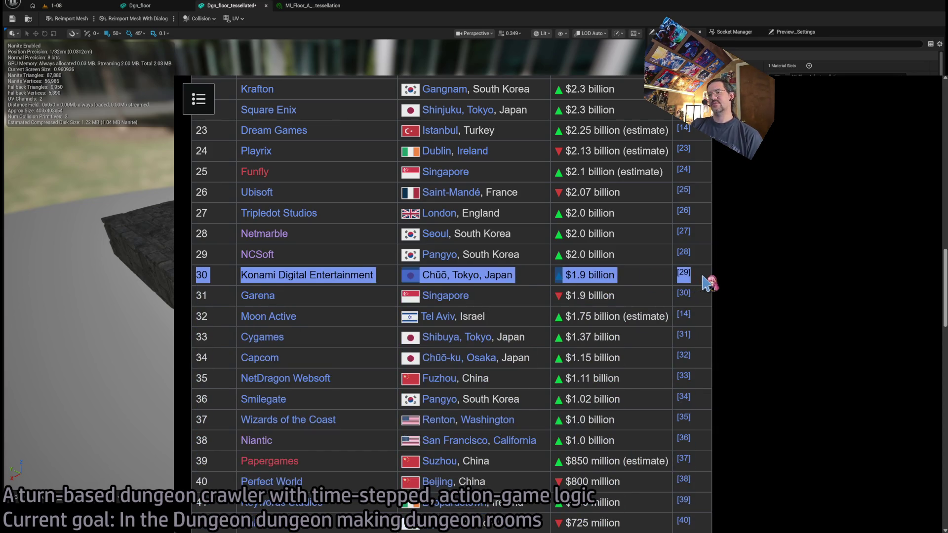
key(ctrl+Tab)
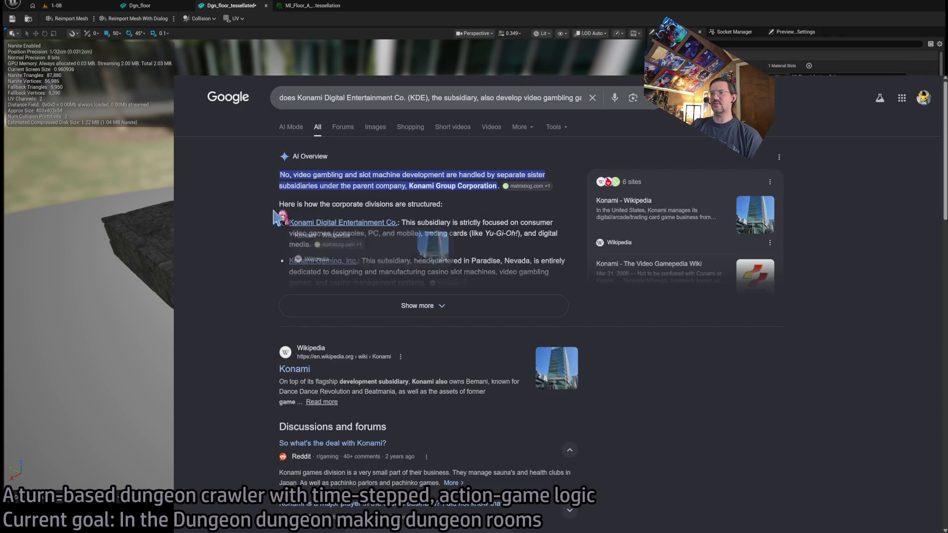
key(ctrl+Tab)
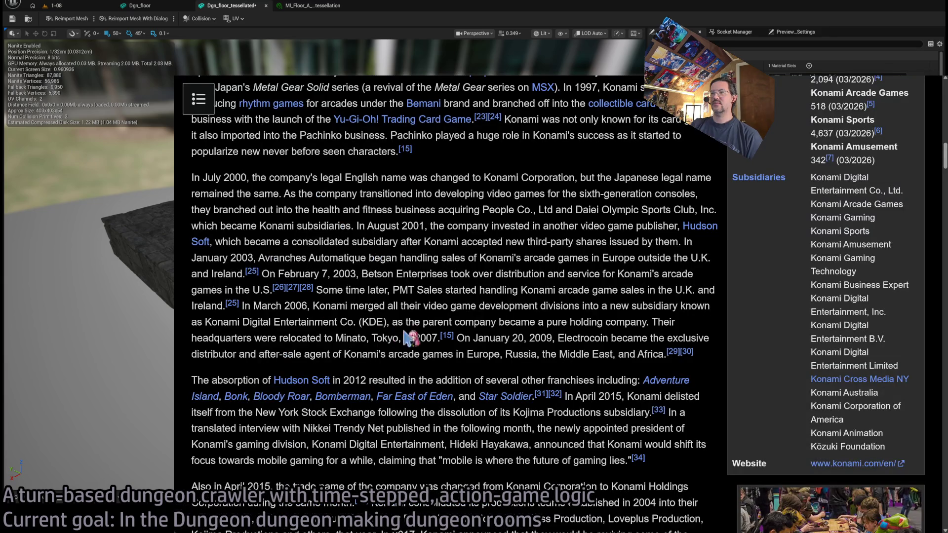
Step: Read through the Konami article's history, including the February 2024 paragraph
scroll(422, 328, down, 3)
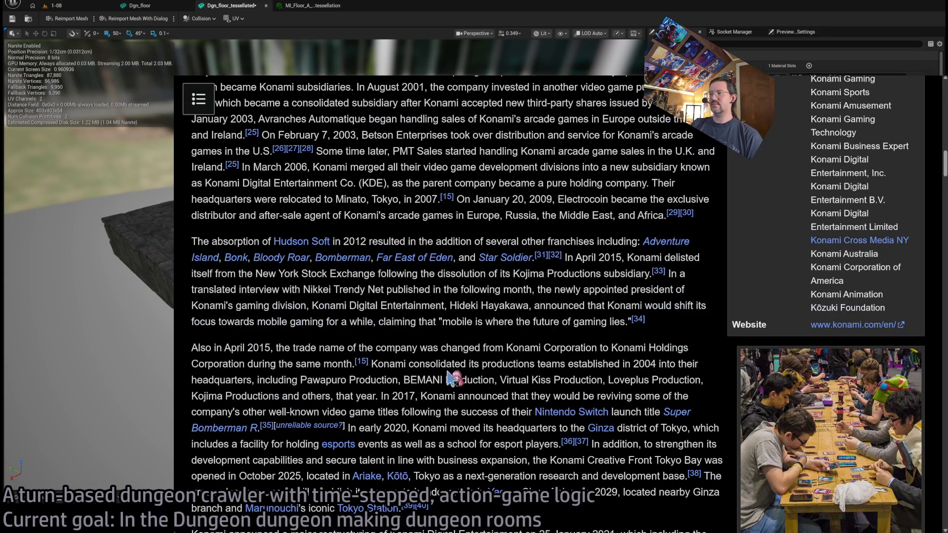
scroll(443, 374, down, 4)
scroll(443, 373, down, 4)
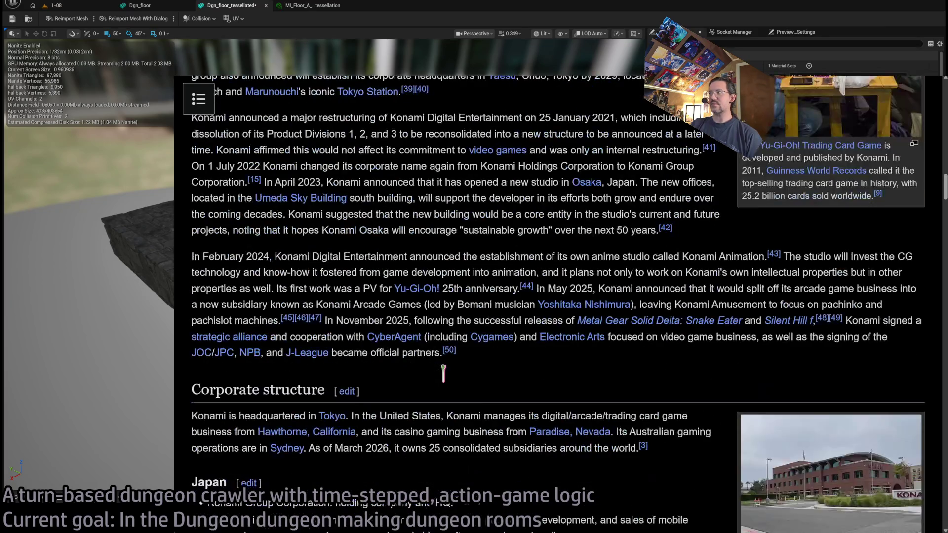
mouse_move(493, 359)
mouse_down()
mouse_move(643, 280)
mouse_move(784, 254)
mouse_up()
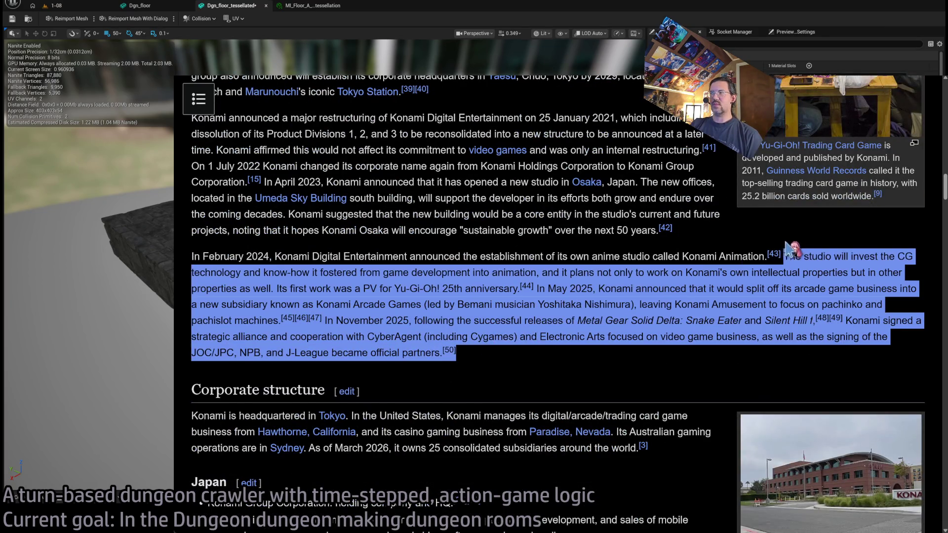
triple_click(691, 353)
click(690, 359)
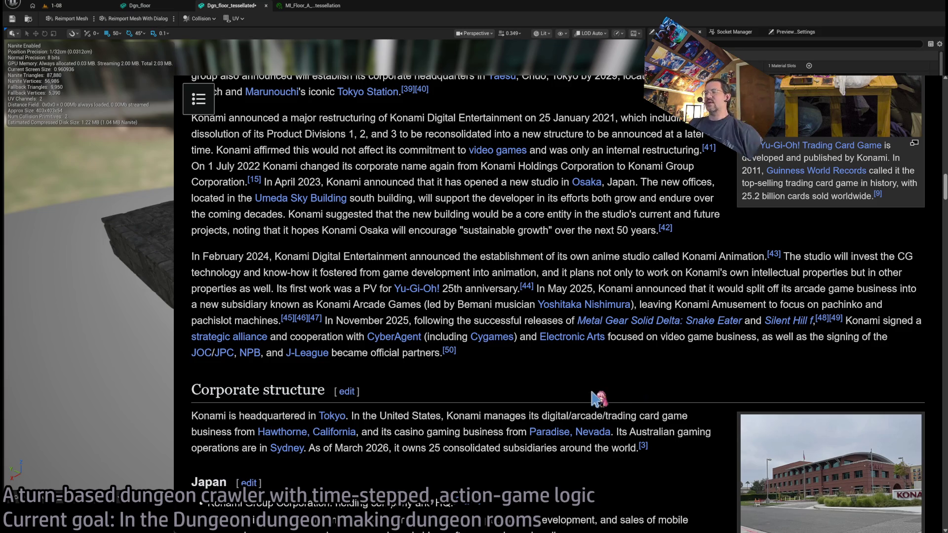
scroll(572, 405, up, 4)
scroll(573, 405, up, 20)
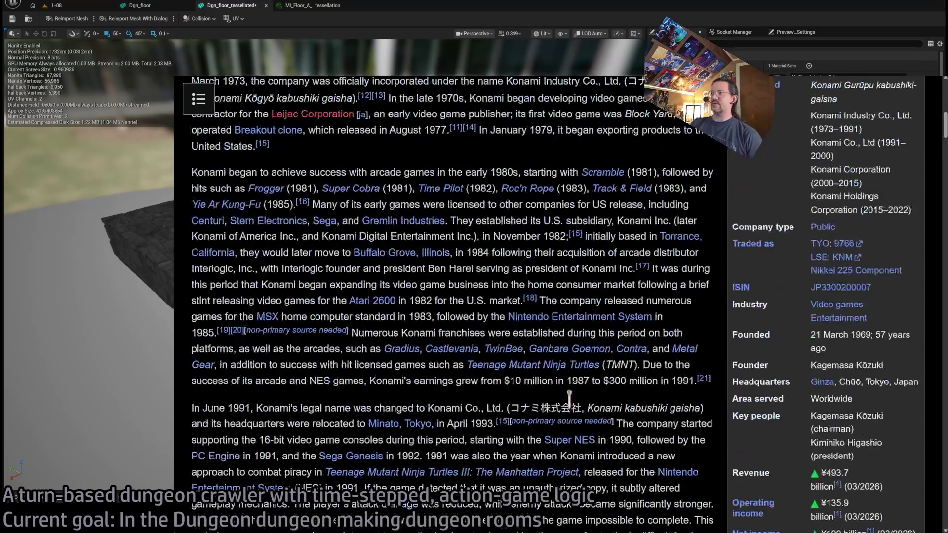
scroll(567, 395, down, 2)
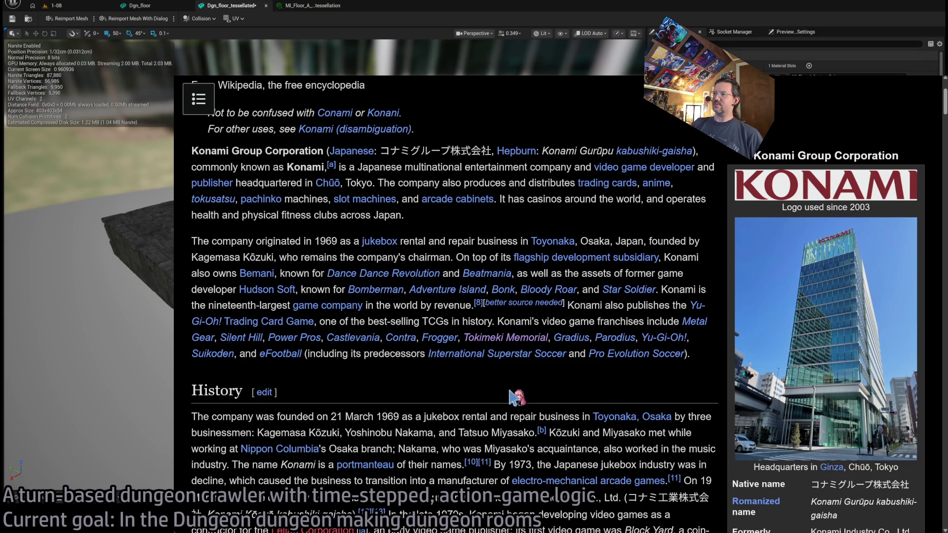
scroll(514, 397, down, 20)
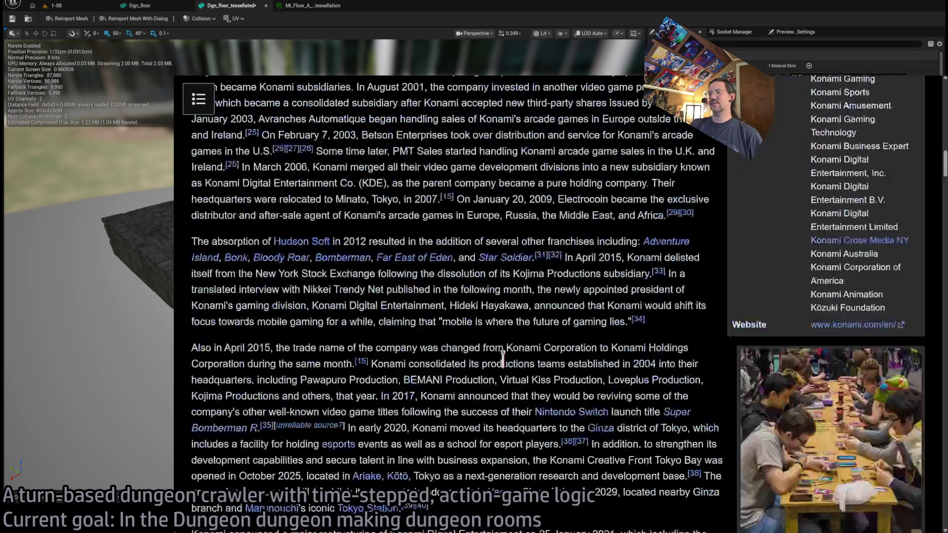
scroll(494, 363, up, 8)
scroll(494, 361, up, 7)
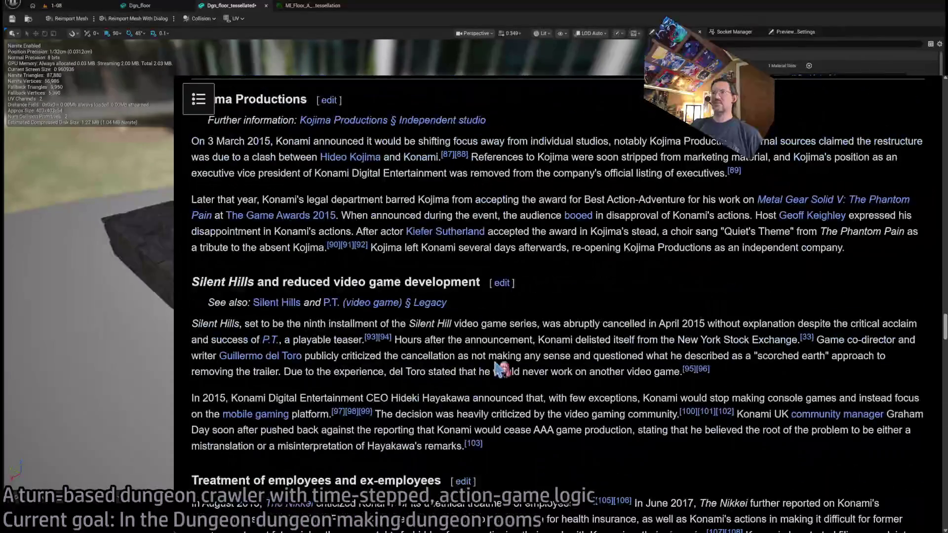
Step: Search 'list of konami games' and open the Wikipedia List of Konami games article
key(ctrl+t)
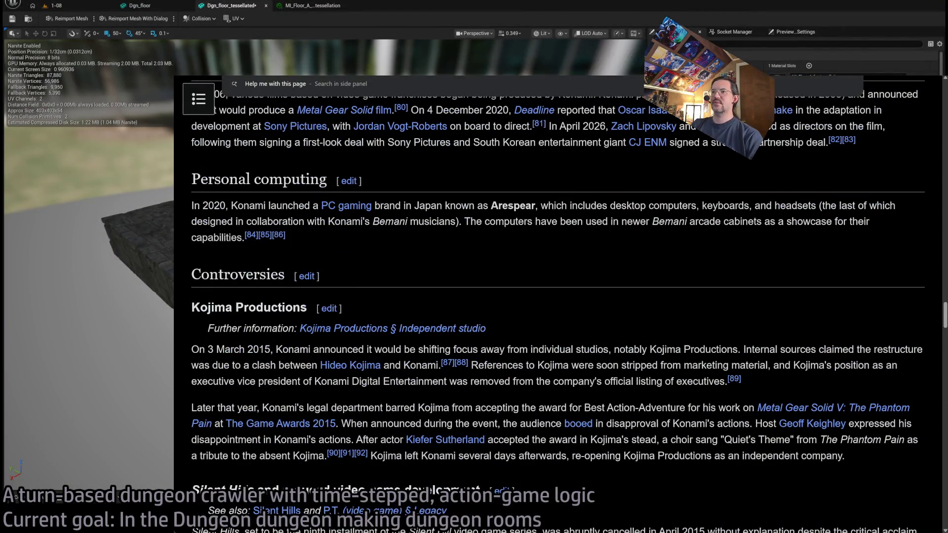
text(list of konami games)
key(Return)
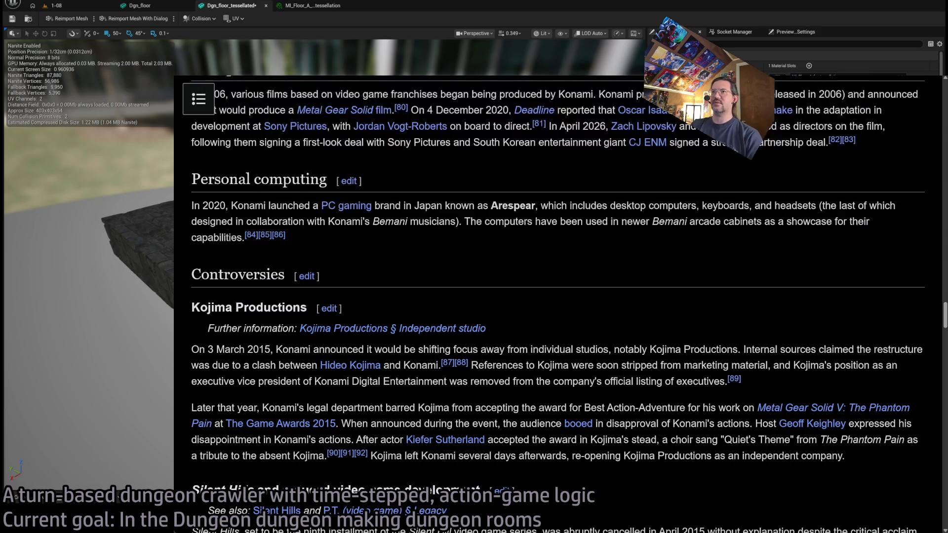
click(320, 186)
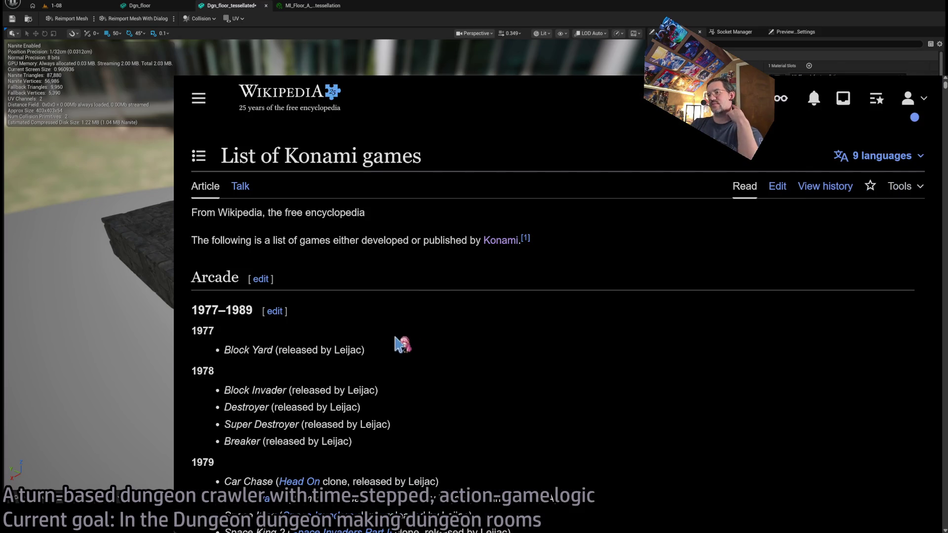
Step: Find 'silent h f' in the Konami games list to locate Silent Hill f among 2025 releases
scroll(401, 345, down, 20)
scroll(401, 349, up, 20)
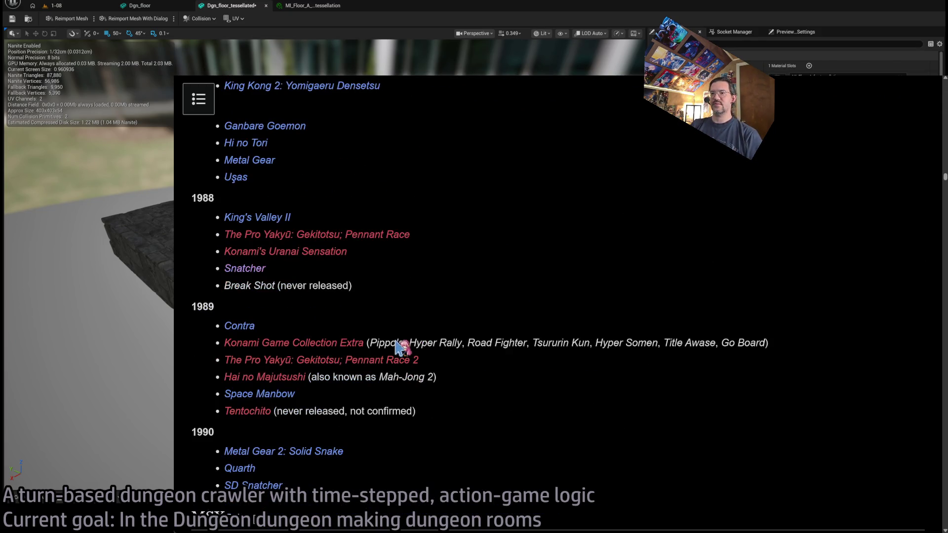
scroll(401, 347, down, 20)
scroll(401, 347, down, 7)
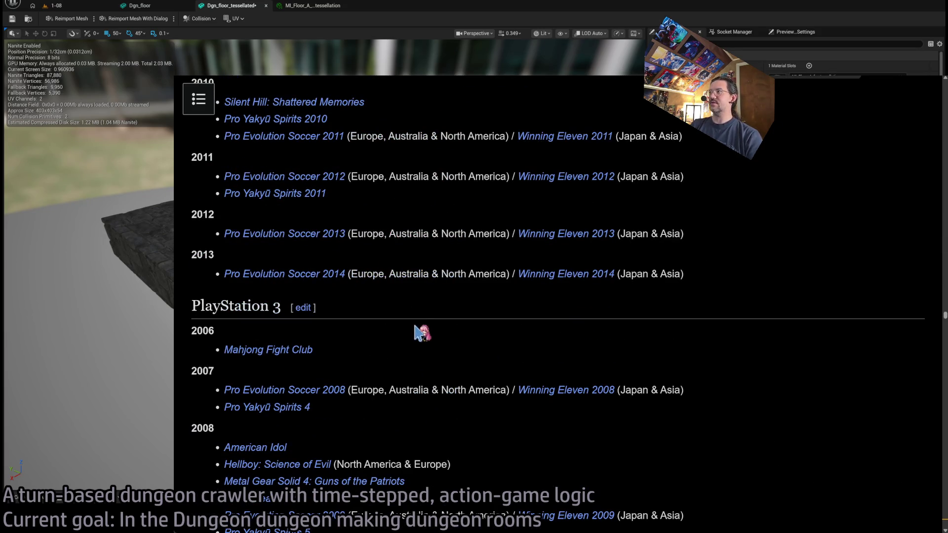
text(silent h f)
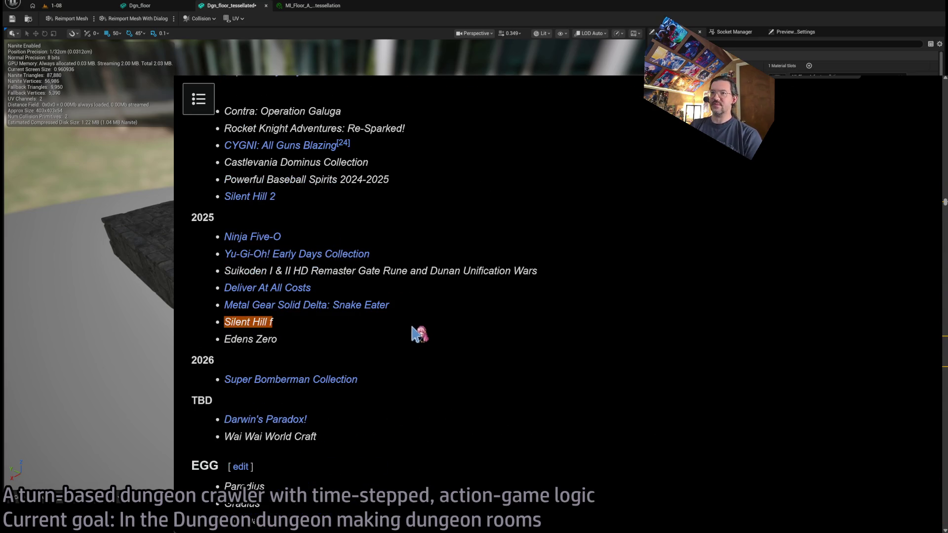
scroll(351, 348, up, 3)
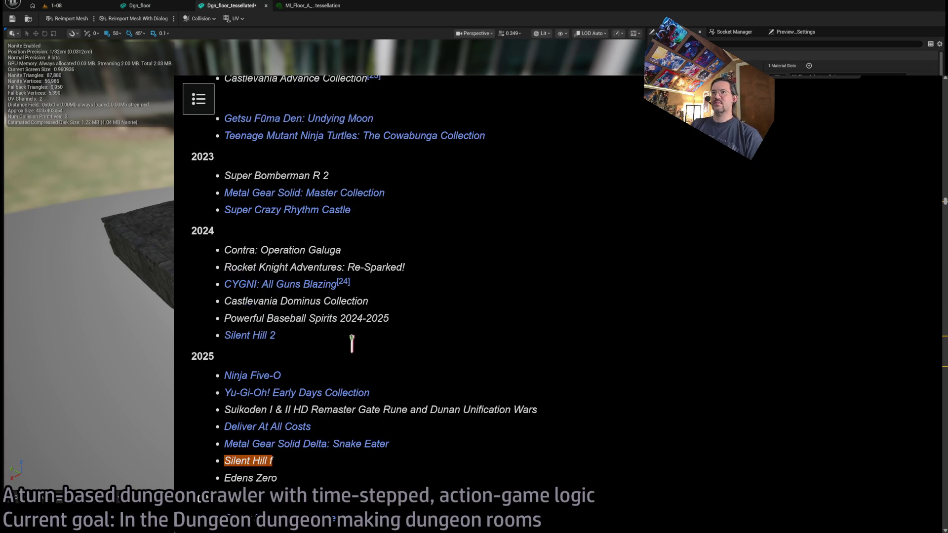
scroll(371, 339, down, 2)
scroll(391, 409, down, 2)
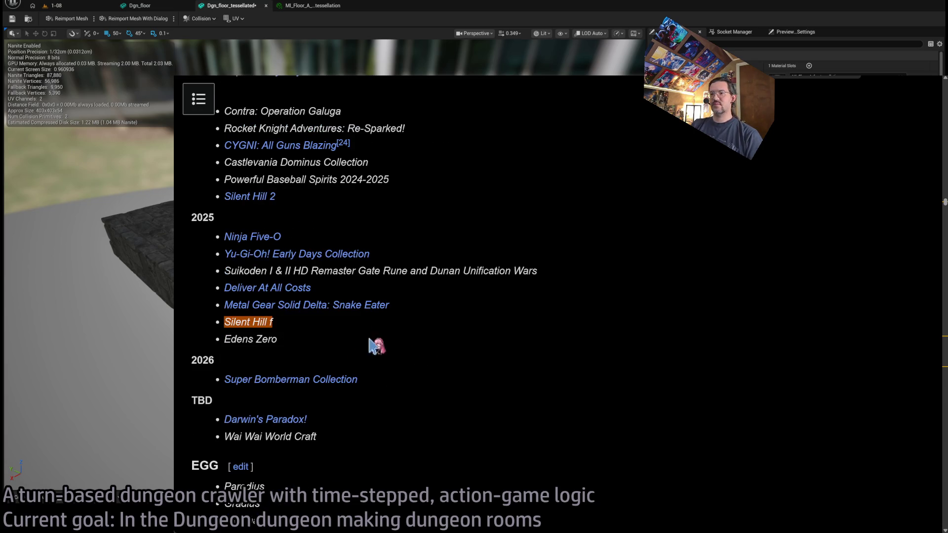
scroll(355, 410, down, 2)
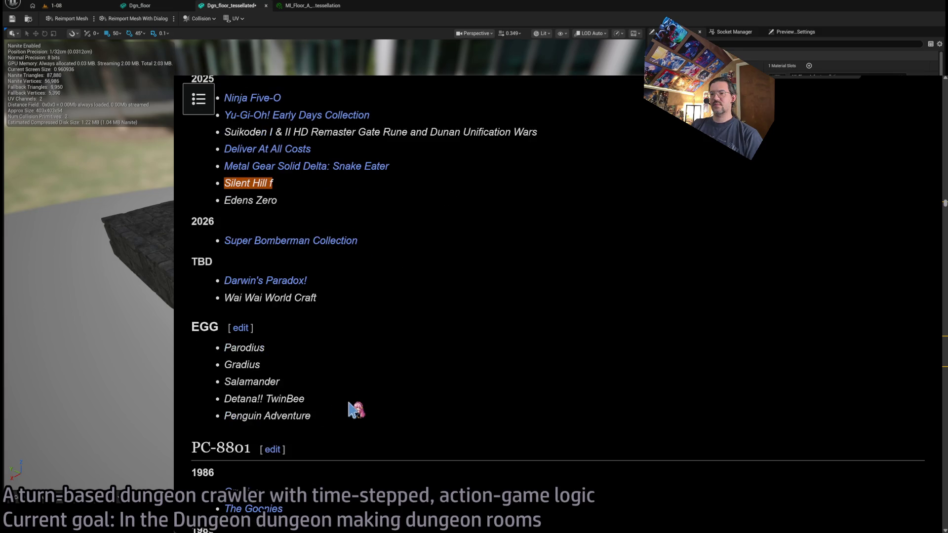
scroll(346, 410, up, 12)
scroll(355, 409, up, 20)
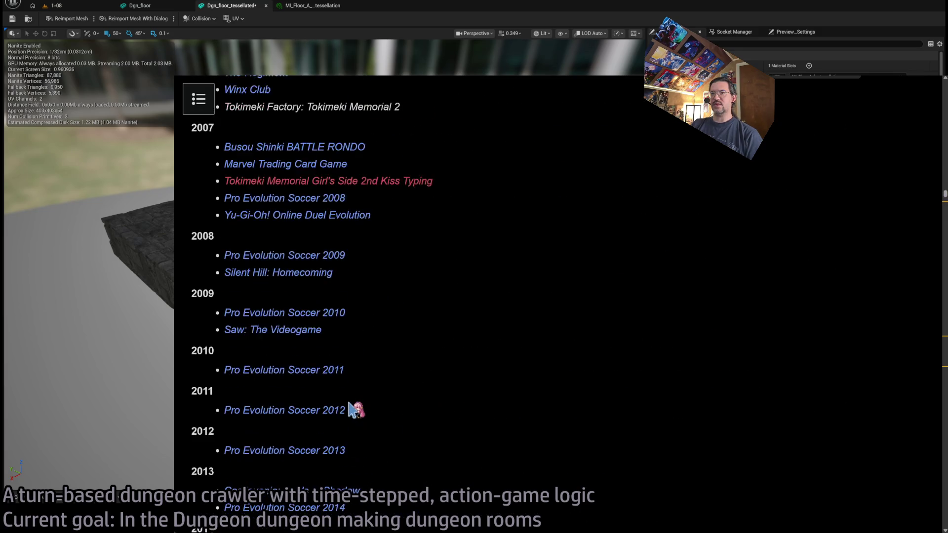
scroll(354, 409, up, 20)
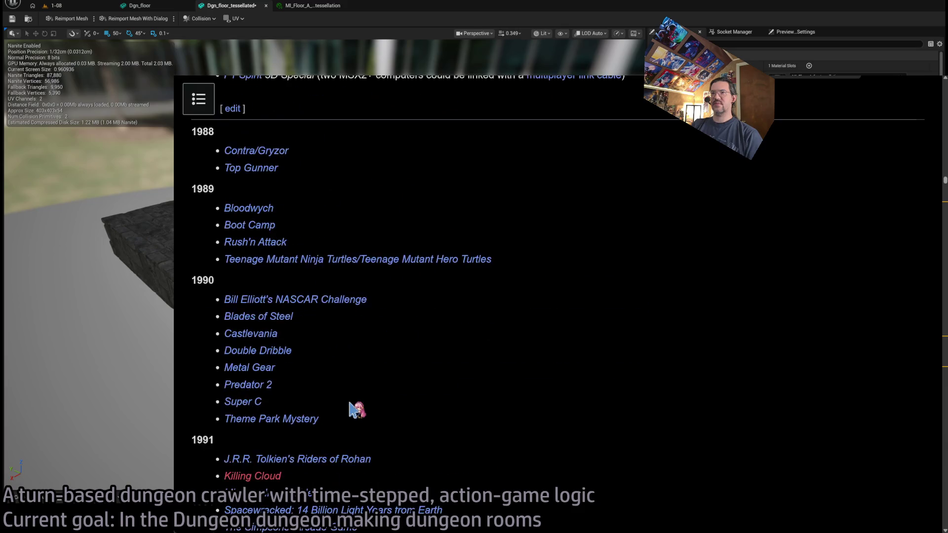
scroll(327, 380, down, 20)
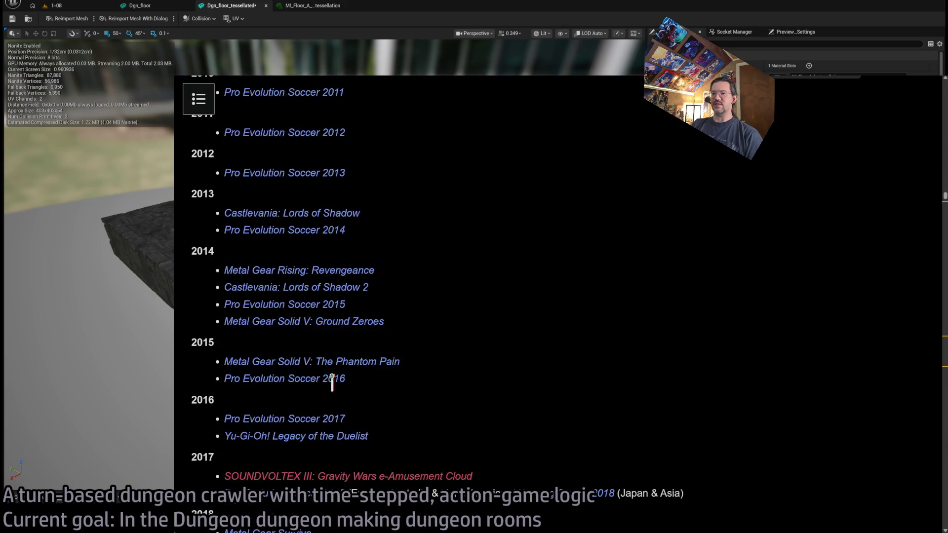
scroll(332, 383, up, 3)
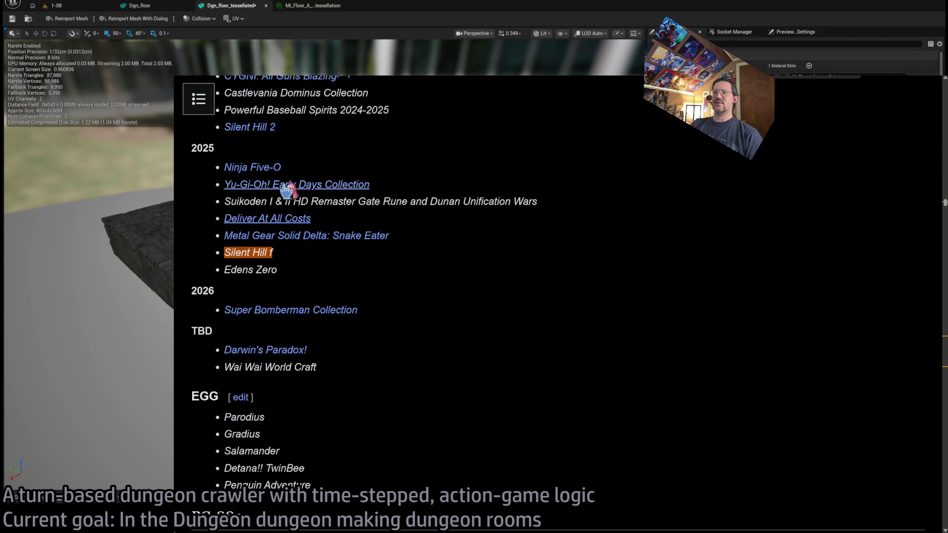
Step: Open the Deliver At All Costs article and skim it
click(267, 218)
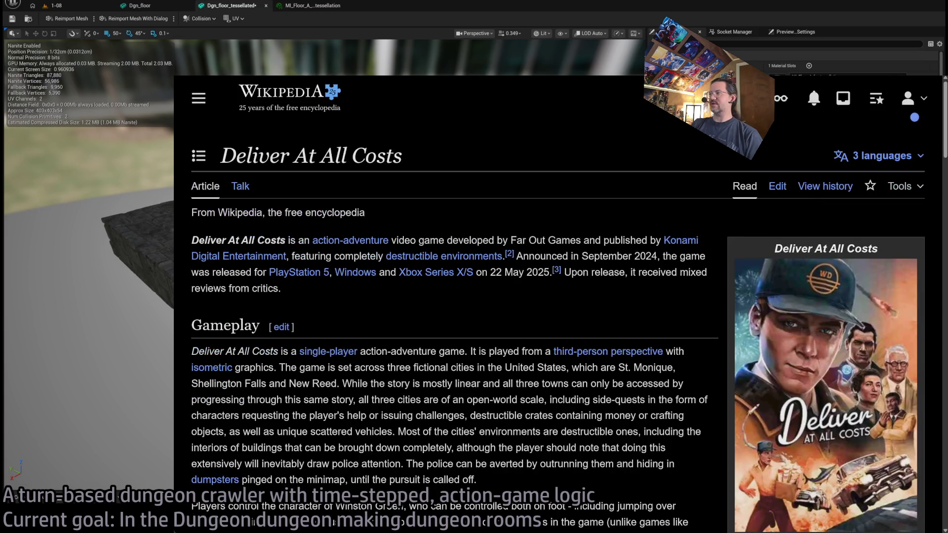
scroll(429, 269, down, 2)
scroll(392, 275, down, 2)
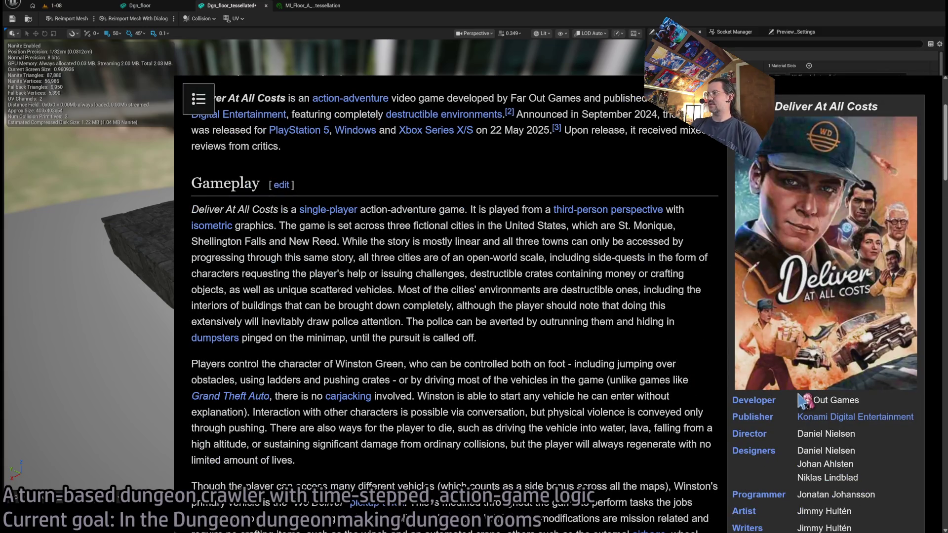
scroll(546, 339, up, 2)
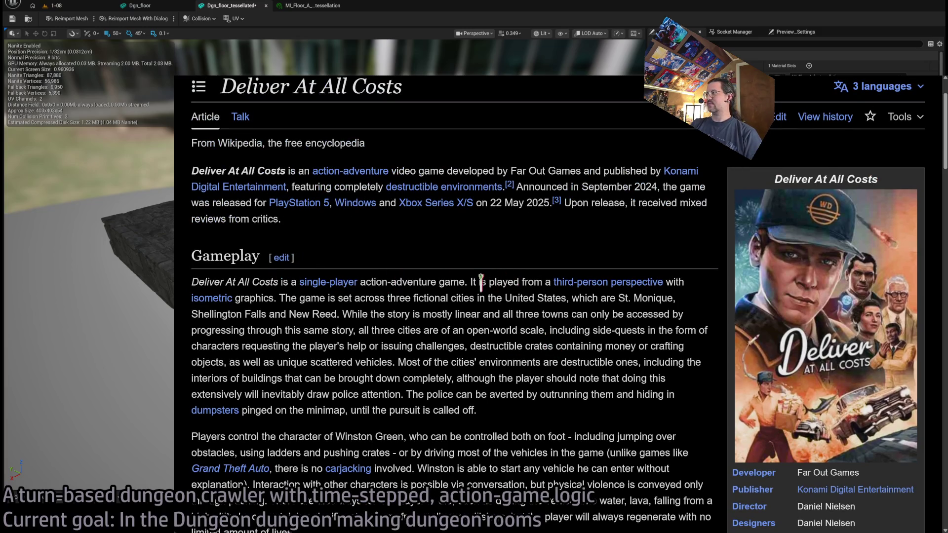
Step: Select the title 'Deliver At All Costs' in the Gameplay paragraph
mouse_move(763, 170)
mouse_down()
mouse_move(868, 429)
mouse_move(780, 279)
mouse_up()
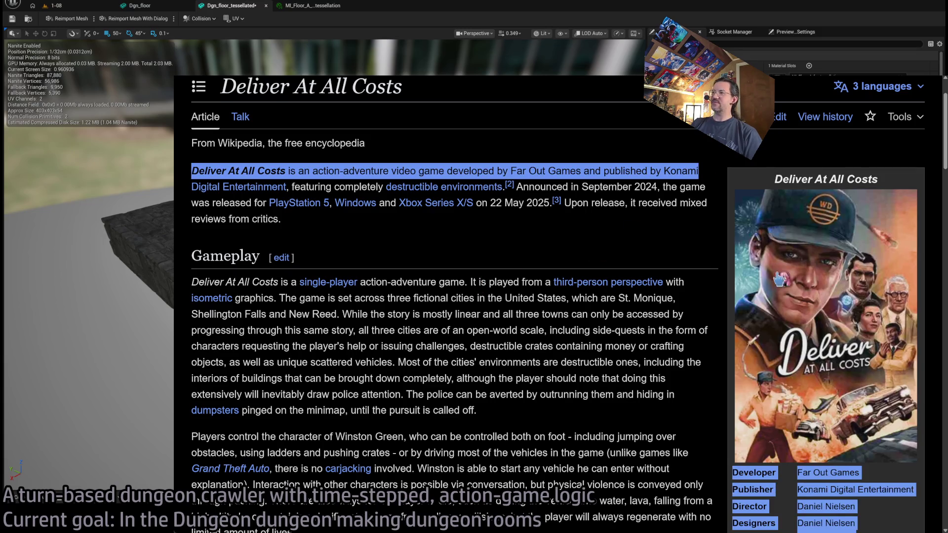
click(613, 253)
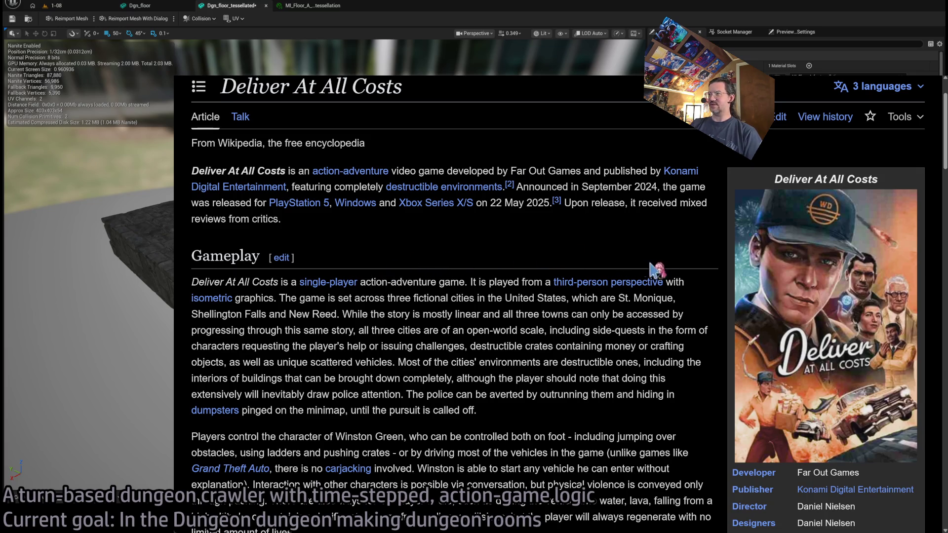
drag(448, 269, 679, 304)
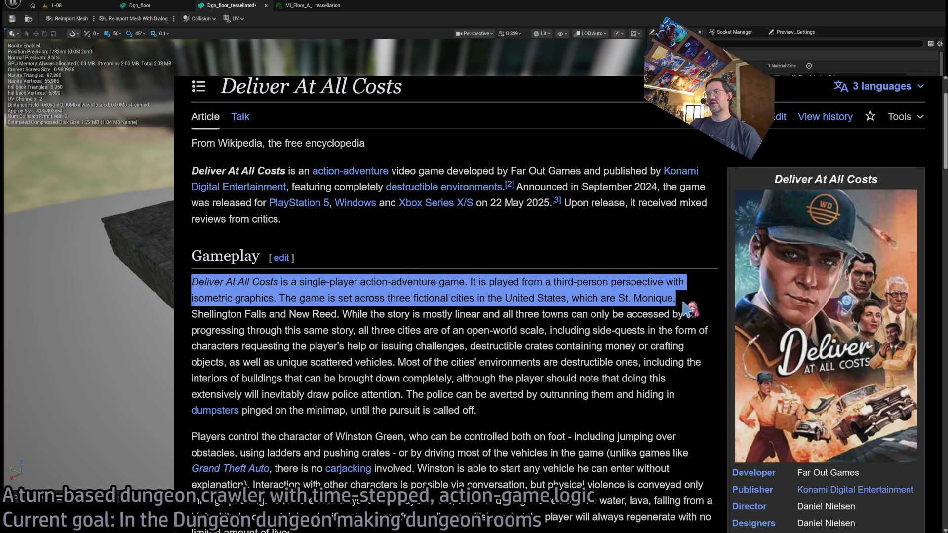
click(688, 309)
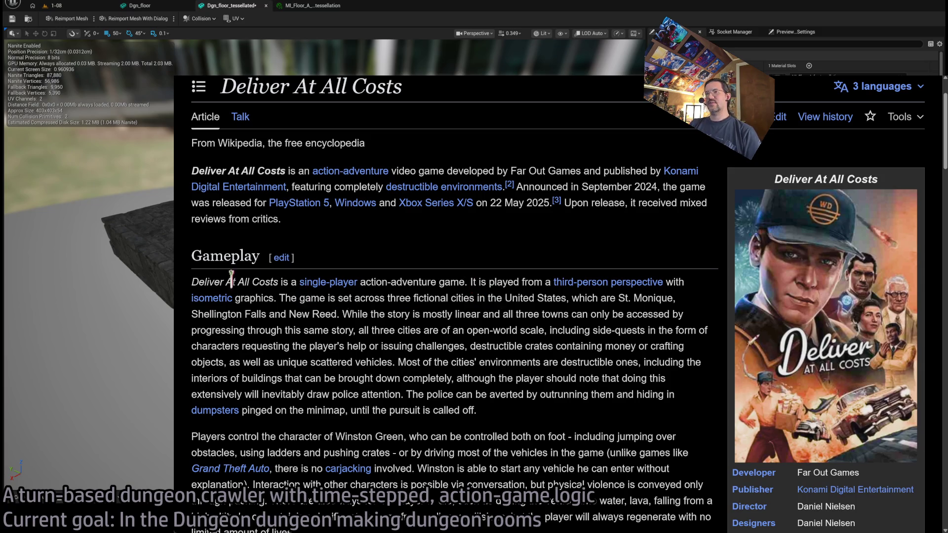
double_click(203, 282)
drag(203, 282, 264, 280)
Step: Search YouTube for 'Deliver At All Costs' and play its Release Date Trailer in theater mode
key(ctrl+c)
key(ctrl+t)
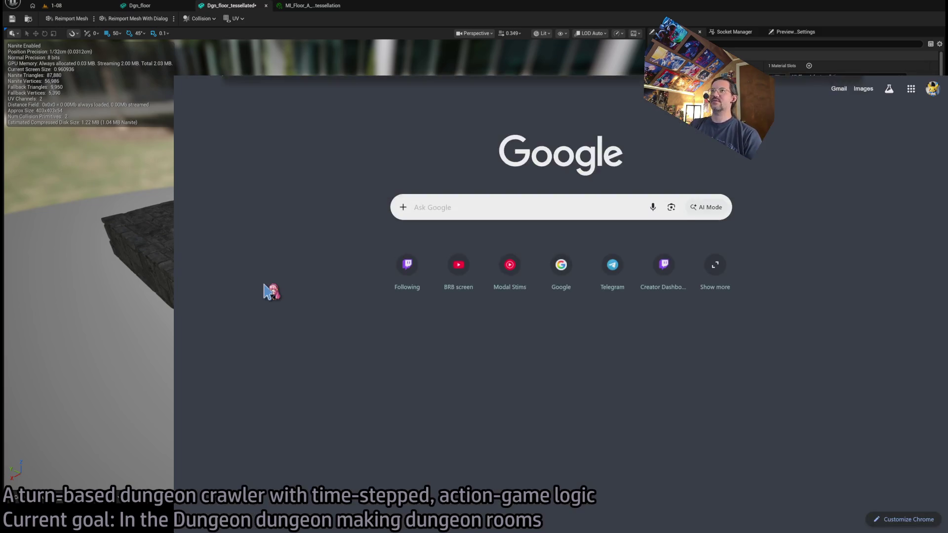
key(ctrl+v)
key(Return)
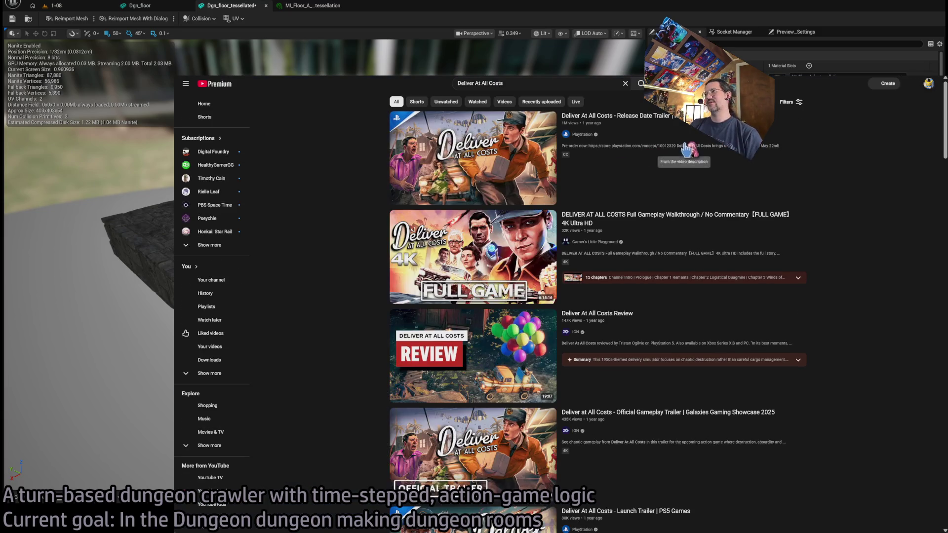
click(493, 163)
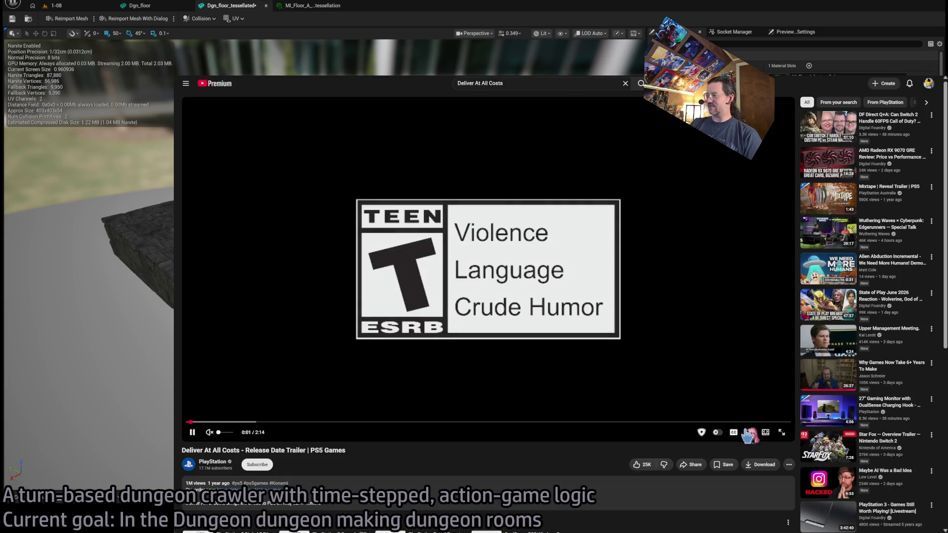
click(766, 433)
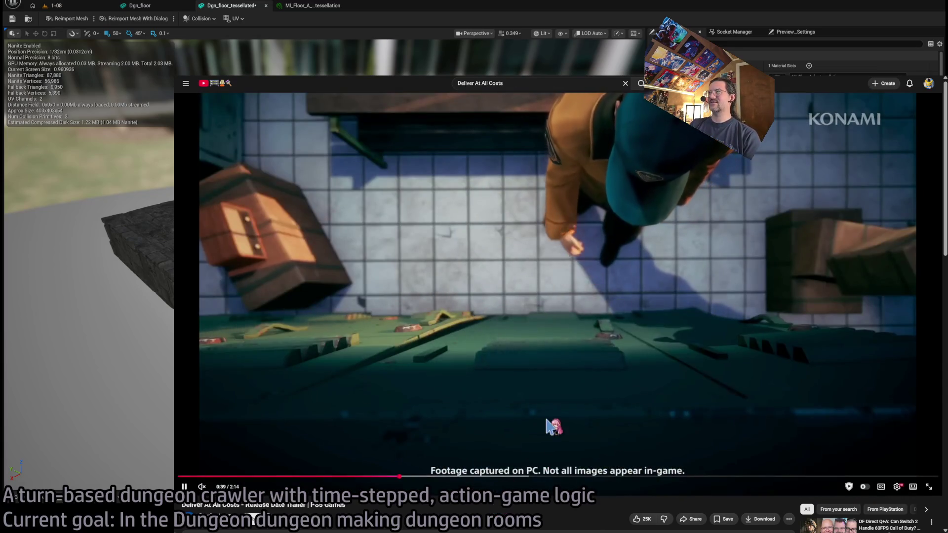
key(ctrl+Tab)
Step: Review Deliver At All Costs release and reception scores, then go back to the Yu-Gi-Oh! Early Days Collection article
scroll(509, 370, down, 20)
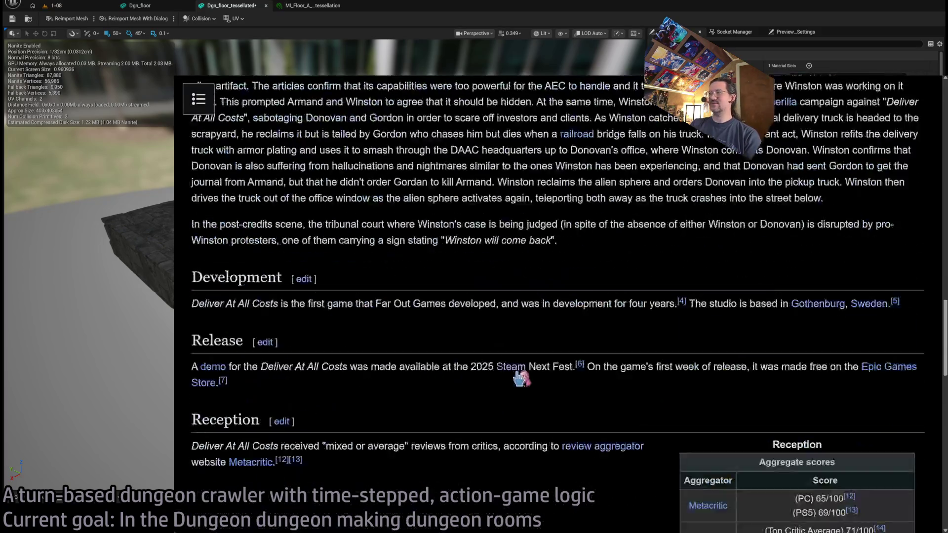
scroll(516, 376, up, 8)
scroll(516, 376, up, 3)
scroll(512, 371, down, 2)
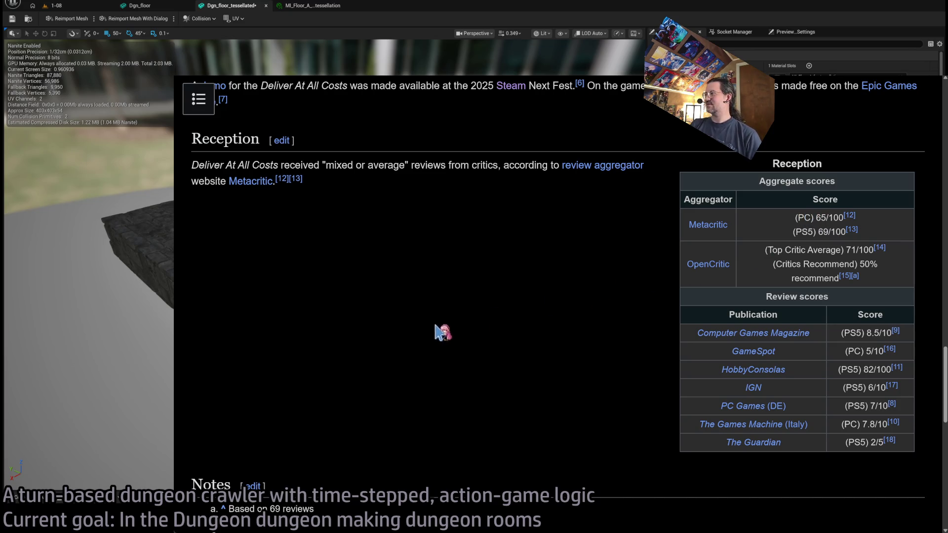
scroll(445, 343, up, 14)
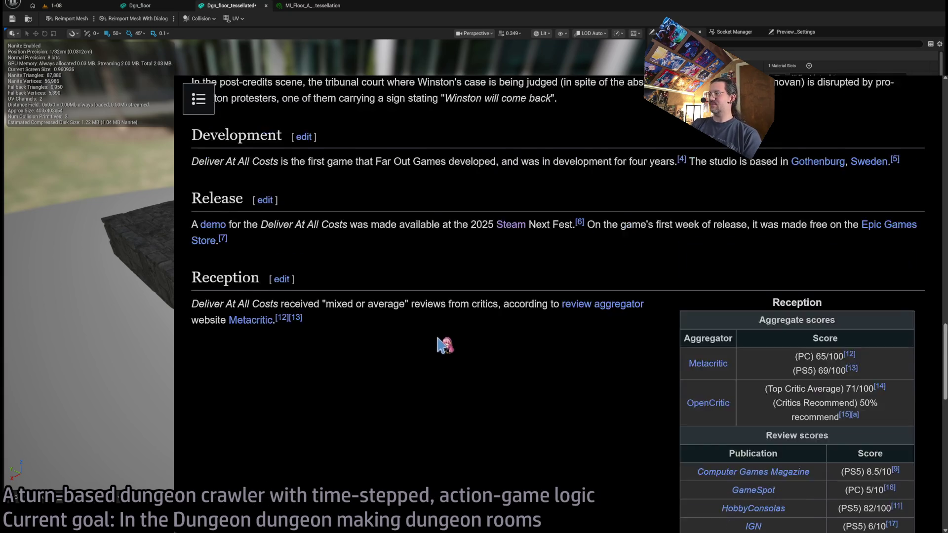
scroll(455, 351, up, 4)
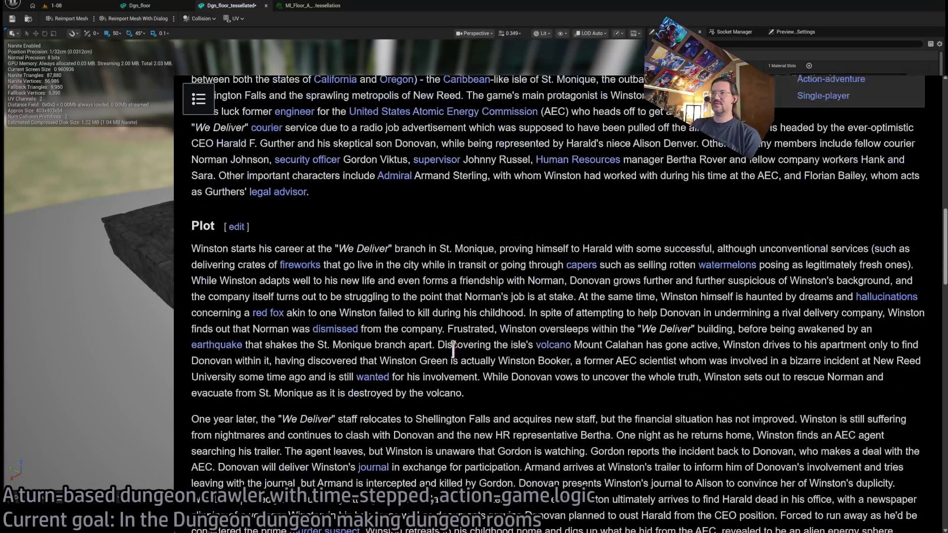
key(alt+Left)
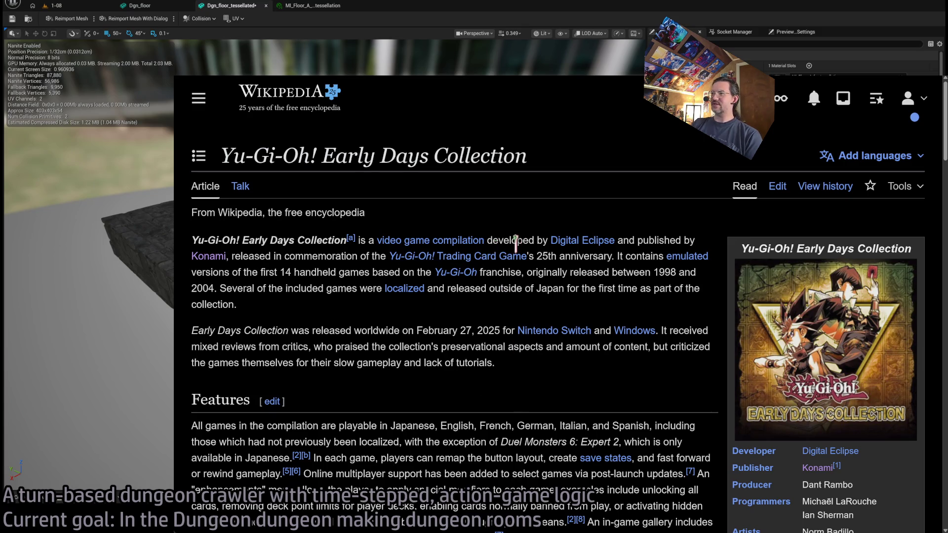
Step: Go back through Ninja Five-O to the list of Konami games by year
key(alt+Left)
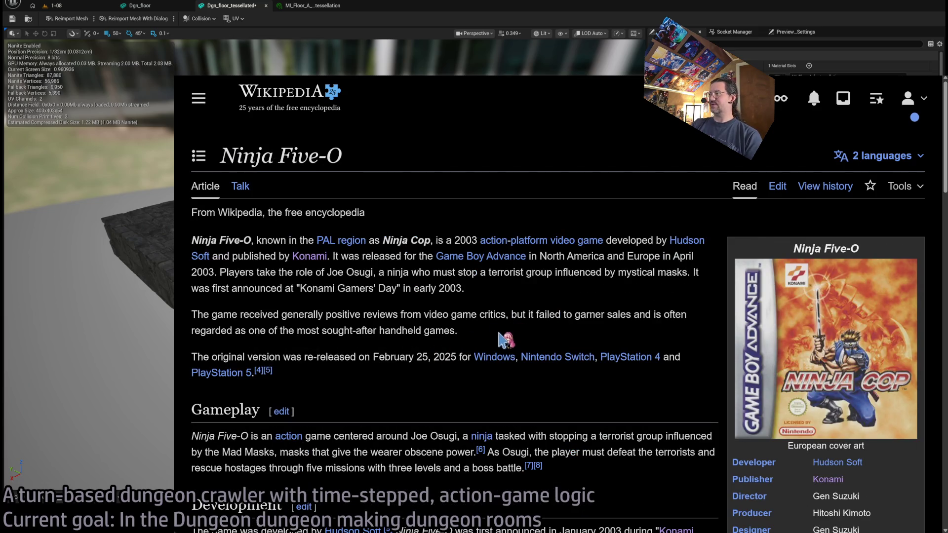
scroll(502, 339, down, 15)
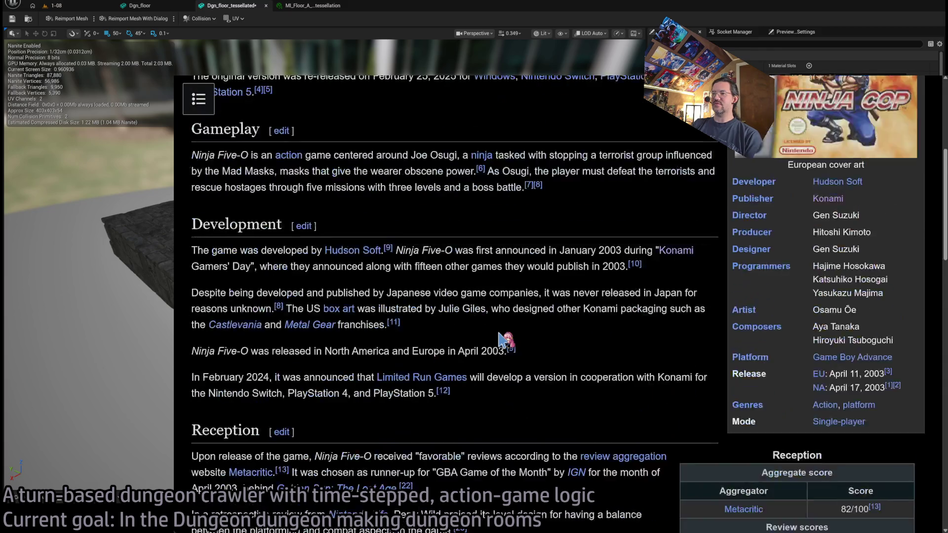
key(alt+Left)
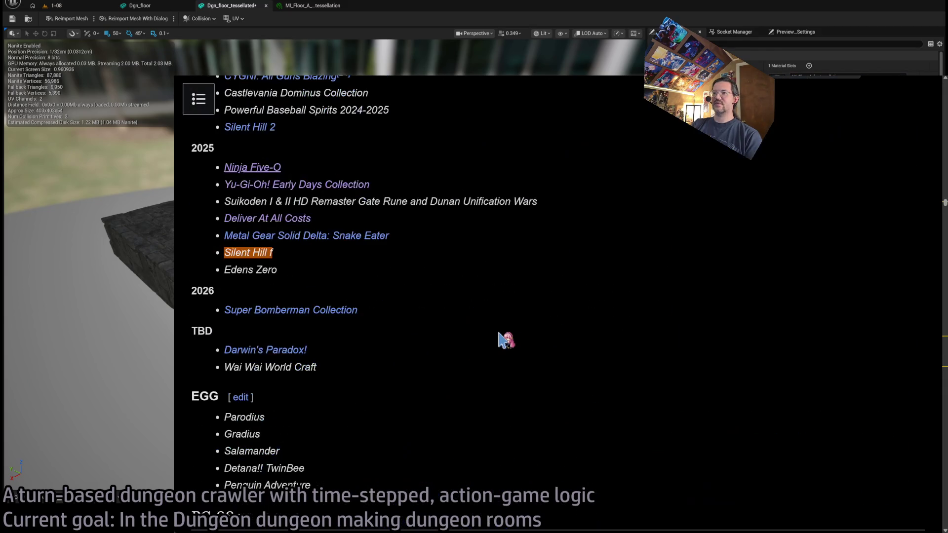
Step: Copy 'Edens Zero' from the 2025 list and search it in a new tab
triple_click(236, 270)
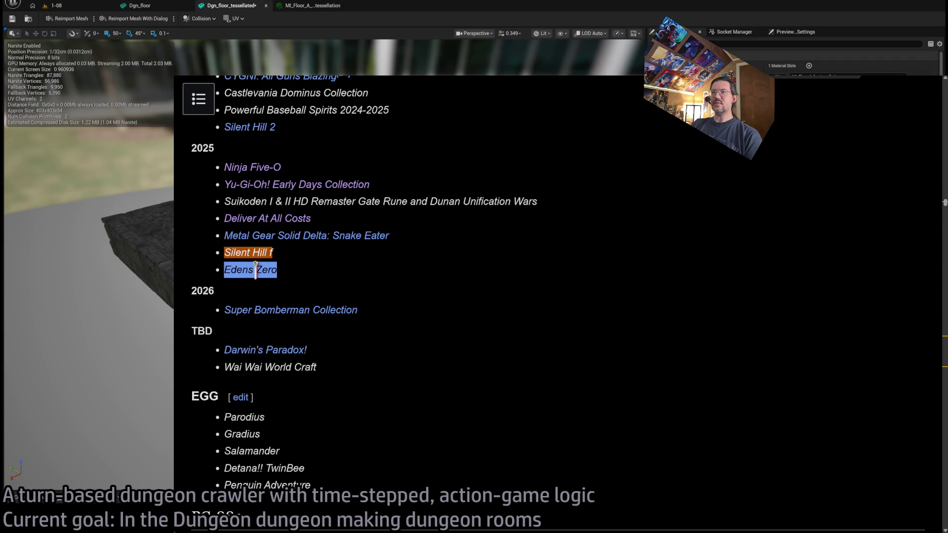
key(ctrl+c)
key(ctrl+t)
key(ctrl+v)
key(Return)
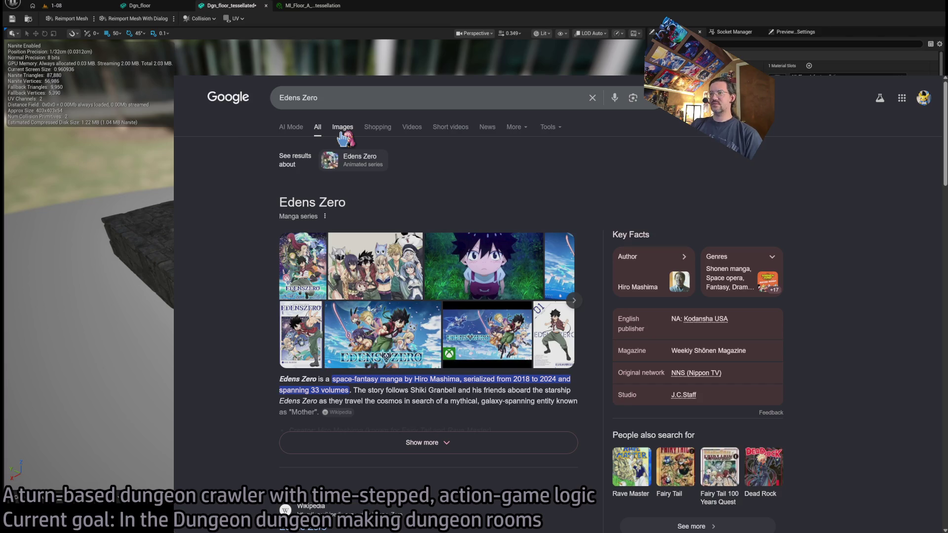
Step: Refine the search to 'Edens Zero video game' and open the EDENS ZERO Steam page
scroll(232, 196, down, 2)
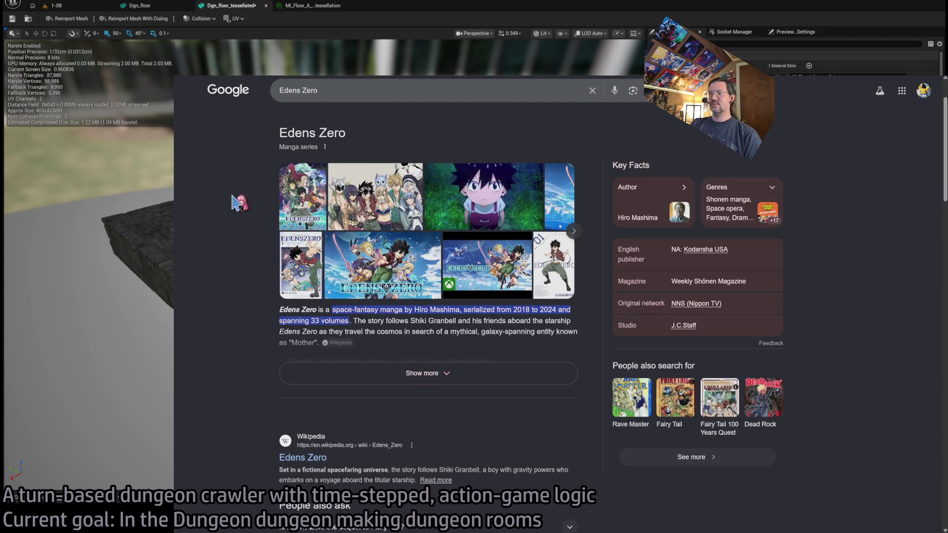
scroll(237, 202, up, 2)
click(365, 98)
text(vid)
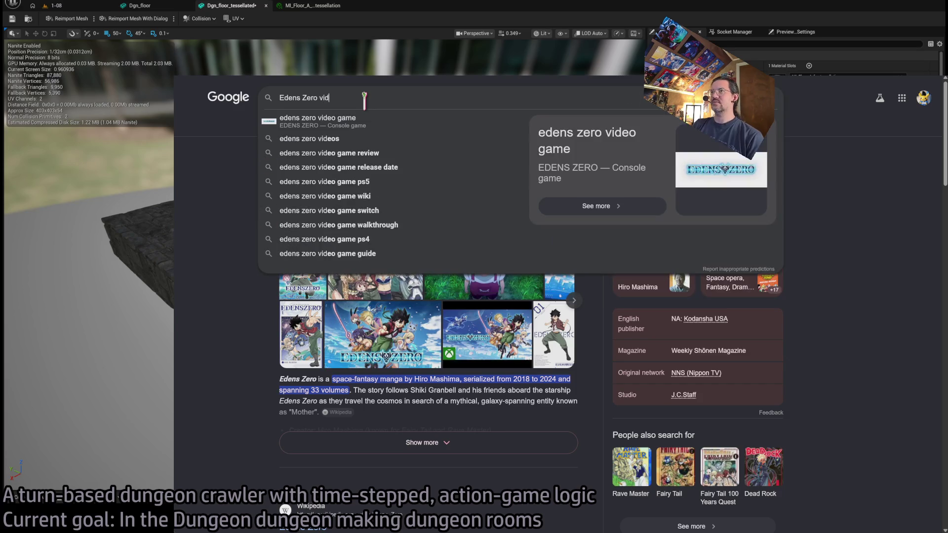
text(eo game)
key(Return)
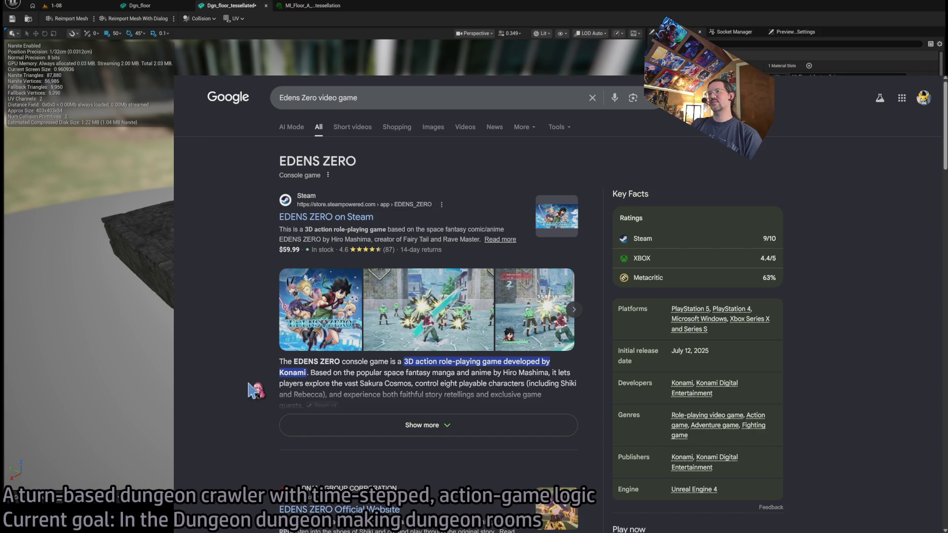
click(303, 270)
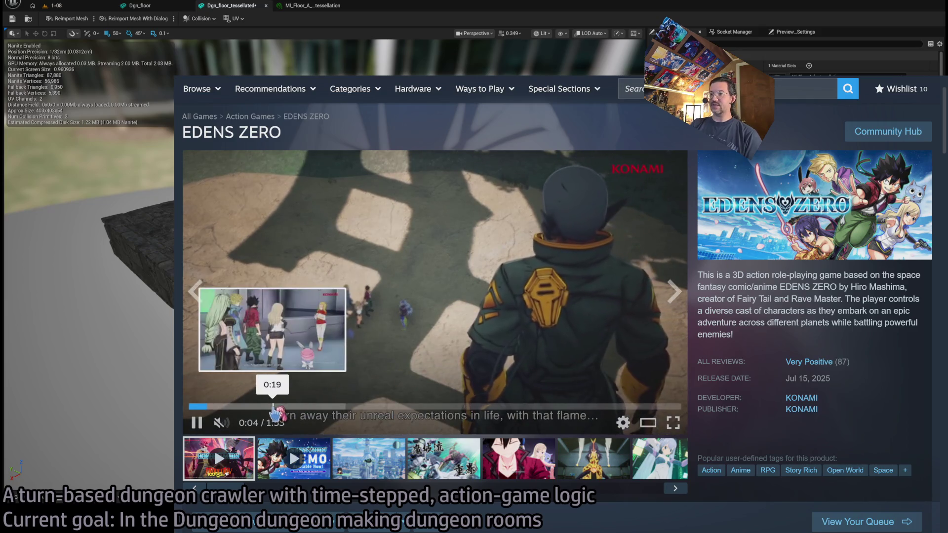
Step: Seek the EDENS ZERO trailer from 0:19 to about 1:40 and pause it at 1:41
click(273, 406)
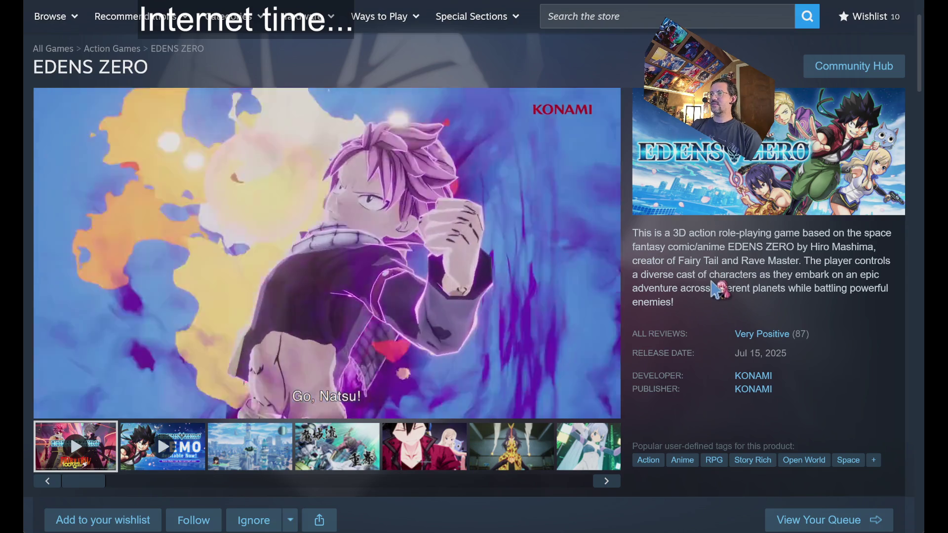
mouse_move(805, 336)
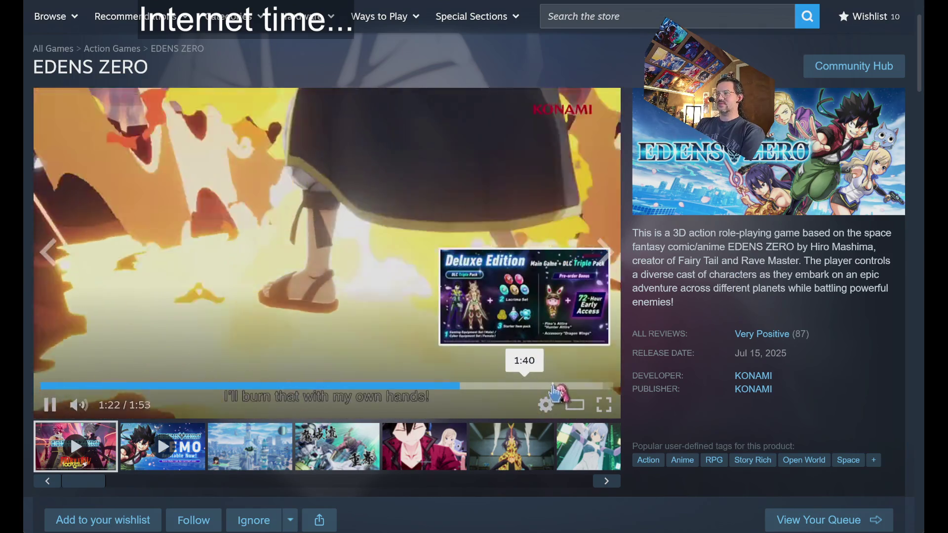
click(555, 390)
click(556, 380)
scroll(556, 375, down, 5)
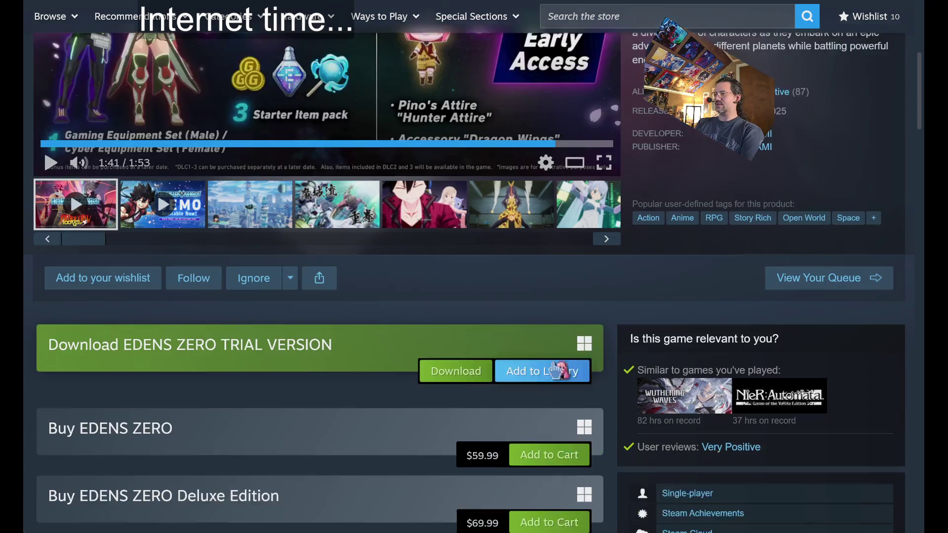
scroll(256, 321, down, 5)
scroll(275, 327, down, 8)
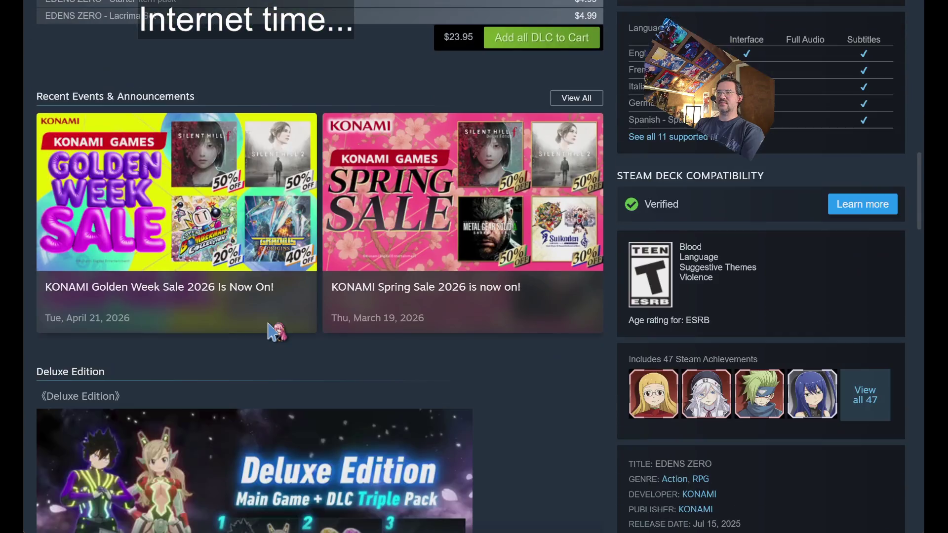
scroll(326, 313, up, 20)
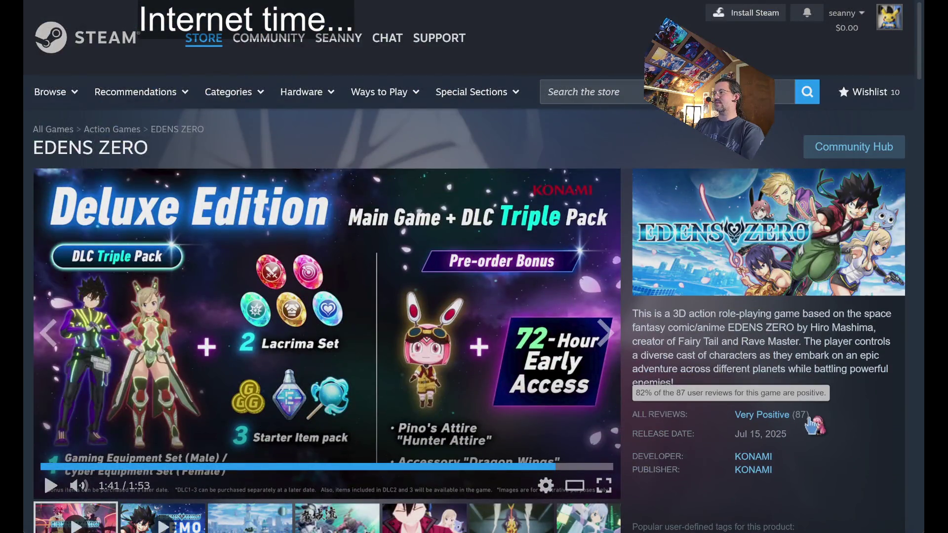
Step: Open the Very Positive (87) EDENS ZERO reviews, read down them, and highlight 'Also built-in jiggle.'
click(790, 416)
scroll(385, 286, down, 5)
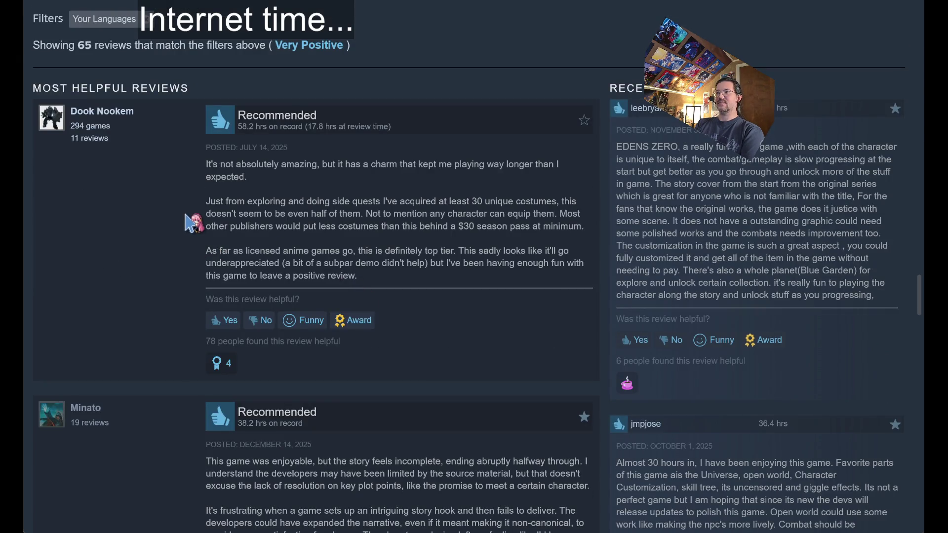
scroll(190, 222, down, 6)
scroll(175, 242, down, 5)
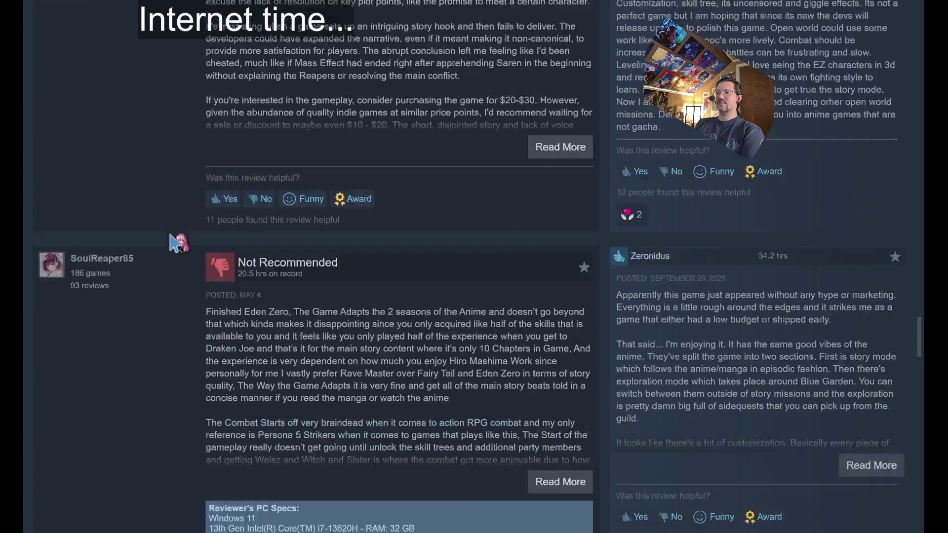
scroll(171, 237, down, 2)
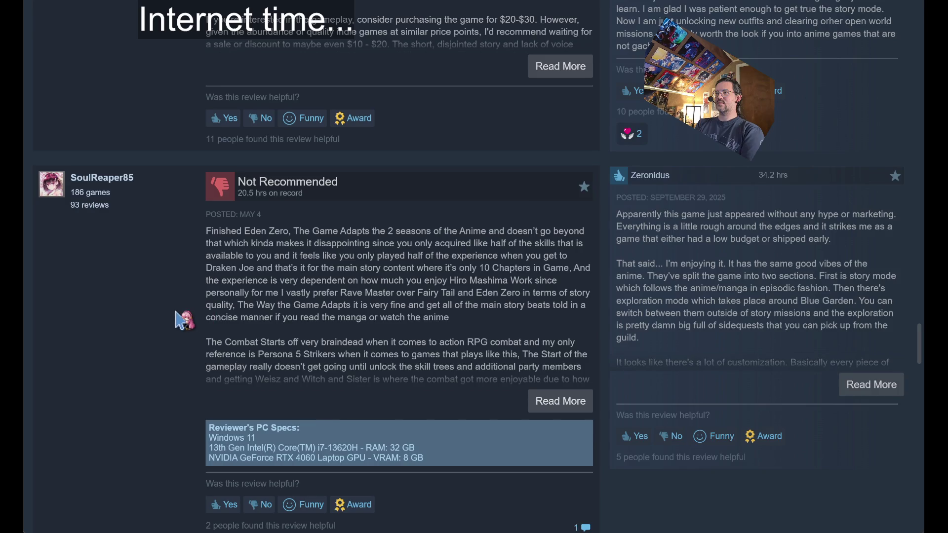
scroll(178, 316, down, 8)
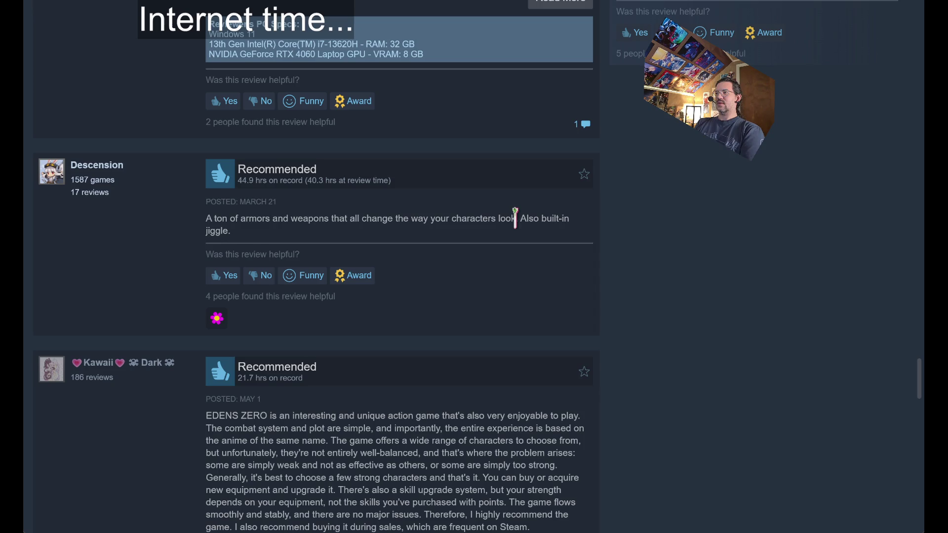
drag(522, 218, 533, 247)
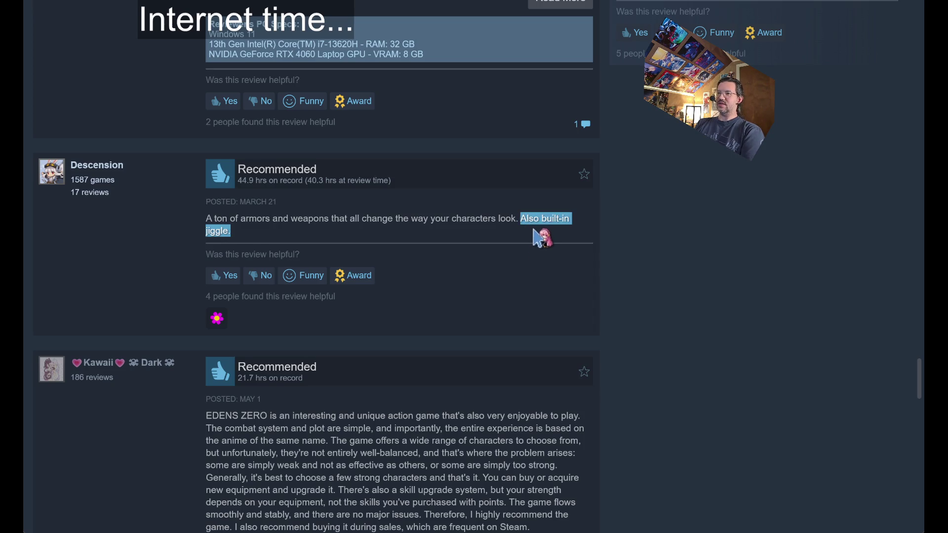
scroll(155, 311, down, 6)
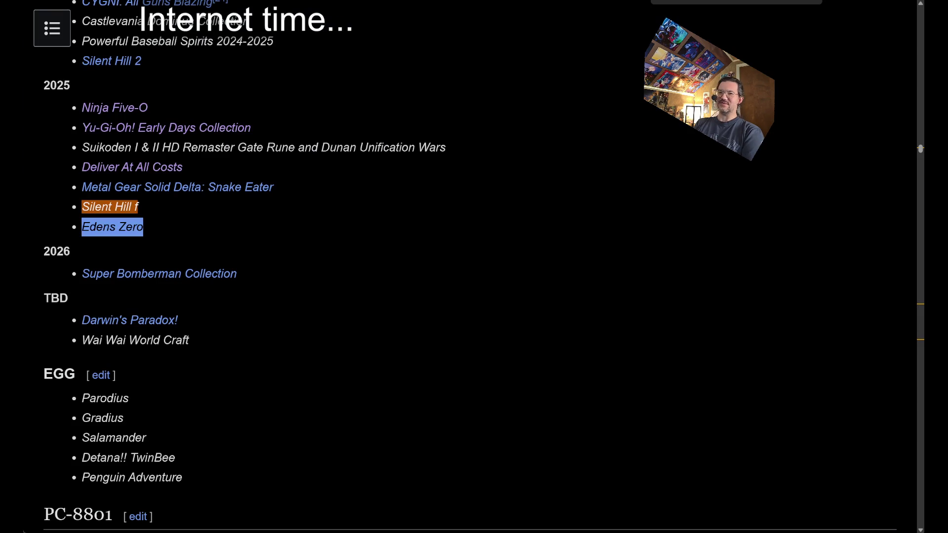
Step: Search Google for 'upcoming konami games' and expand the full AI Overview list
click(332, 224)
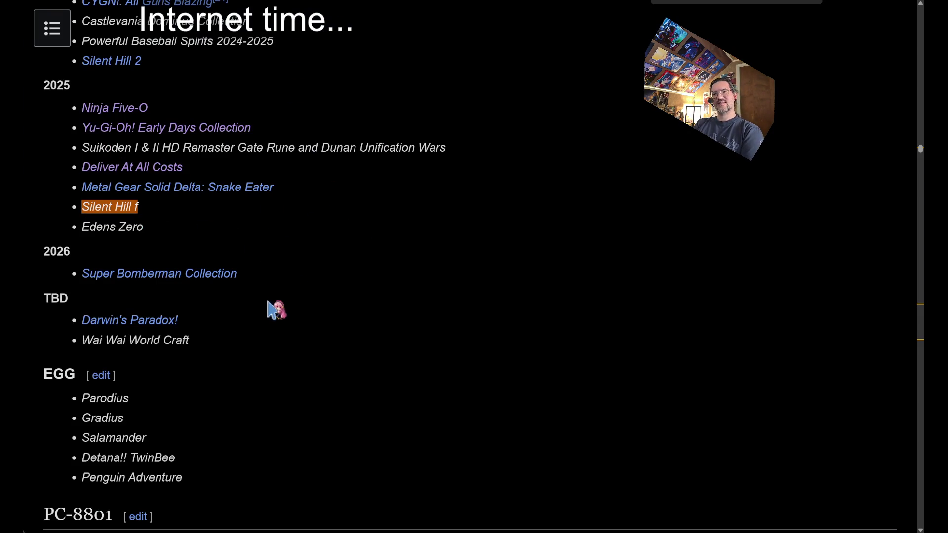
key(ctrl+l)
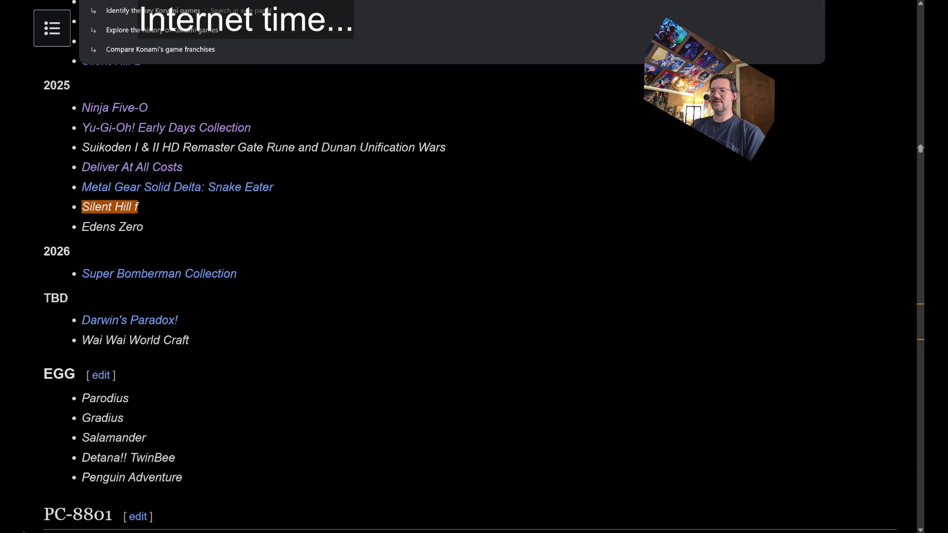
text(upcoming konan)
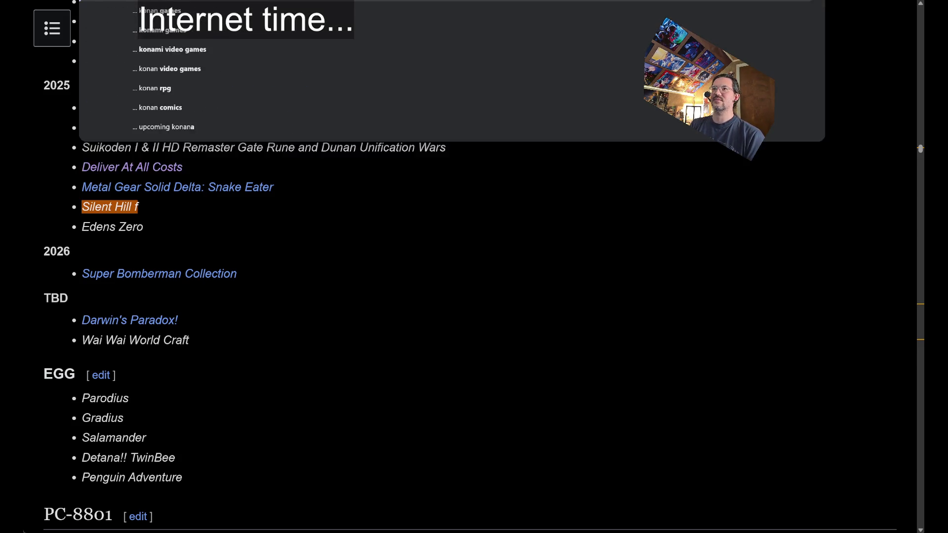
key(BackSpace)
text(mi games)
key(Return)
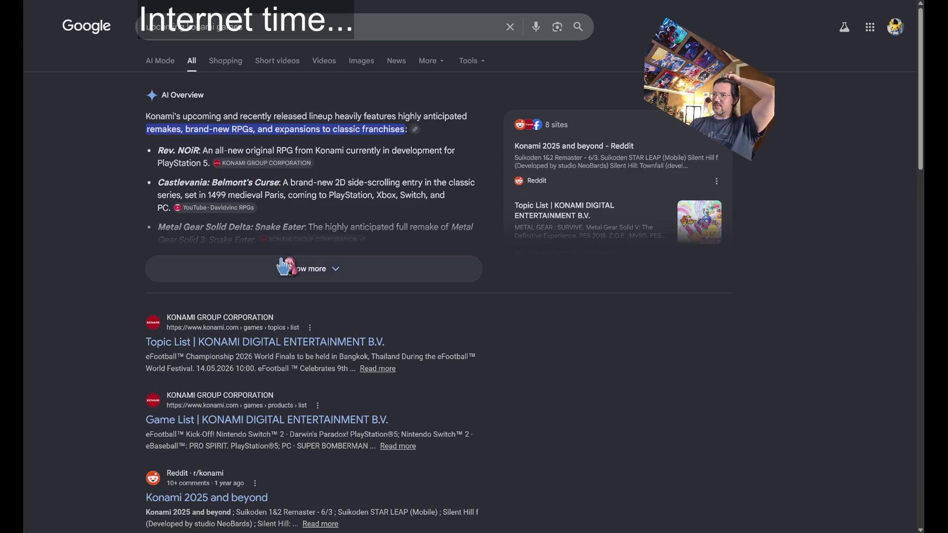
click(284, 266)
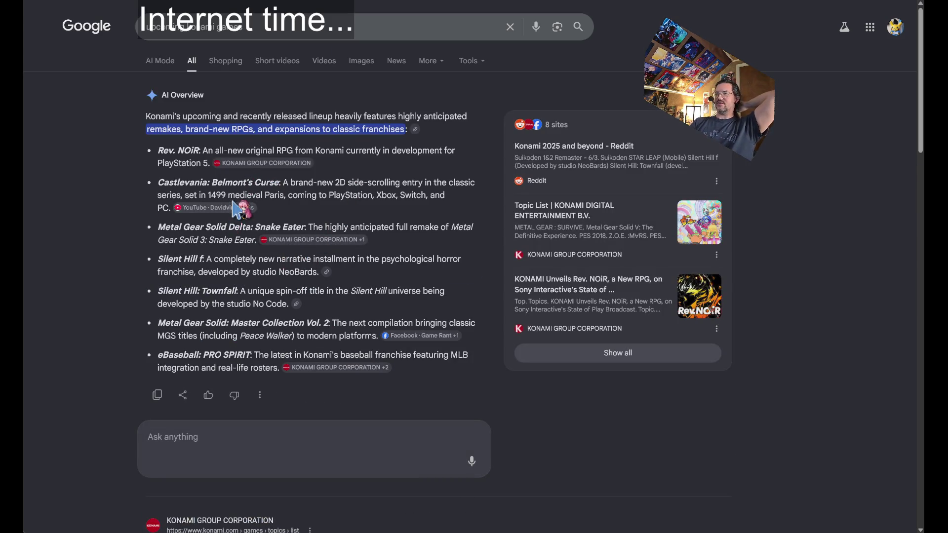
Step: Select 'eBaseball: PRO SPIRIT' in the overview and run a Google search for it
mouse_move(233, 214)
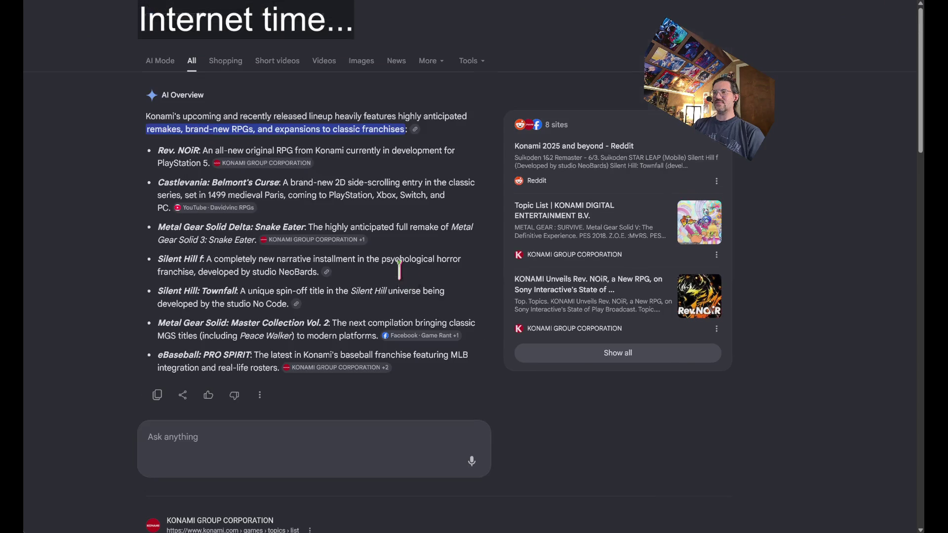
key(/)
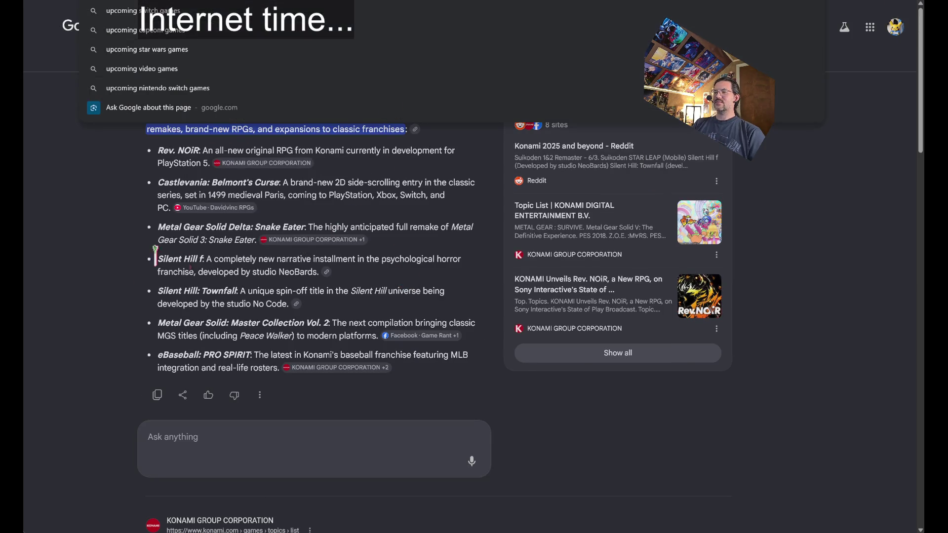
click(202, 259)
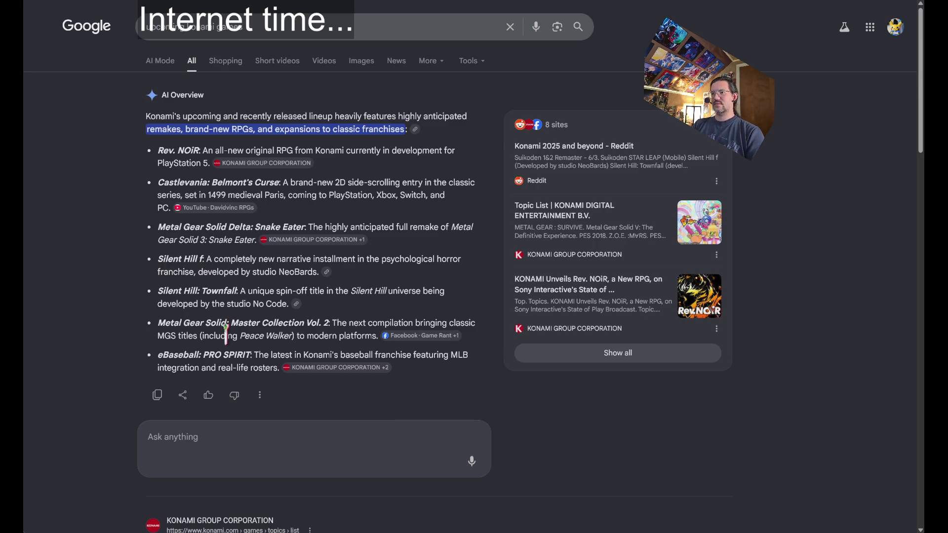
drag(174, 354, 226, 351)
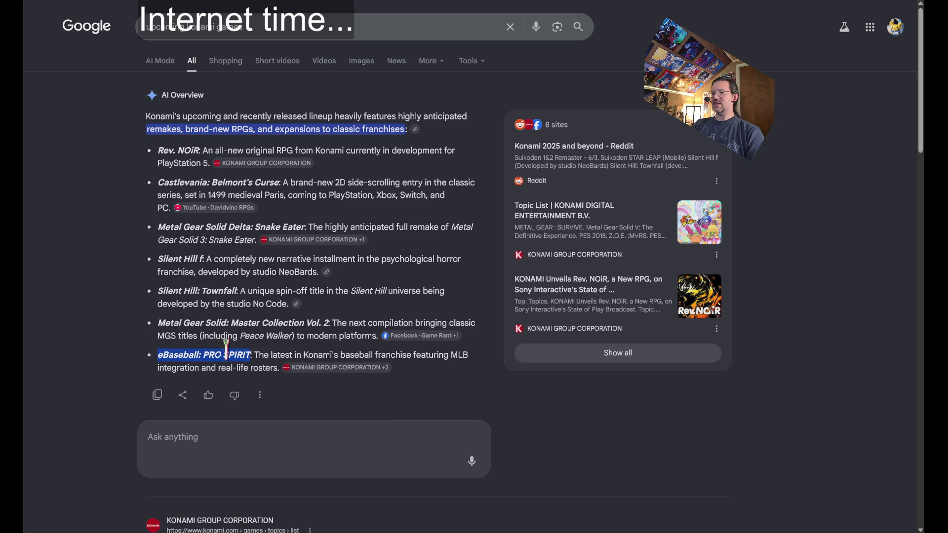
click(203, 354)
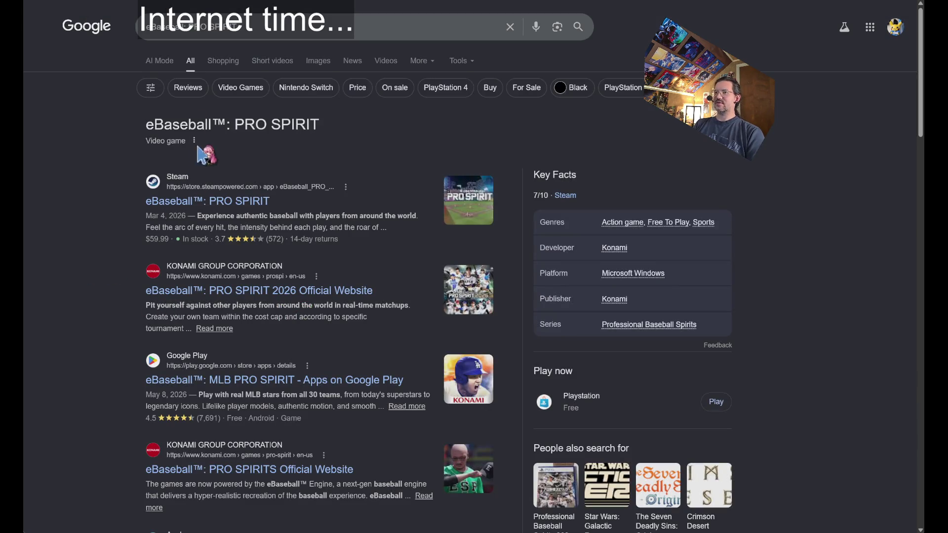
Step: View the eBaseball PRO SPIRIT Steam page and quieter trailer, then return to the Konami overview
click(227, 202)
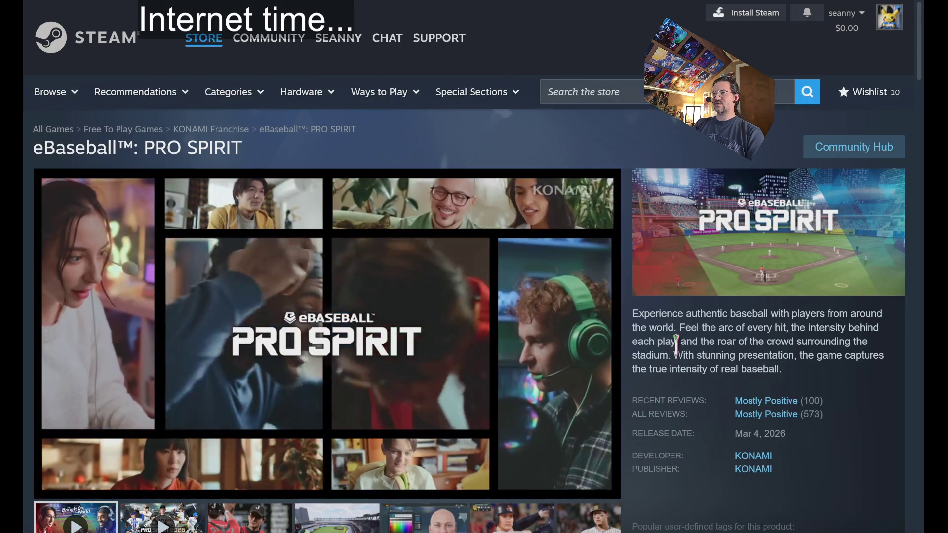
scroll(676, 345, down, 2)
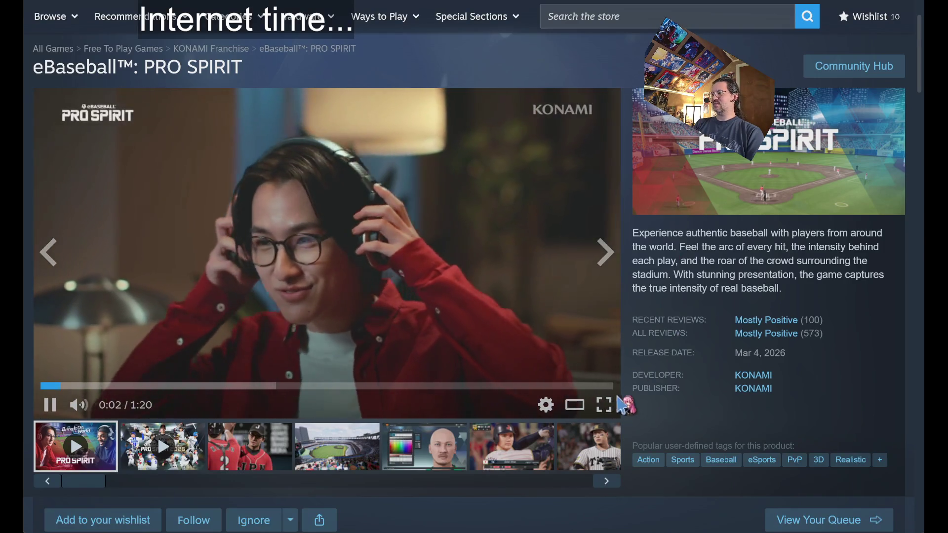
scroll(623, 405, down, 8)
scroll(629, 365, up, 10)
scroll(629, 365, down, 2)
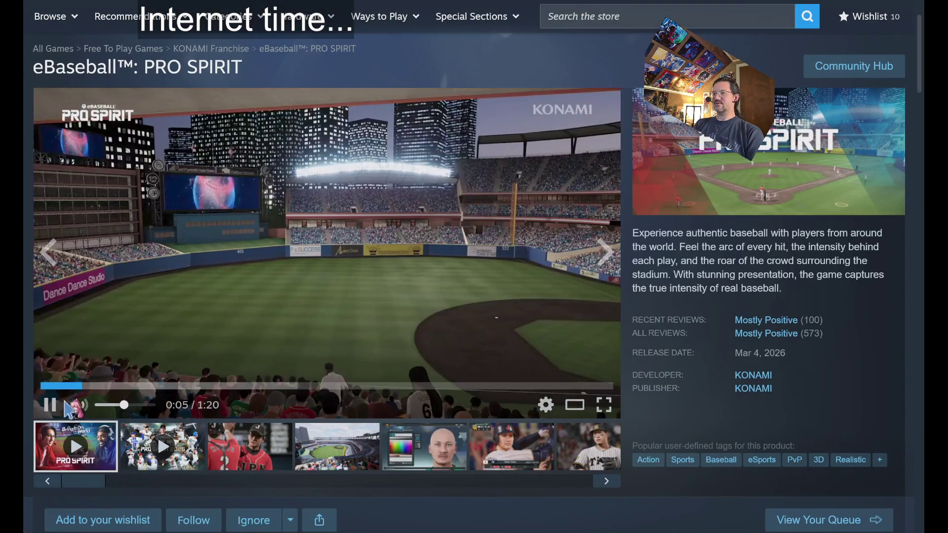
drag(133, 405, 103, 404)
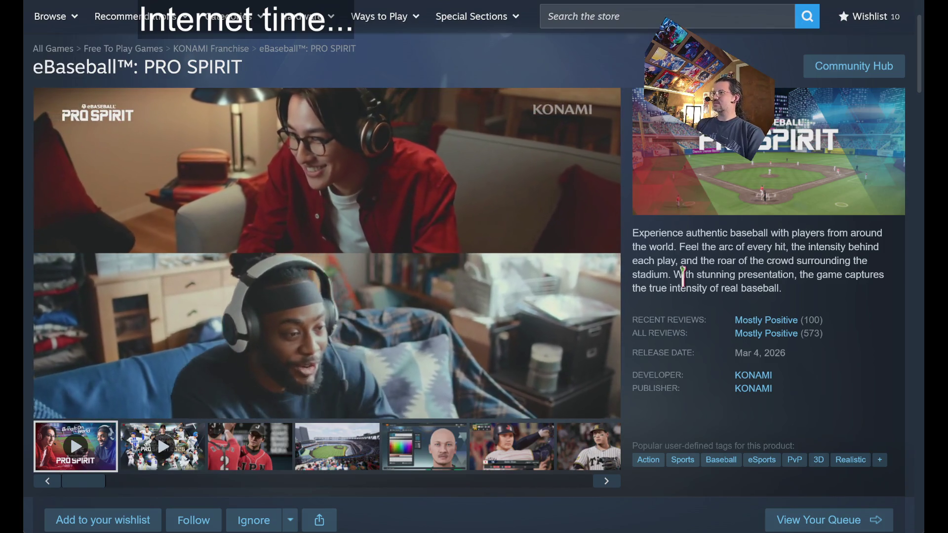
key(alt+Left)
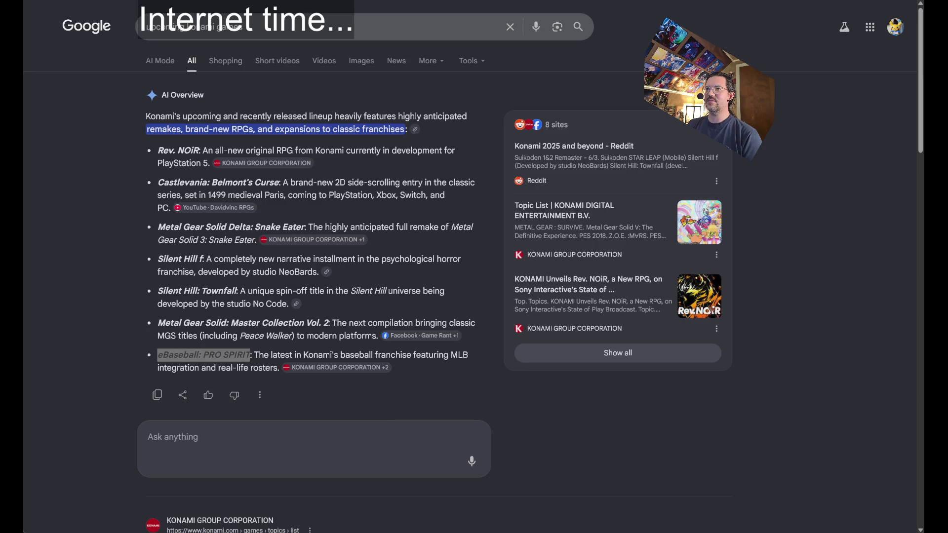
Step: Search 'black clover video game' and open the Black Clover: Quartet Knights Steam page and trailer
click(55, 210)
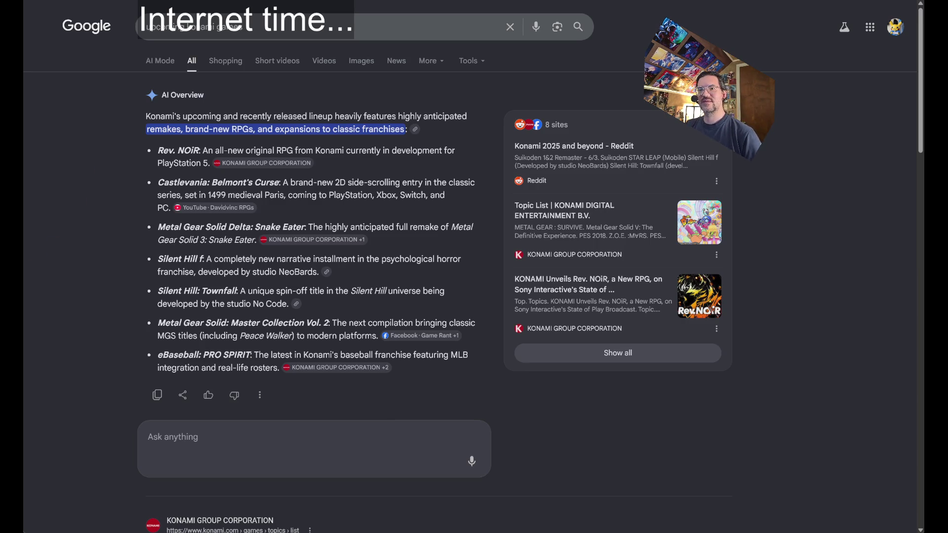
click(243, 27)
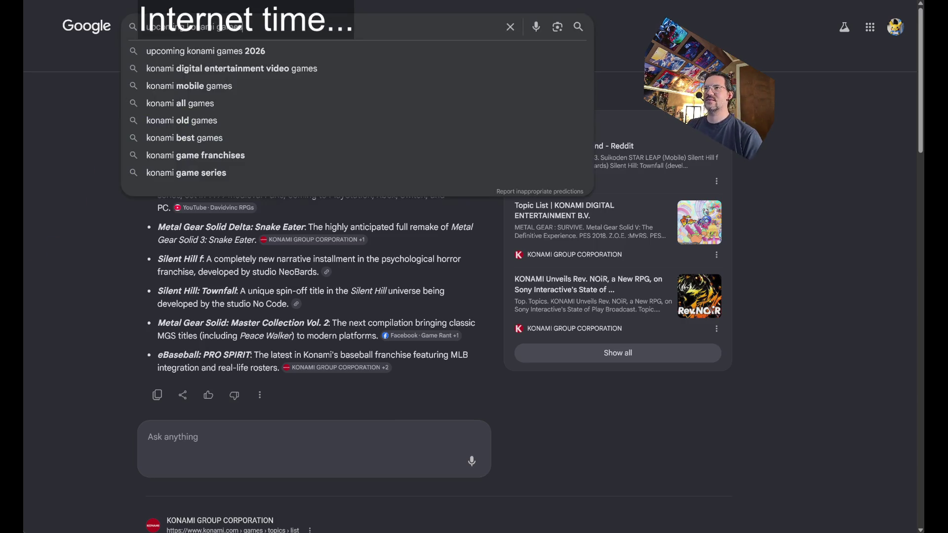
text(lack clover)
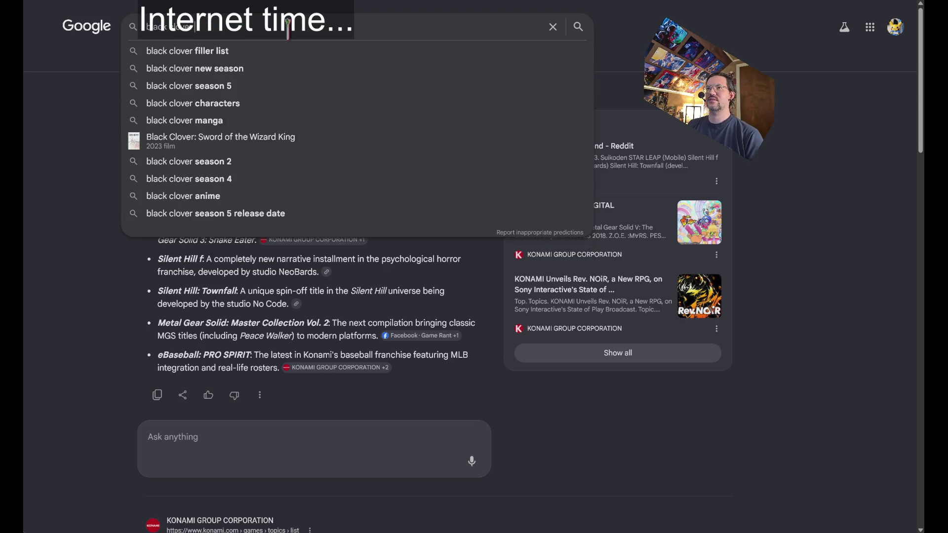
text( video game)
key(Return)
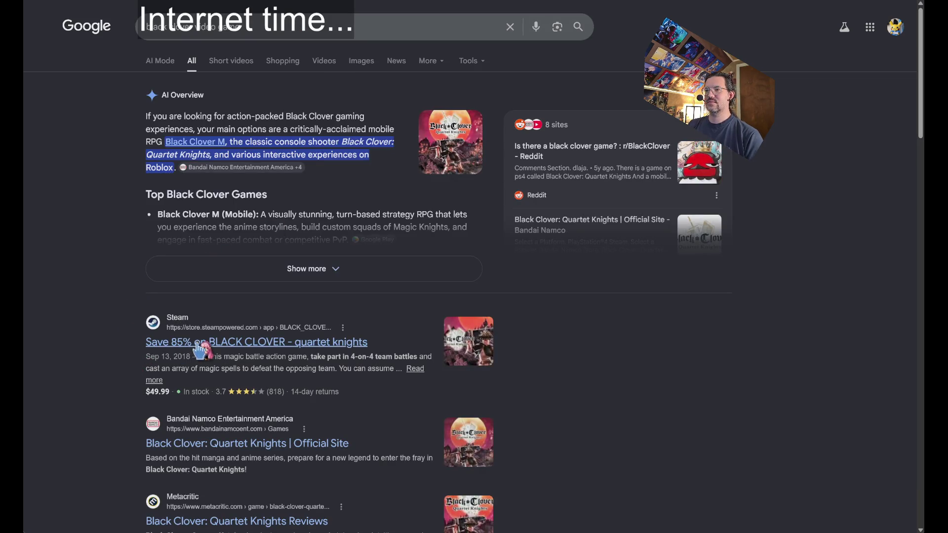
click(202, 345)
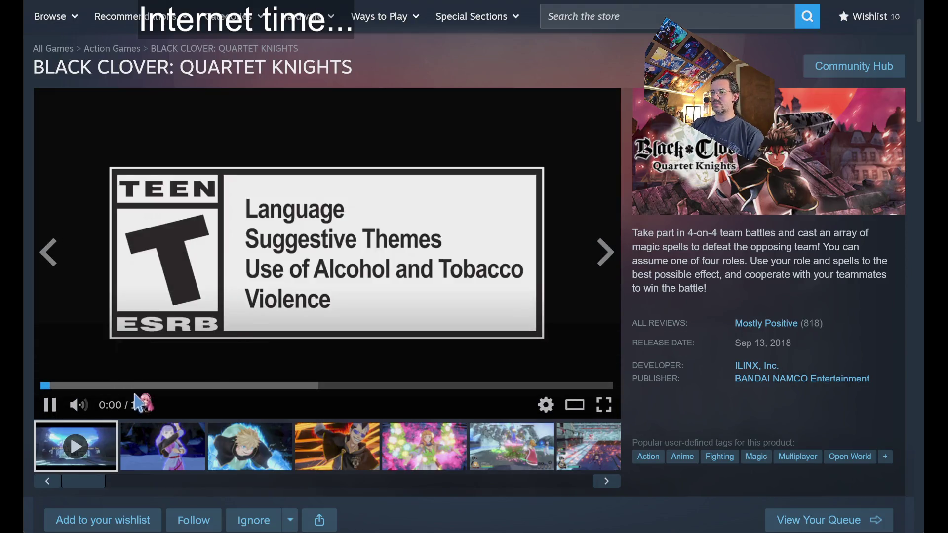
click(138, 386)
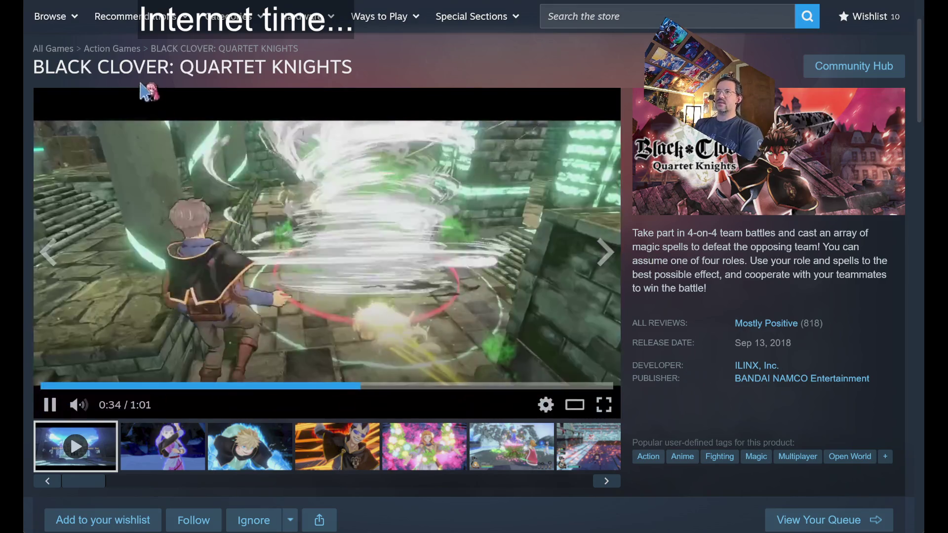
Step: Search Google for the Black Clover: Quartet Knights title plus 'mobygames'
triple_click(137, 69)
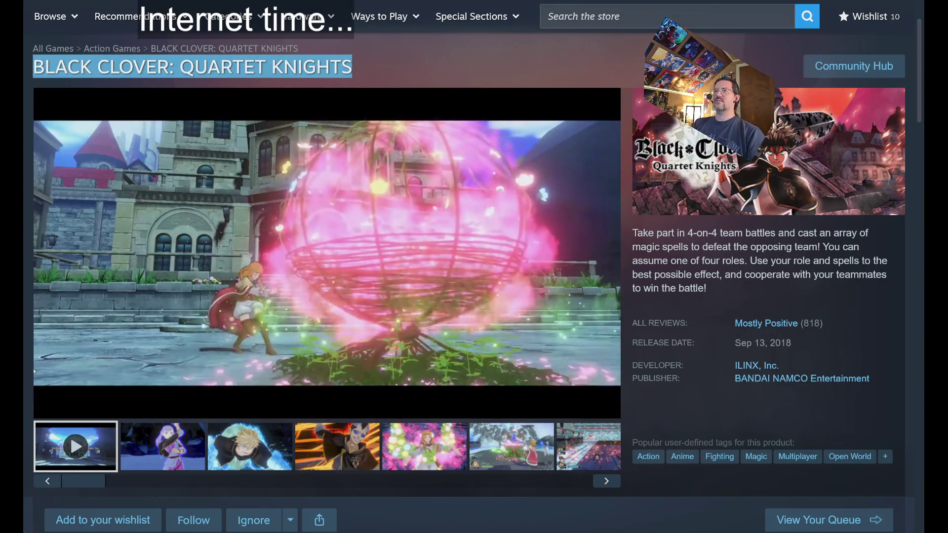
key(ctrl+l)
key(ctrl+v)
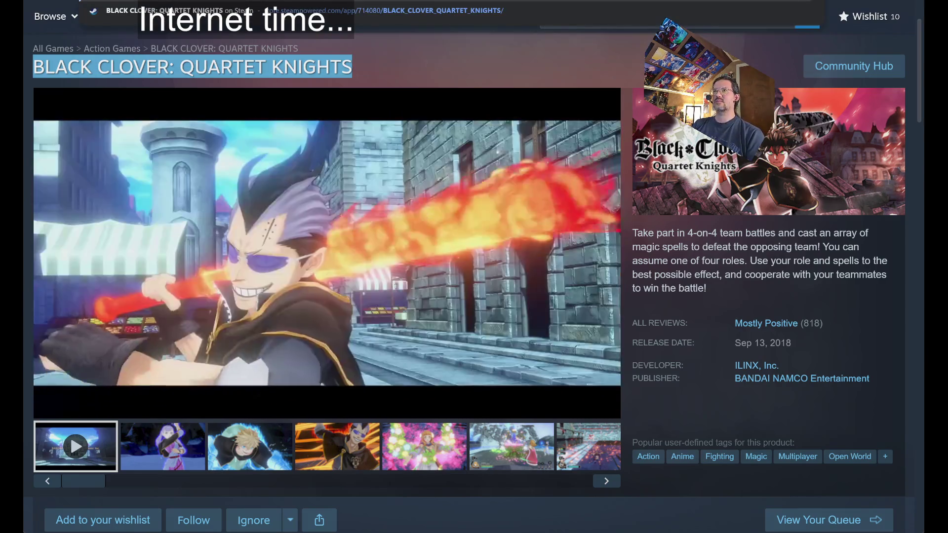
text(mobygames)
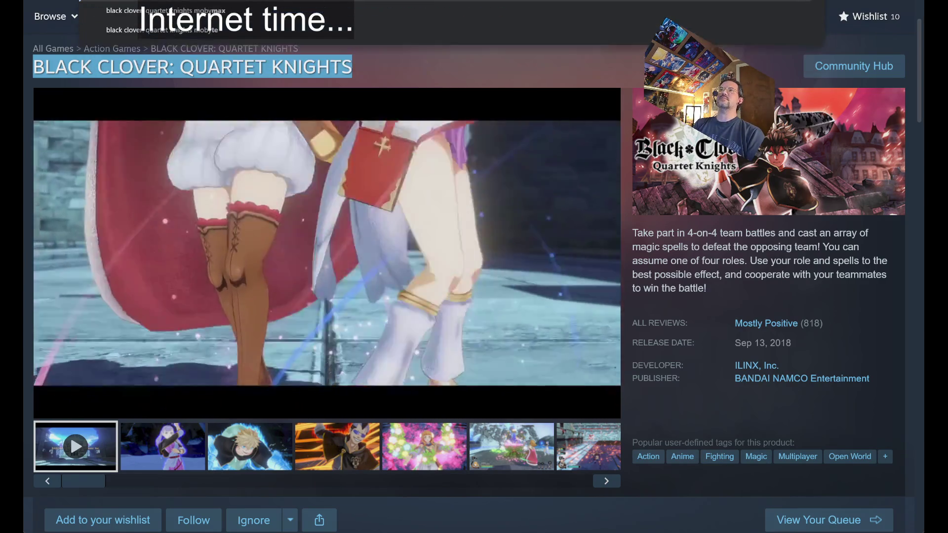
key(Return)
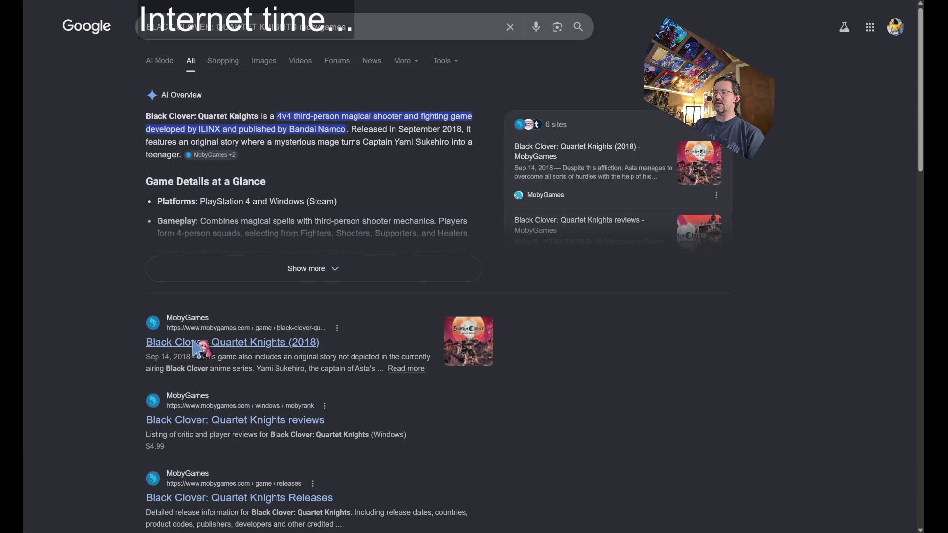
Step: Open the game's MobyGames Credits list and scroll through the Ilinx development credits
click(190, 342)
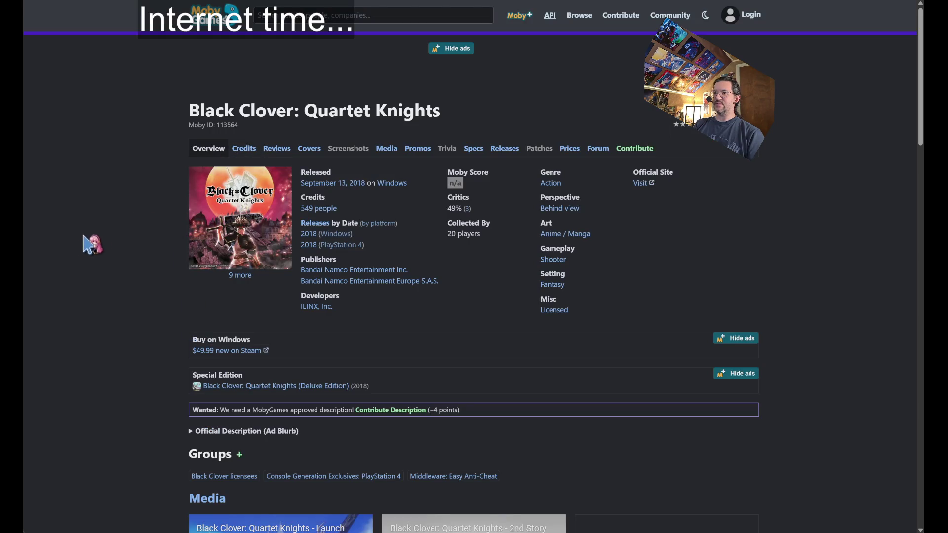
click(244, 148)
scroll(123, 239, down, 2)
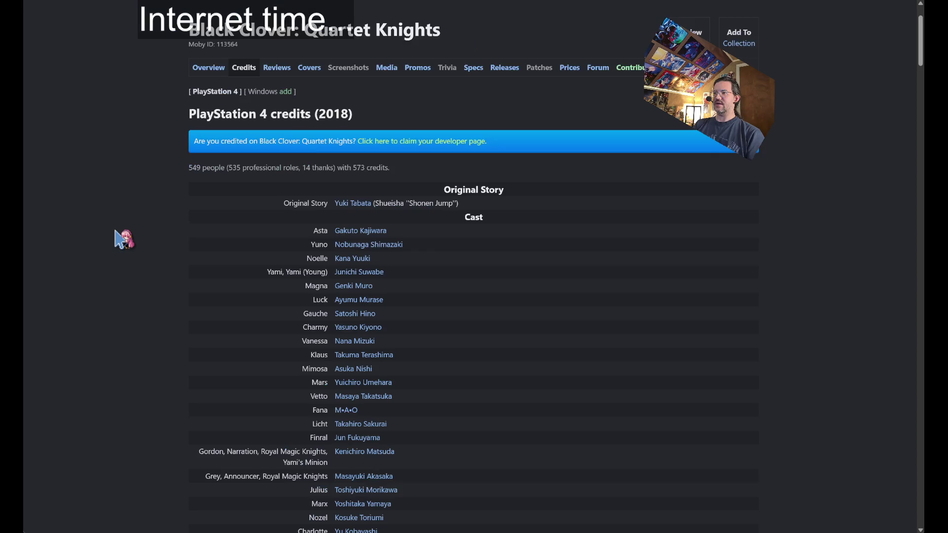
scroll(123, 239, down, 2)
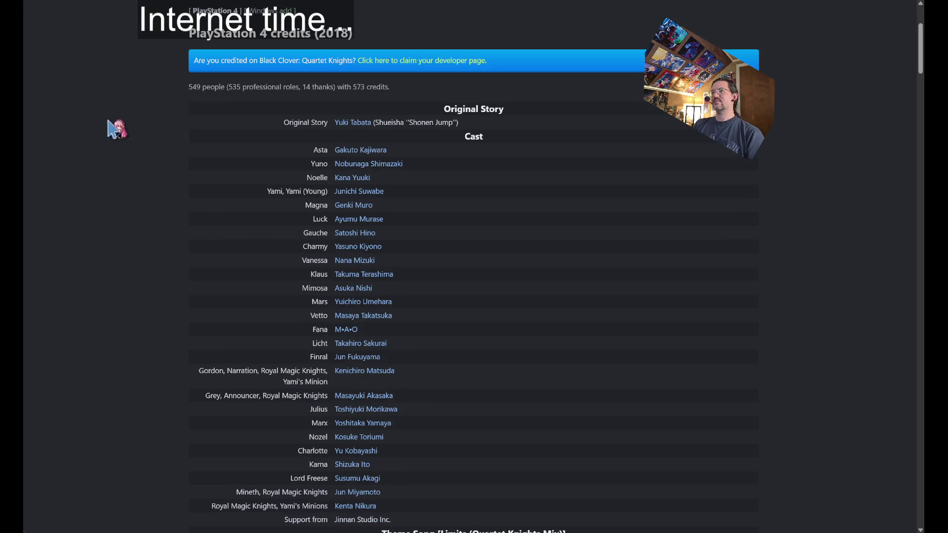
scroll(154, 126, up, 2)
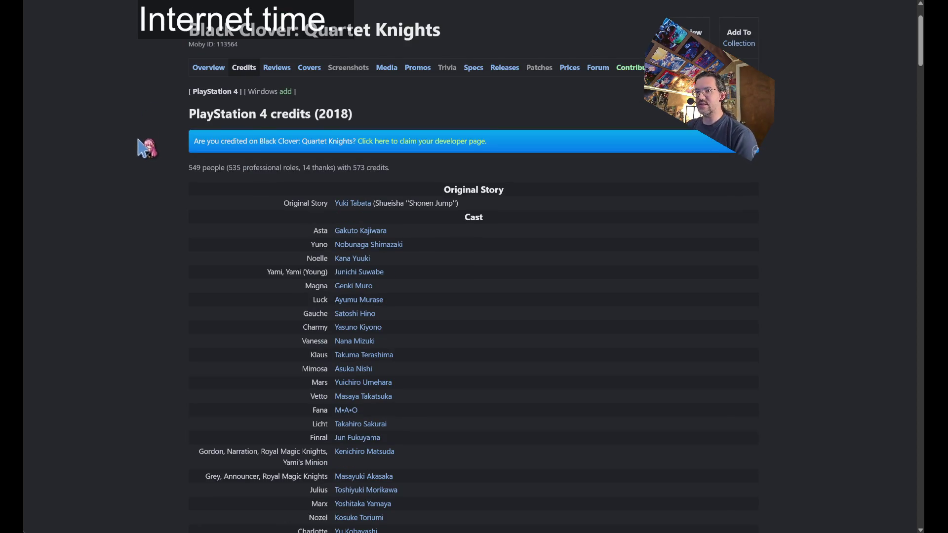
scroll(175, 283, down, 2)
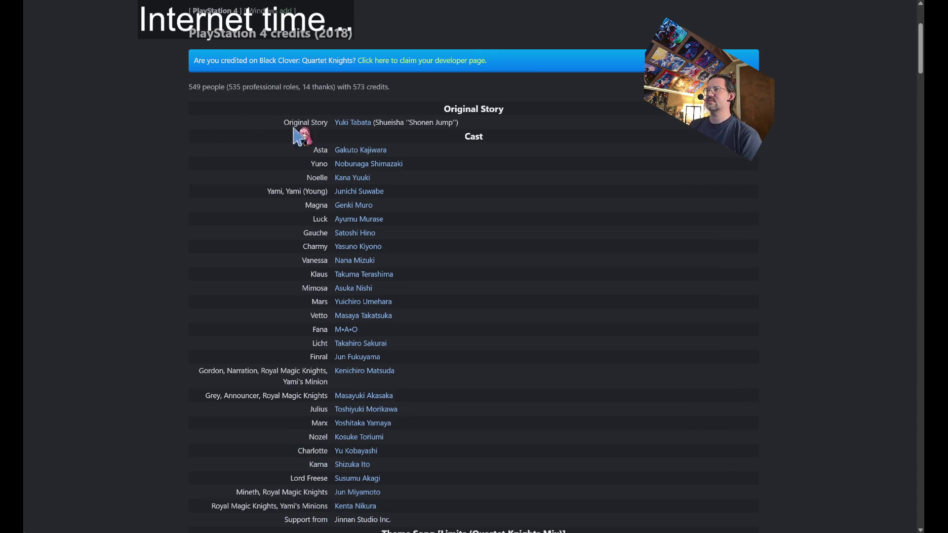
scroll(125, 151, down, 6)
scroll(125, 150, down, 8)
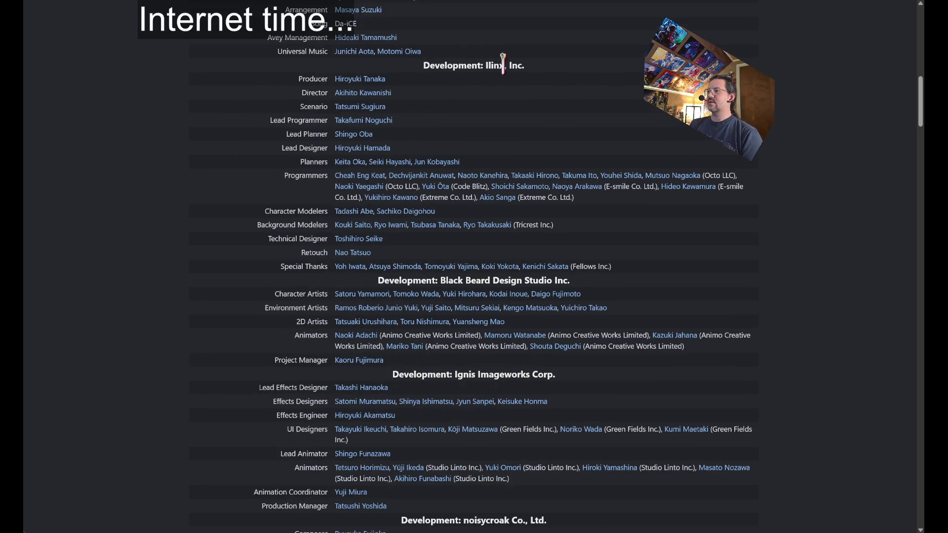
mouse_move(442, 65)
mouse_down()
mouse_move(481, 67)
mouse_move(568, 170)
mouse_move(773, 347)
mouse_move(806, 355)
mouse_up()
click(806, 355)
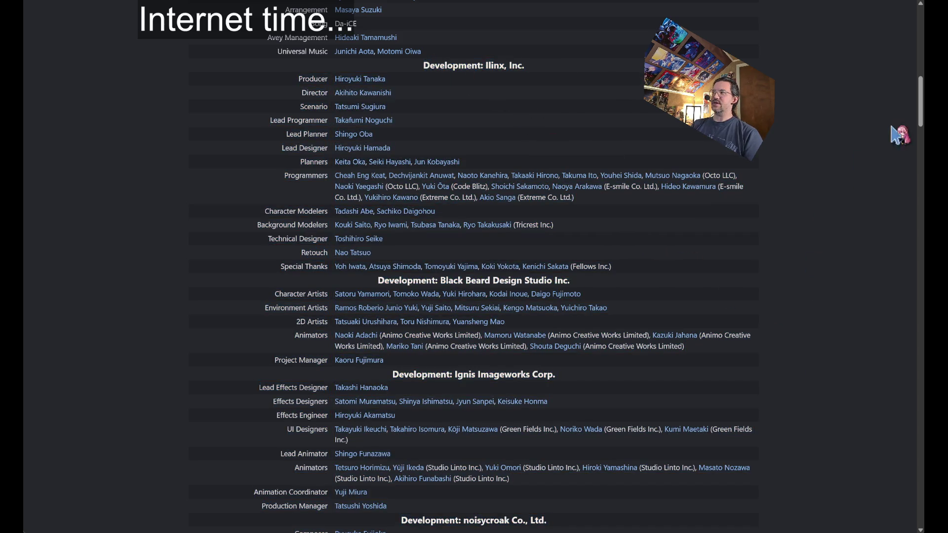
scroll(474, 267, down, 10)
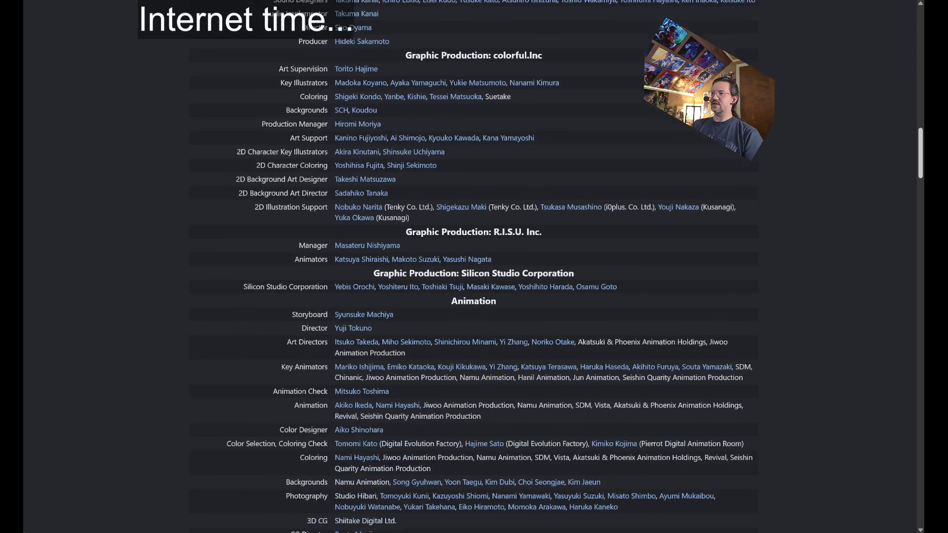
Step: Scroll through credits for Ilinx, Black Beard Design Studio, Ignis Imageworks and noisycroak
scroll(474, 267, up, 9)
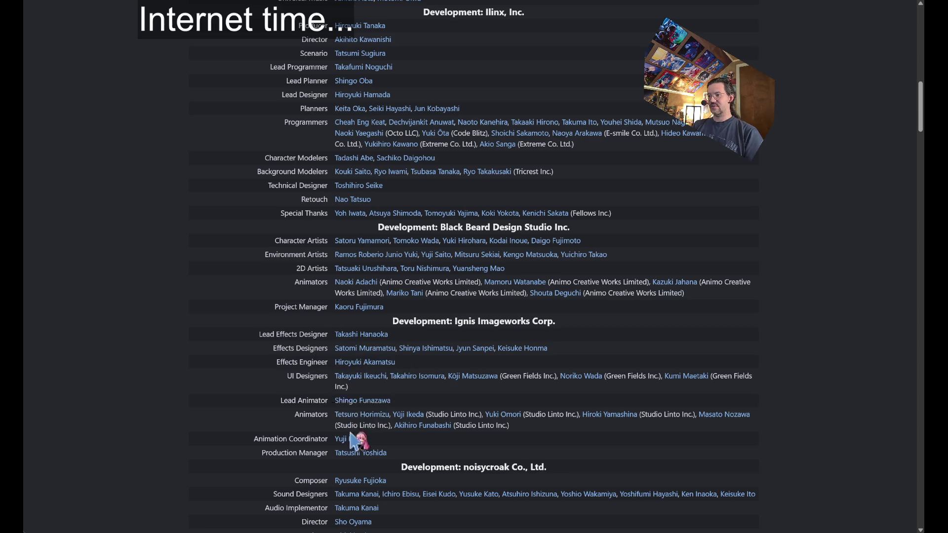
scroll(207, 388, down, 3)
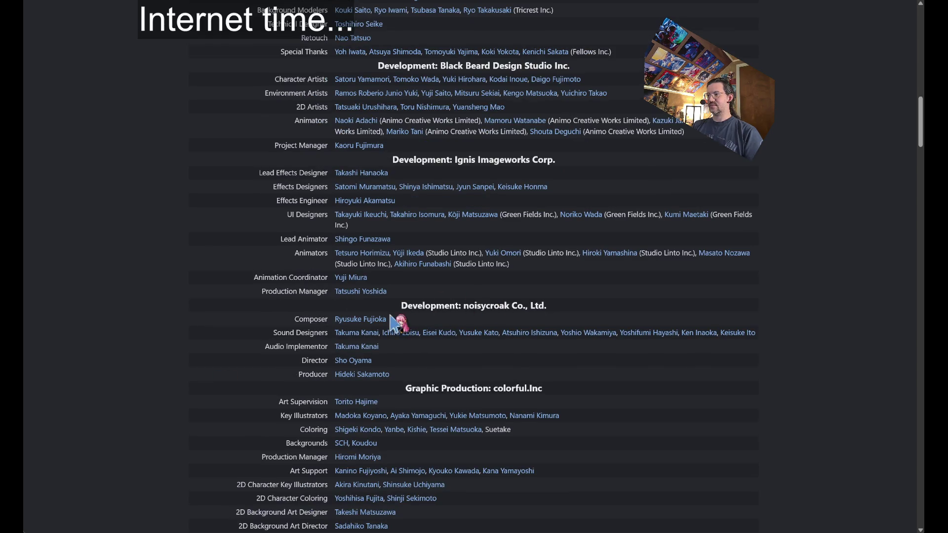
mouse_move(349, 364)
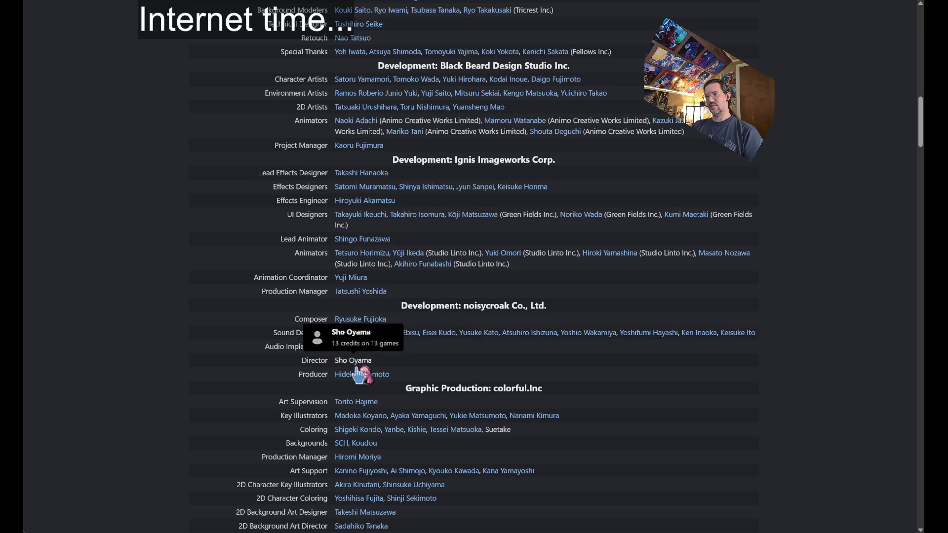
scroll(424, 354, down, 2)
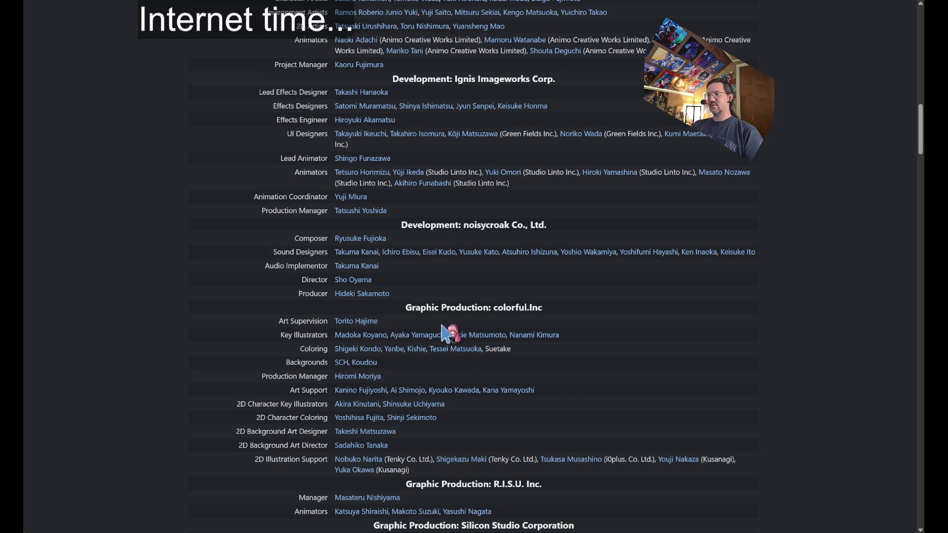
mouse_move(430, 337)
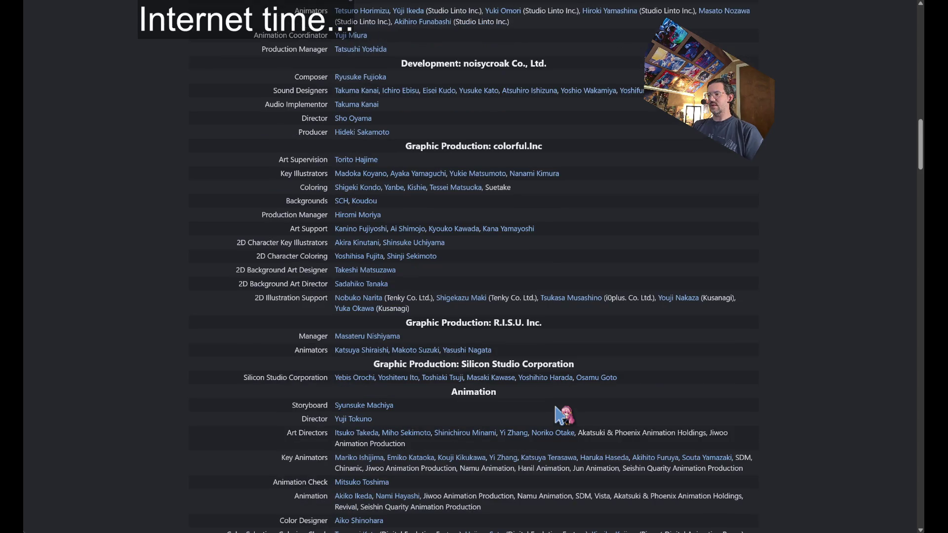
scroll(594, 399, up, 2)
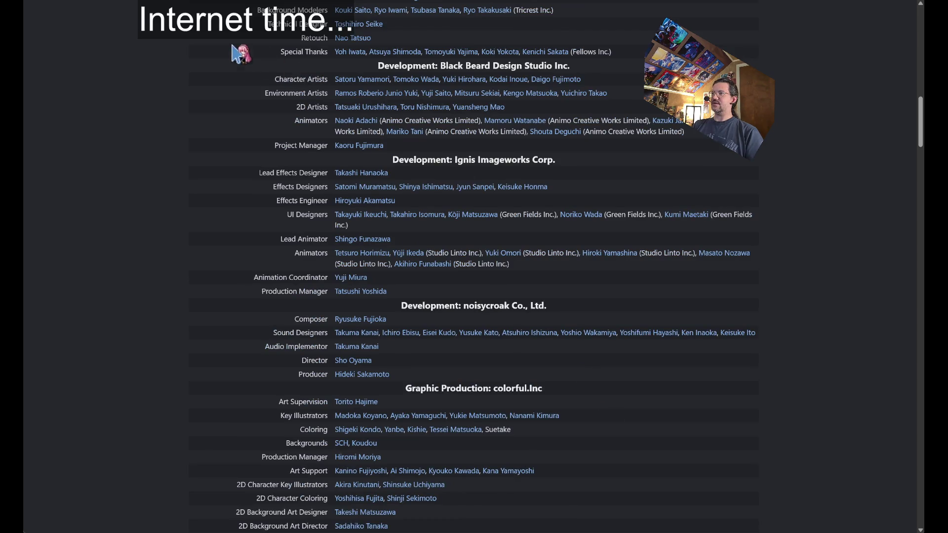
scroll(814, 390, down, 6)
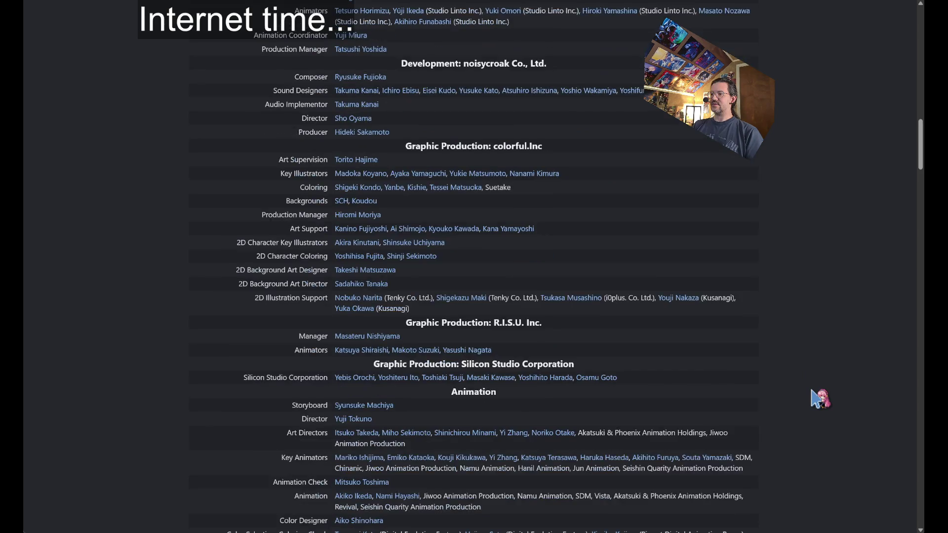
scroll(814, 399, up, 2)
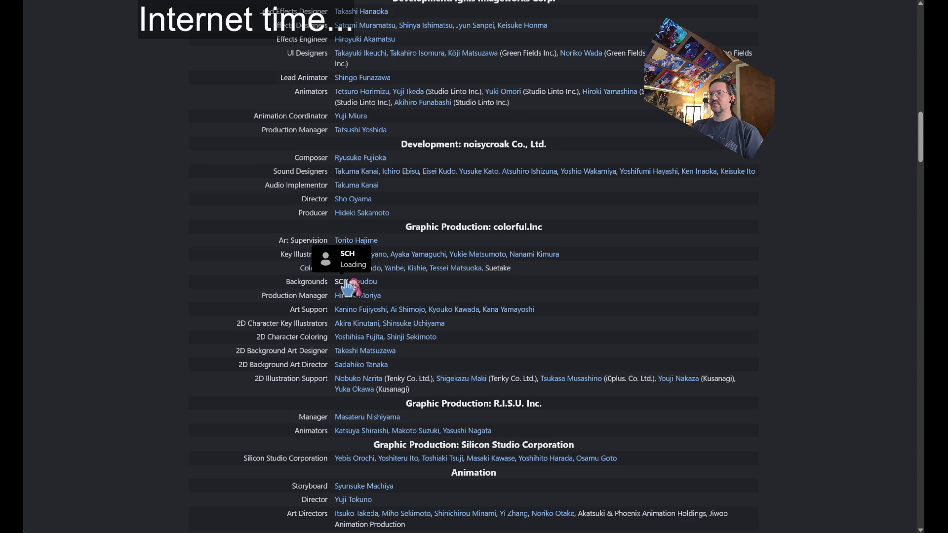
mouse_move(351, 299)
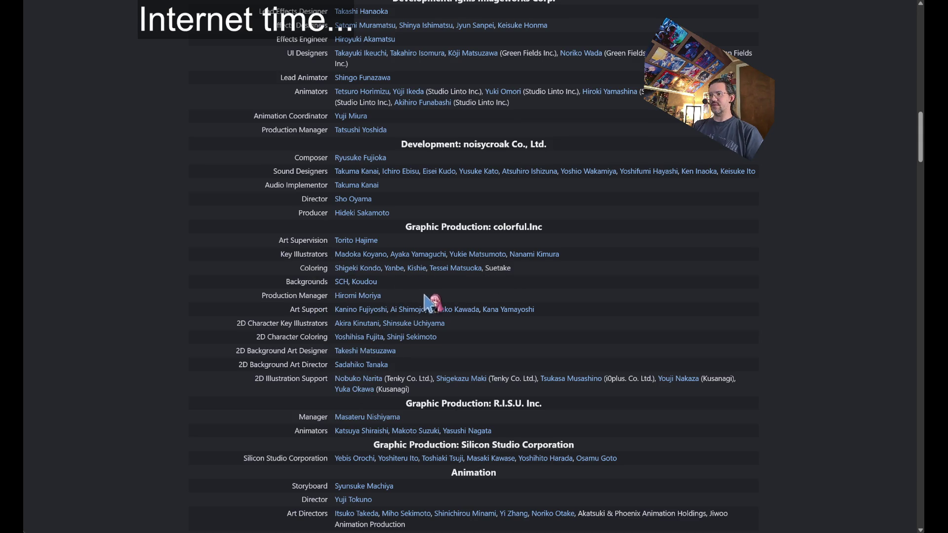
Step: Return to the Ilinx section and select its Lead Planner credit line
scroll(611, 298, up, 2)
scroll(610, 296, up, 5)
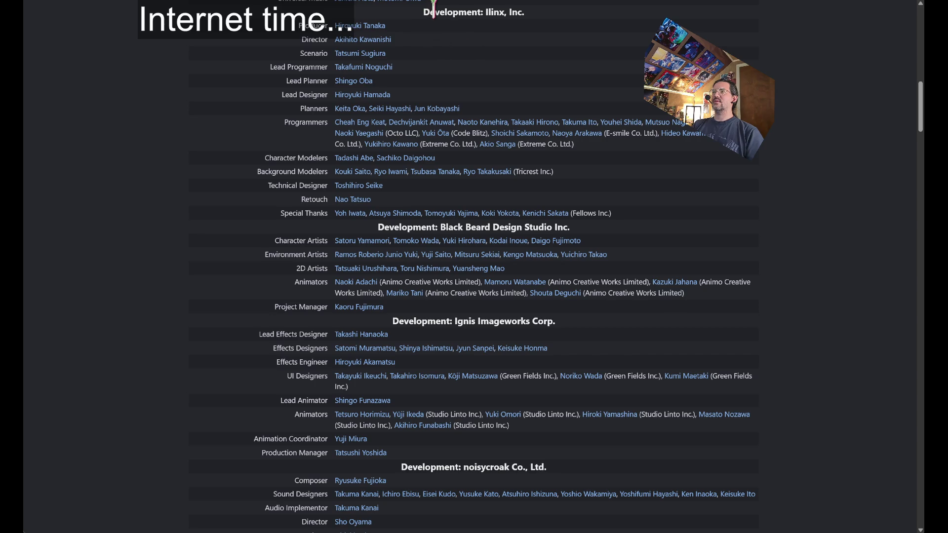
mouse_move(375, 31)
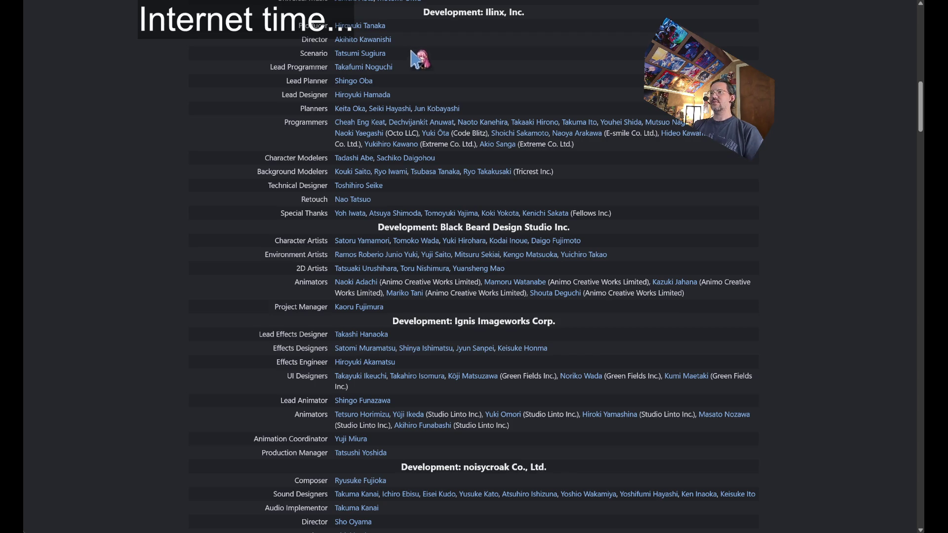
mouse_move(388, 69)
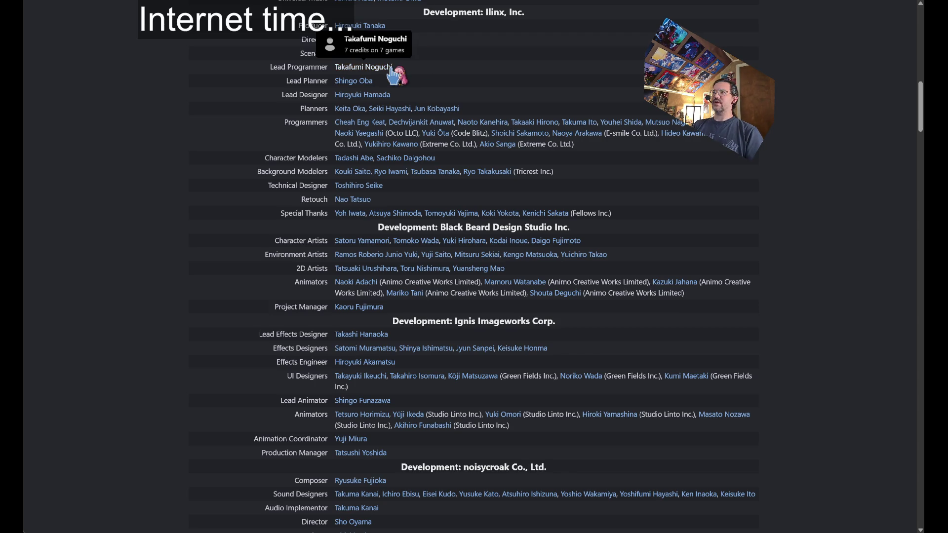
mouse_move(365, 82)
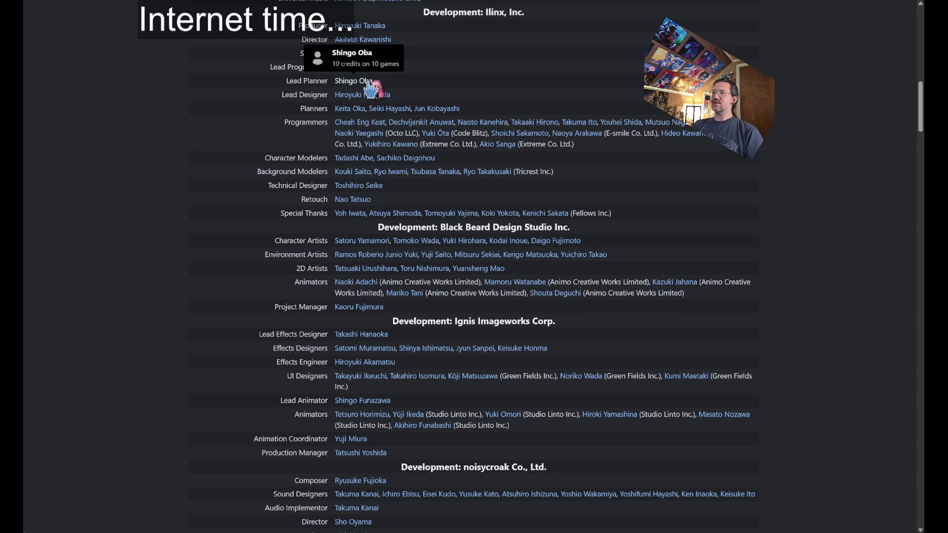
drag(404, 83, 272, 84)
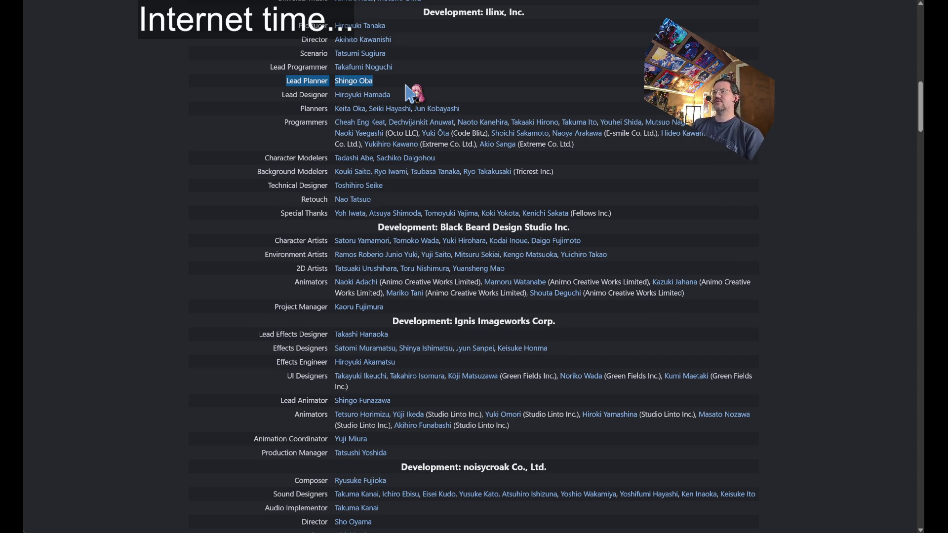
key(ctrl+t)
text(in jap)
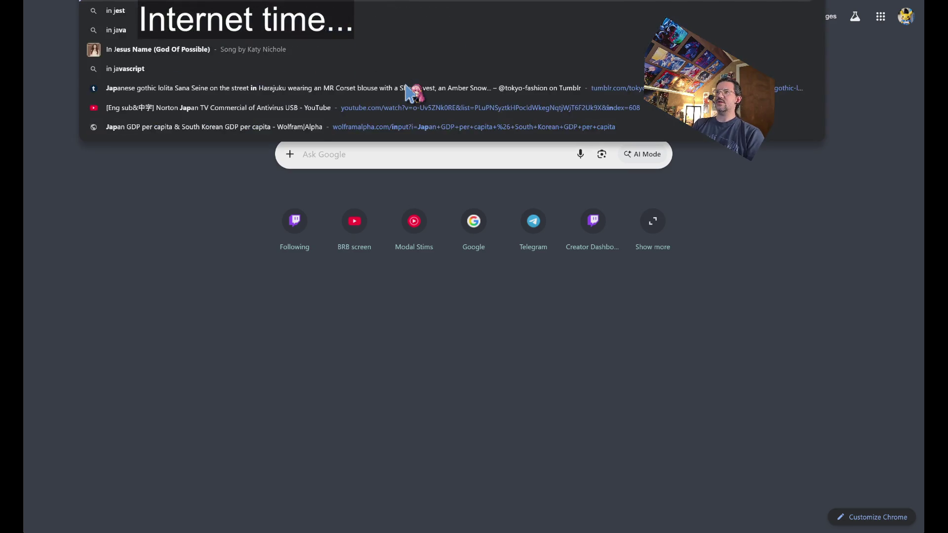
text(anese game dev)
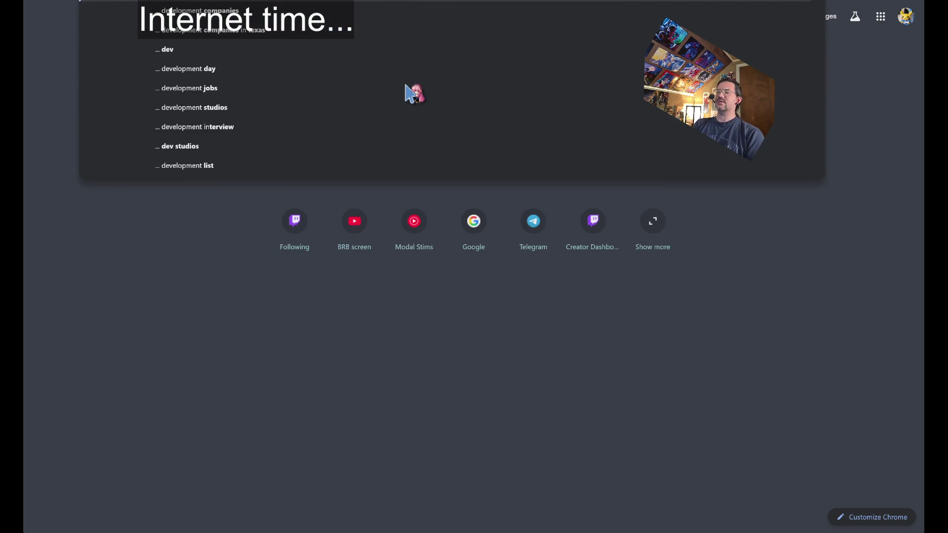
text(elop)
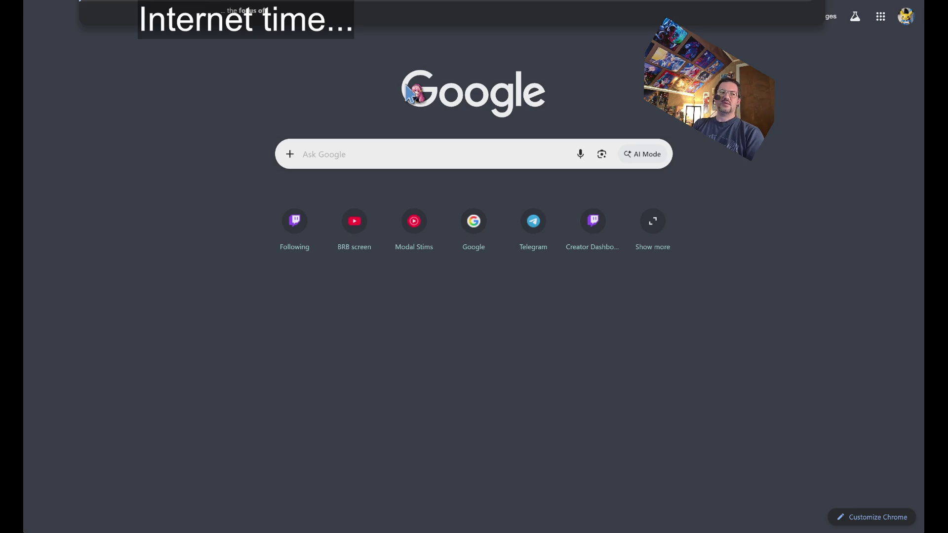
text( p)
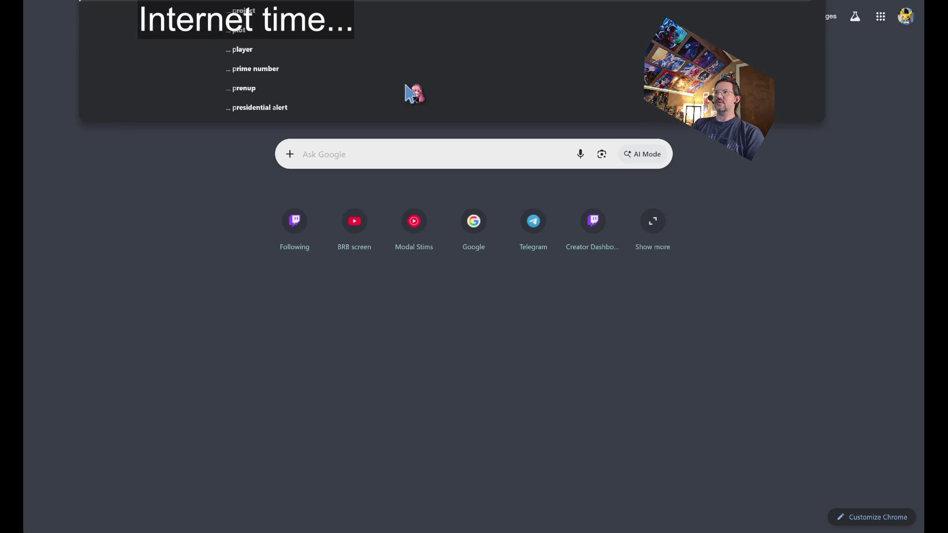
text(lanner)
key(Return)
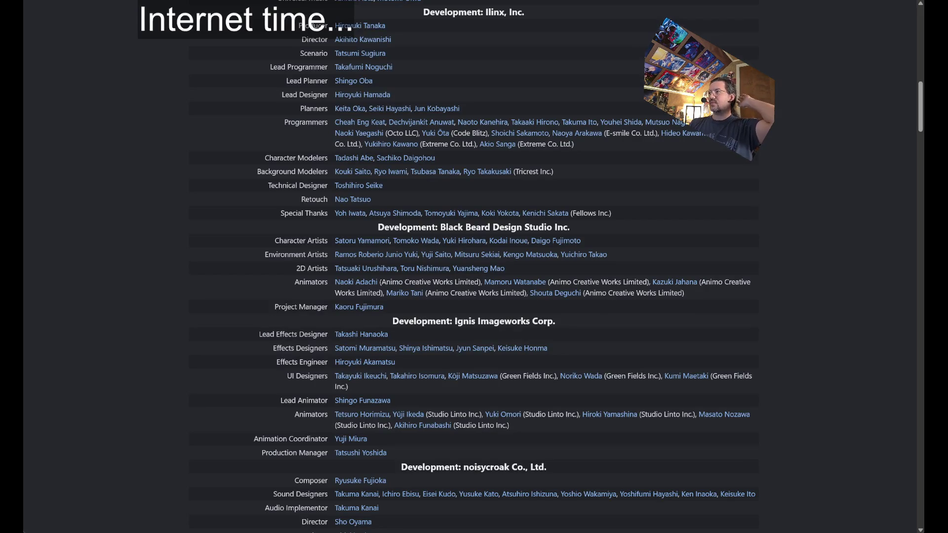
drag(489, 109, 277, 84)
triple_click(277, 81)
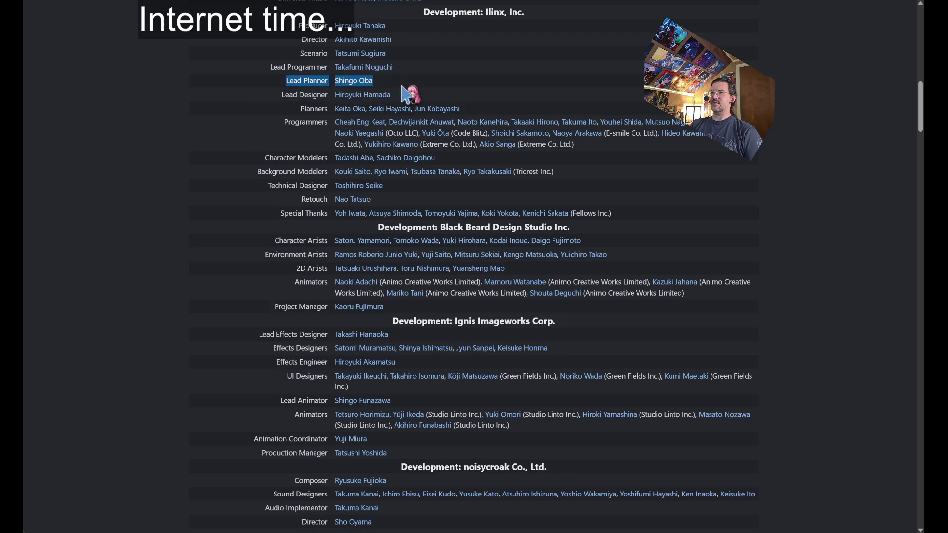
drag(242, 111, 494, 113)
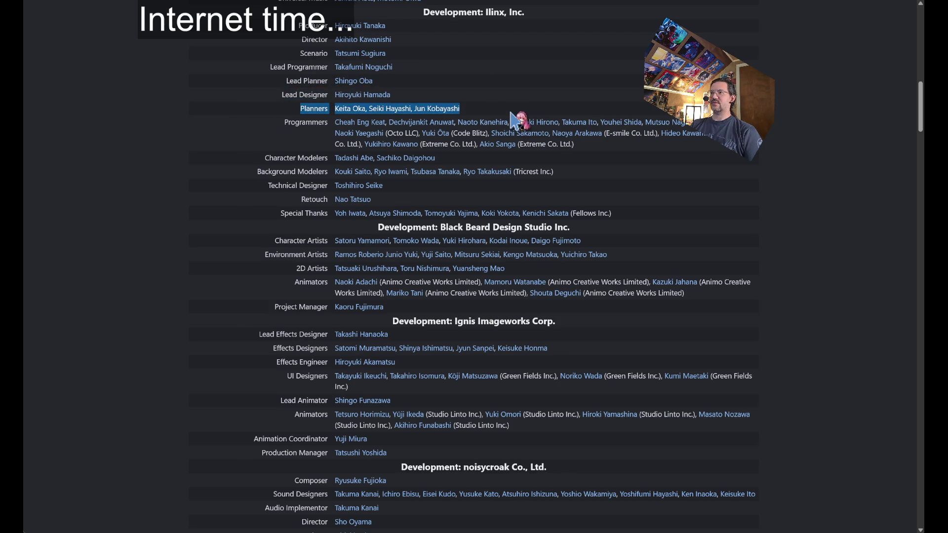
click(258, 135)
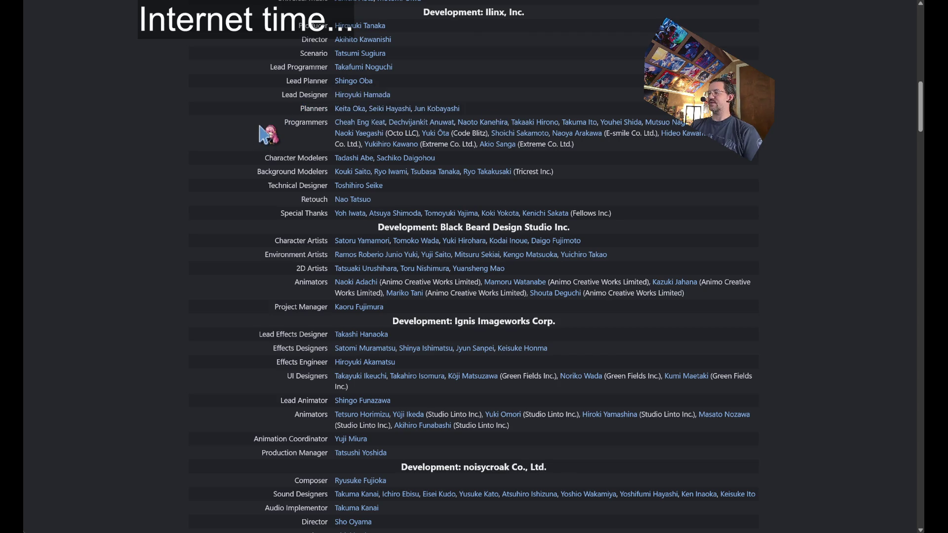
drag(260, 127, 614, 140)
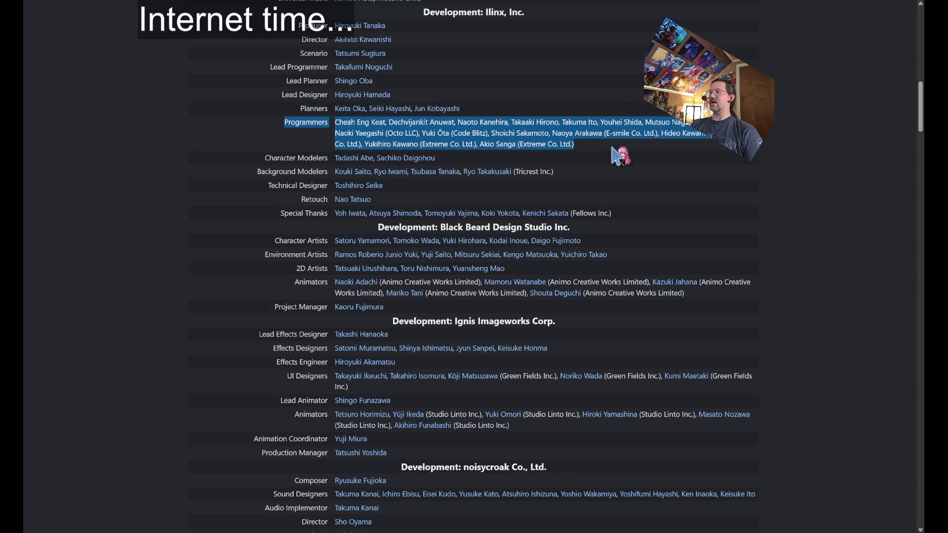
click(612, 144)
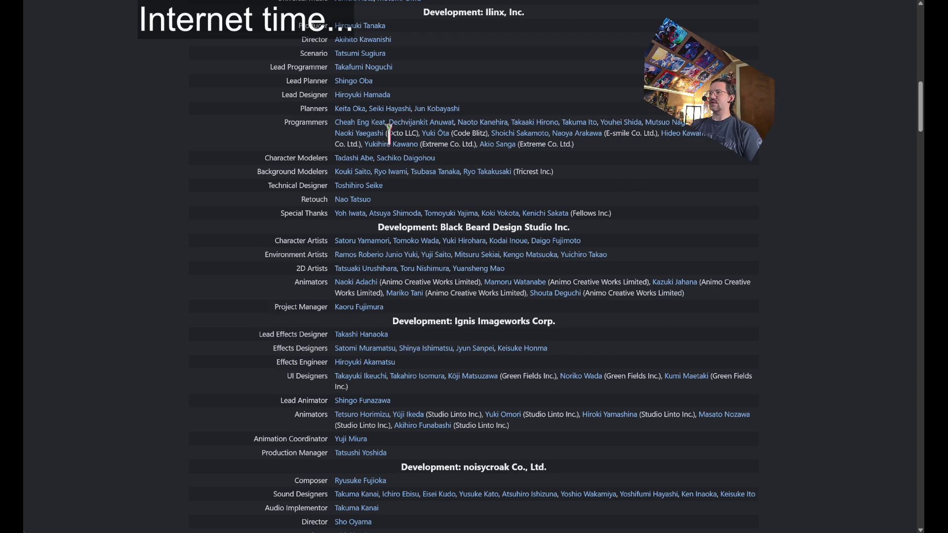
mouse_move(582, 134)
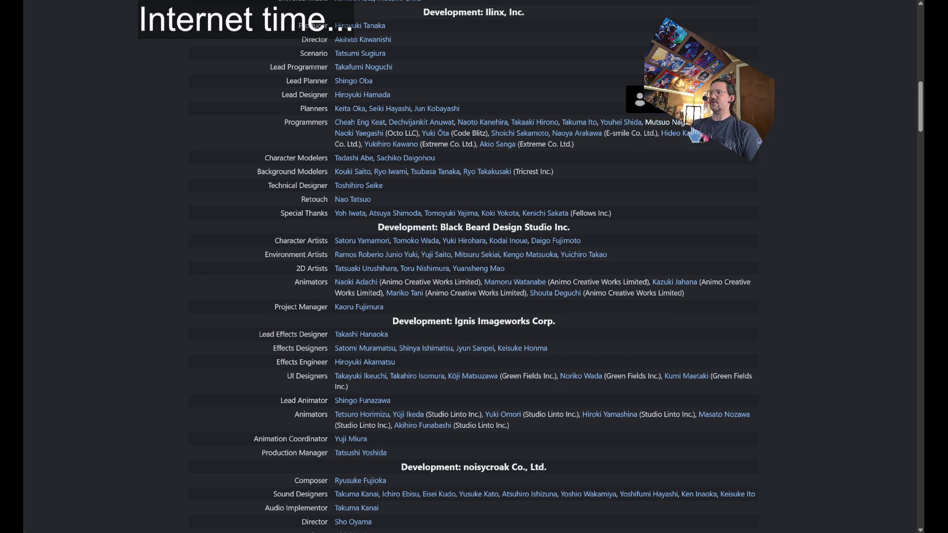
double_click(623, 133)
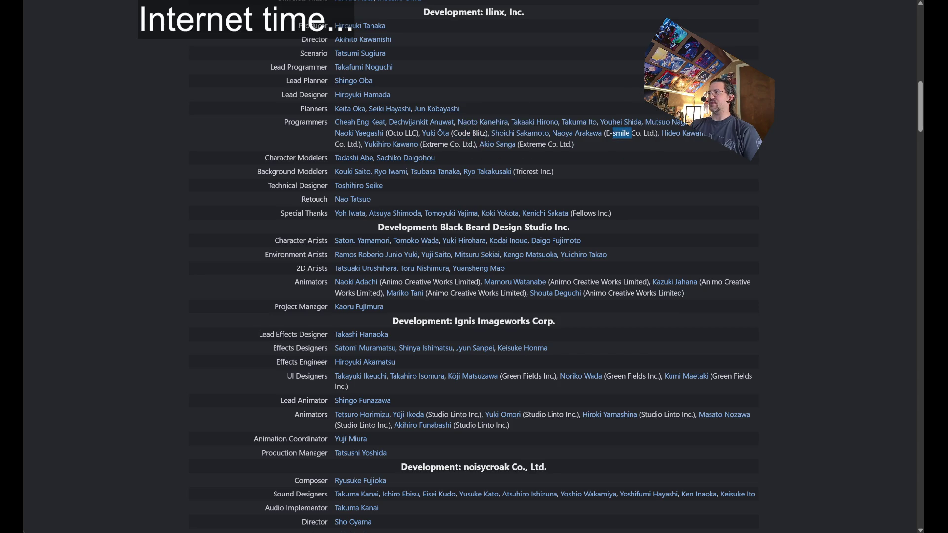
drag(422, 144, 443, 144)
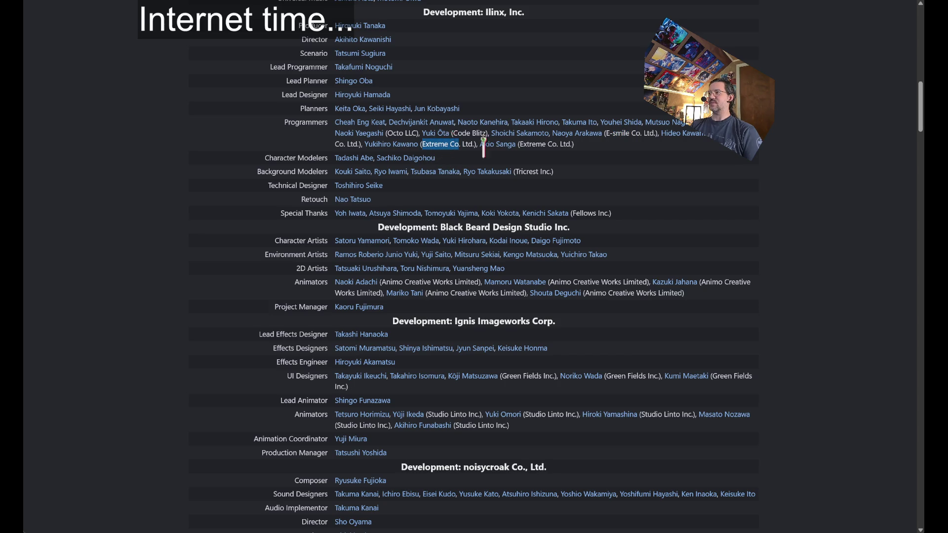
click(624, 165)
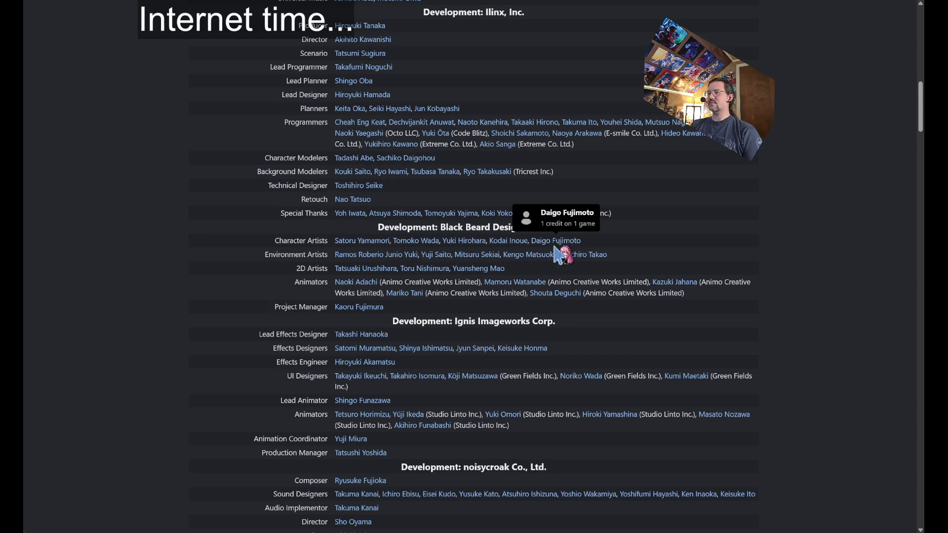
mouse_move(352, 293)
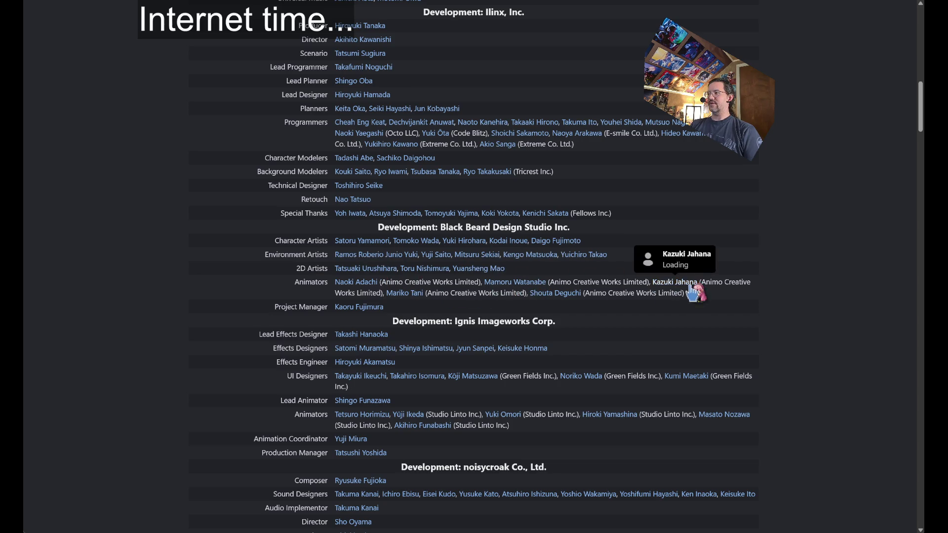
mouse_move(581, 295)
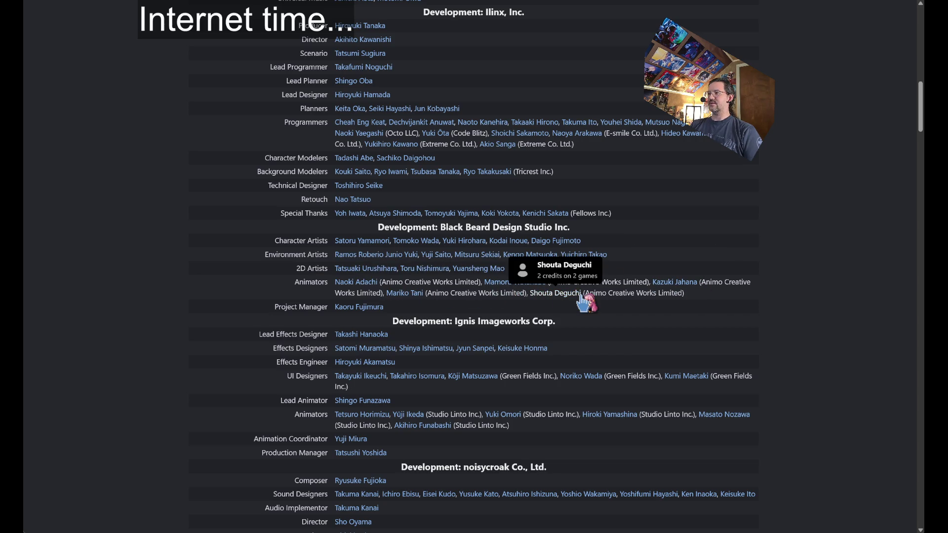
drag(701, 292, 740, 270)
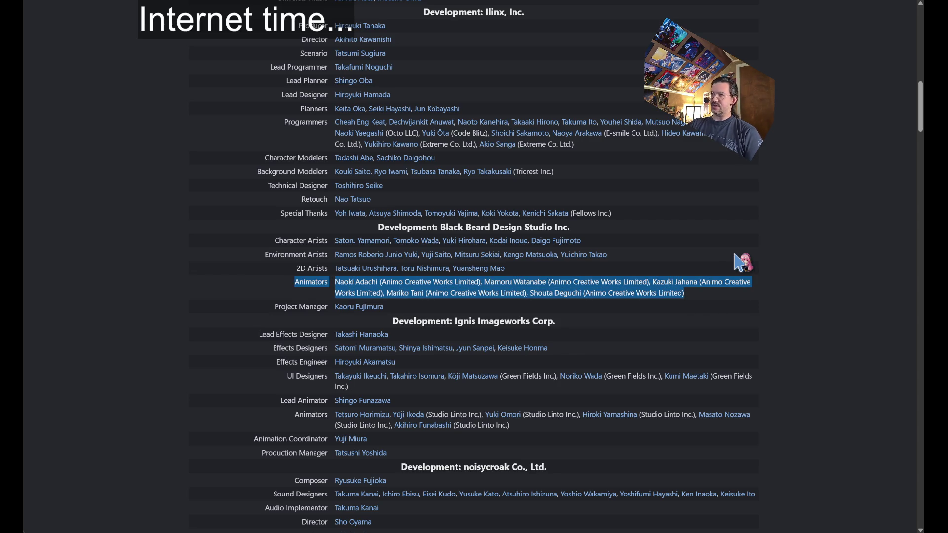
mouse_move(734, 254)
mouse_down()
mouse_move(790, 296)
mouse_move(743, 304)
mouse_move(740, 256)
mouse_move(743, 274)
mouse_move(778, 299)
mouse_up()
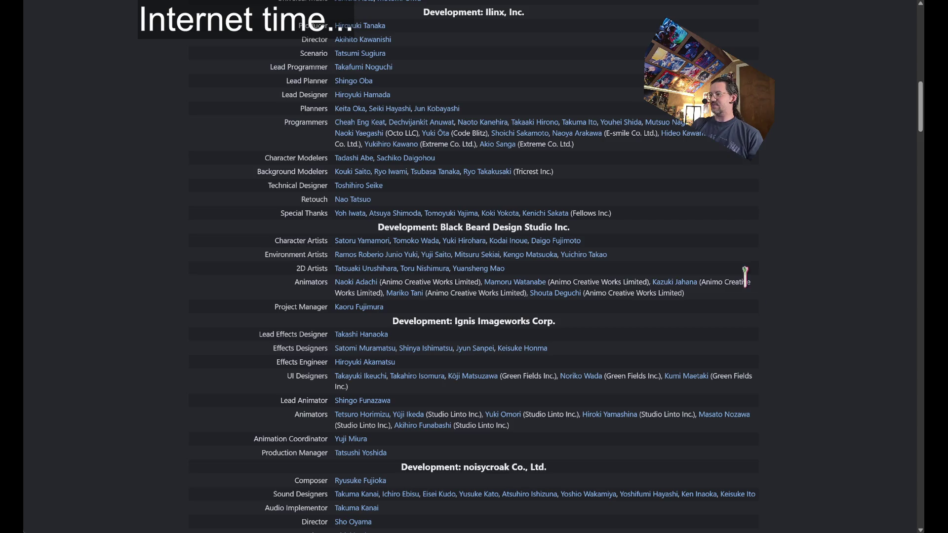
scroll(746, 279, down, 3)
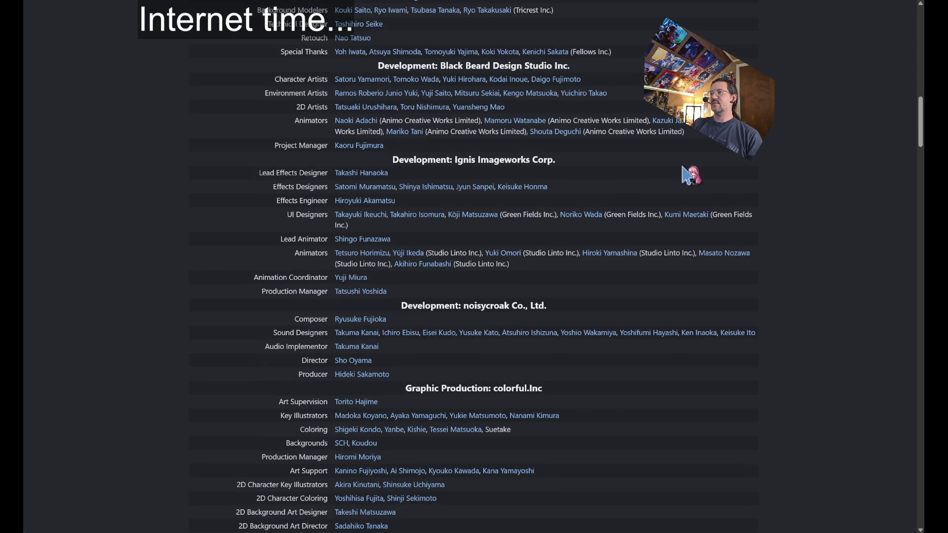
drag(379, 158, 433, 203)
click(538, 304)
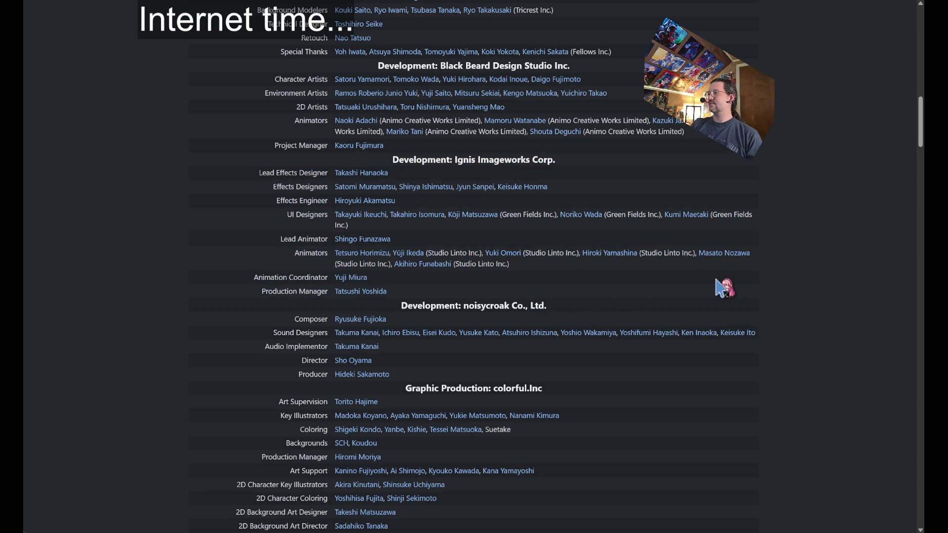
scroll(719, 282, down, 10)
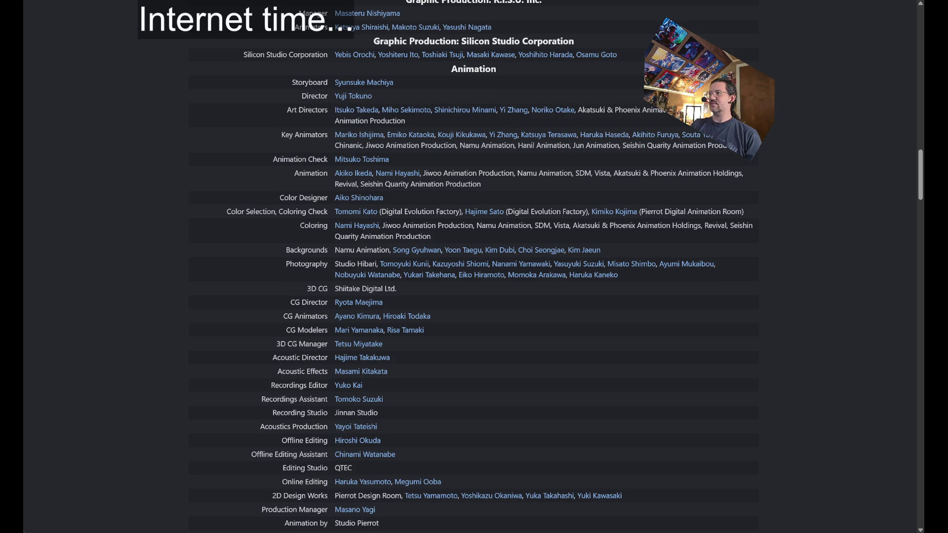
triple_click(746, 147)
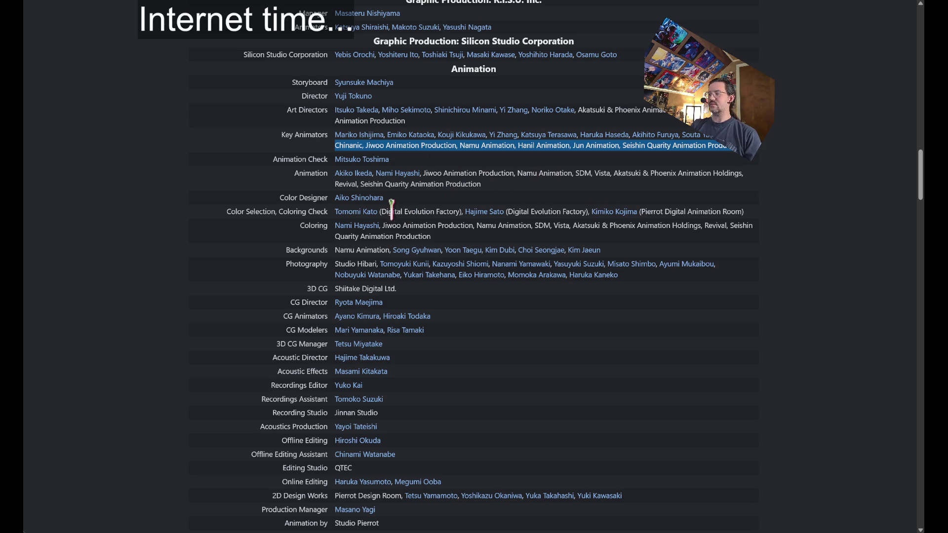
drag(489, 208, 513, 267)
click(637, 364)
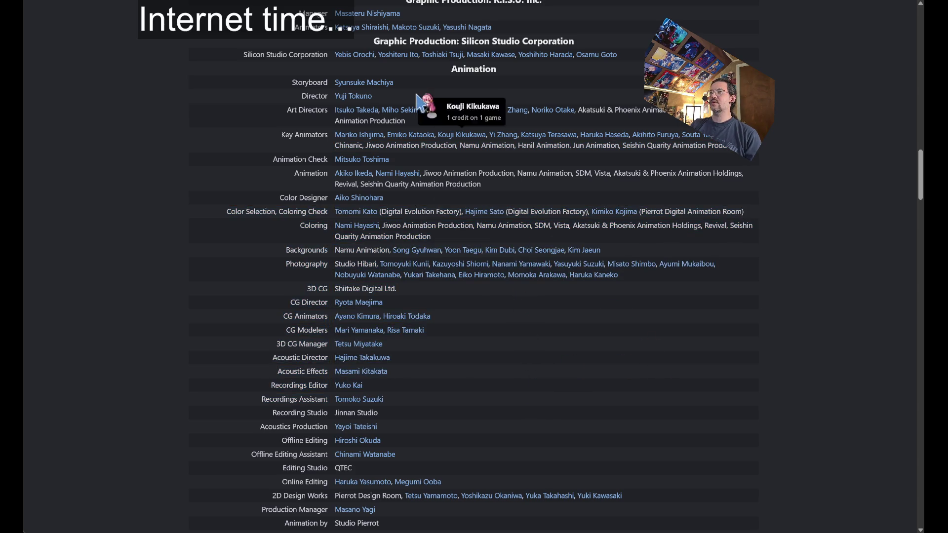
mouse_move(429, 73)
mouse_down()
mouse_move(518, 187)
mouse_move(573, 383)
mouse_move(514, 84)
mouse_move(491, 70)
mouse_move(509, 74)
mouse_move(489, 364)
mouse_move(548, 406)
mouse_move(549, 432)
mouse_move(661, 461)
mouse_move(642, 246)
mouse_move(671, 116)
mouse_move(642, 114)
mouse_move(664, 170)
mouse_move(630, 108)
mouse_move(592, 183)
mouse_move(599, 205)
mouse_move(573, 227)
mouse_move(503, 251)
mouse_move(615, 272)
mouse_move(641, 314)
mouse_up()
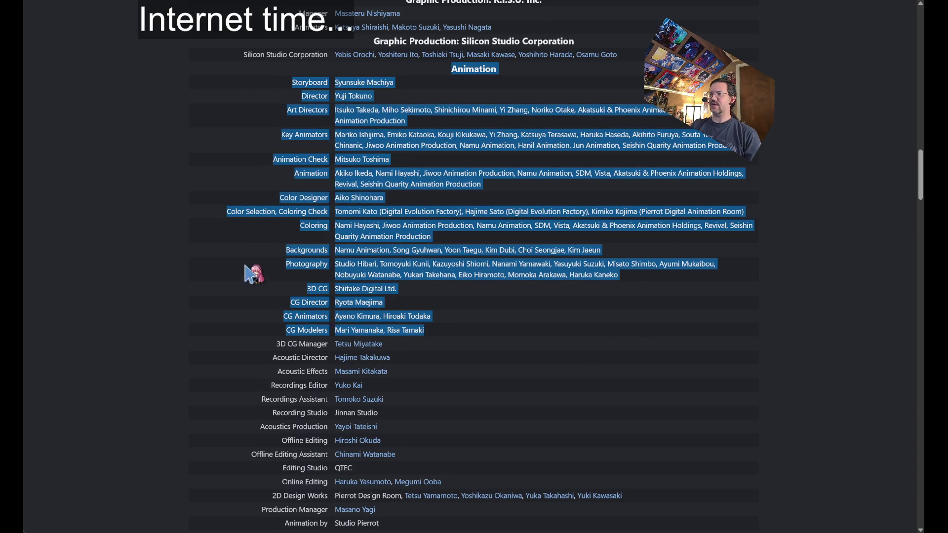
scroll(245, 268, down, 6)
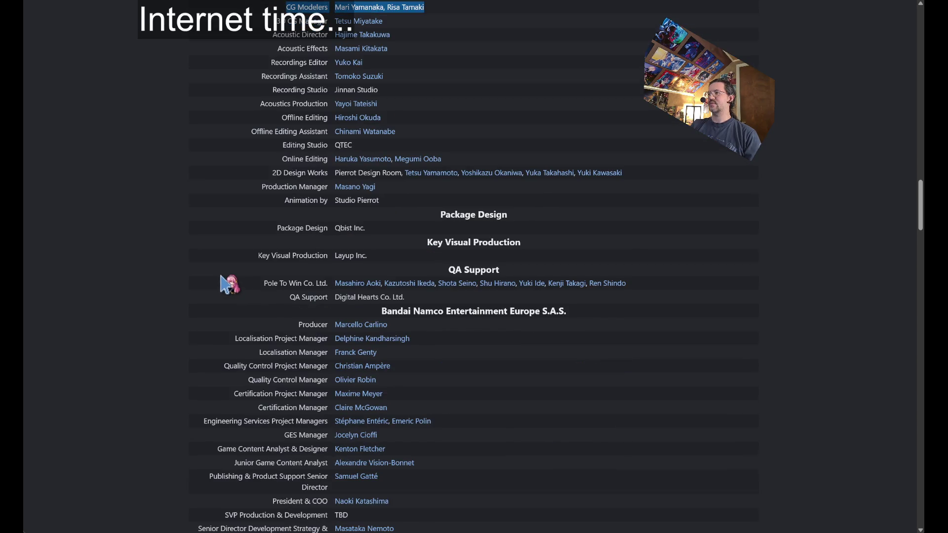
mouse_move(249, 228)
mouse_down()
mouse_move(450, 242)
mouse_move(645, 273)
mouse_move(681, 267)
mouse_up()
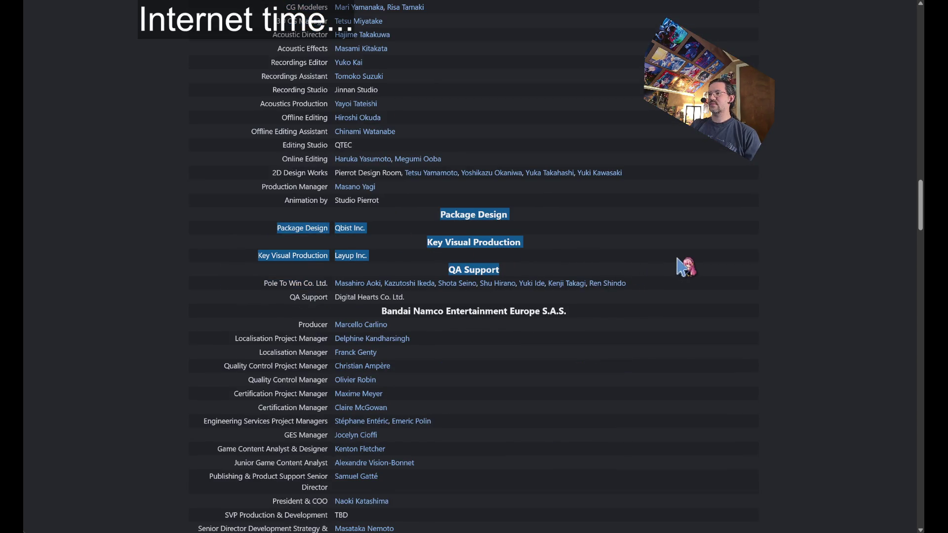
scroll(680, 266, down, 3)
click(681, 266)
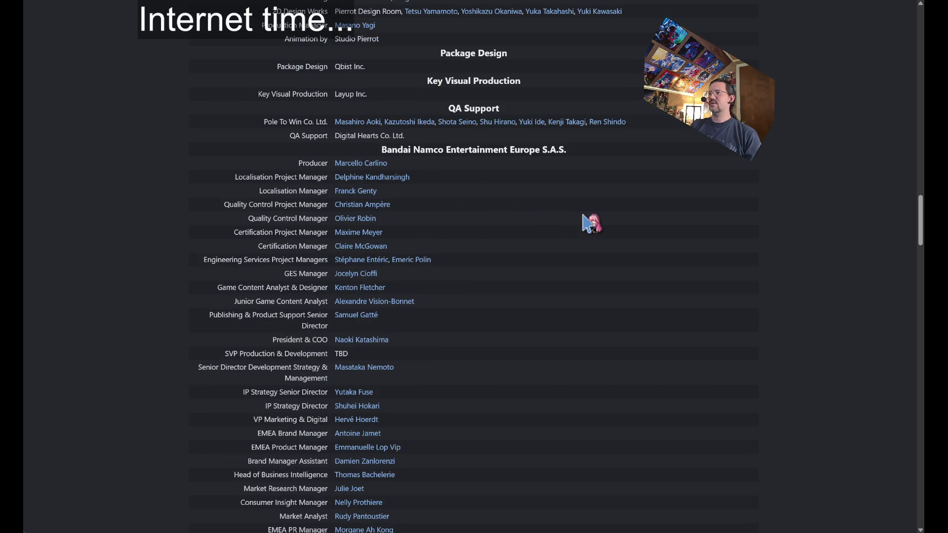
scroll(551, 253, down, 15)
scroll(644, 300, up, 3)
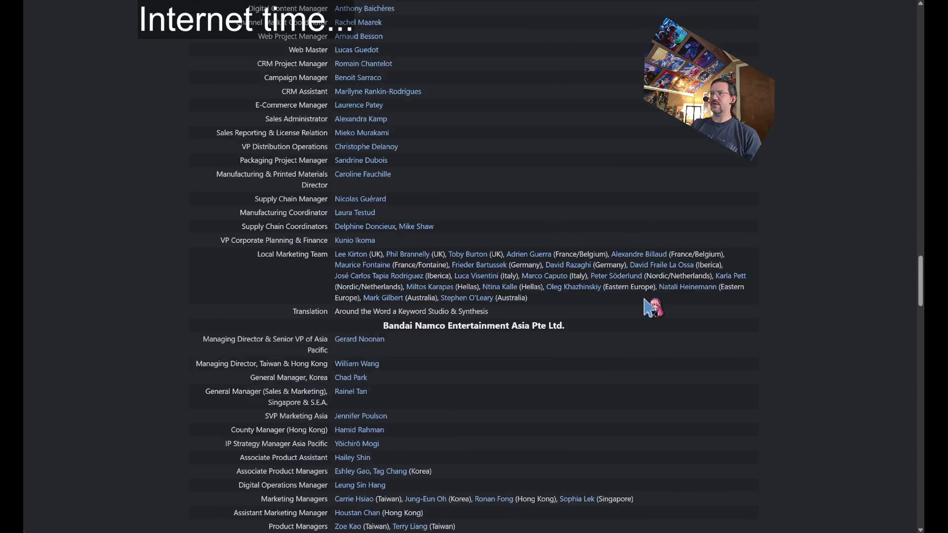
scroll(644, 300, down, 15)
scroll(645, 303, up, 19)
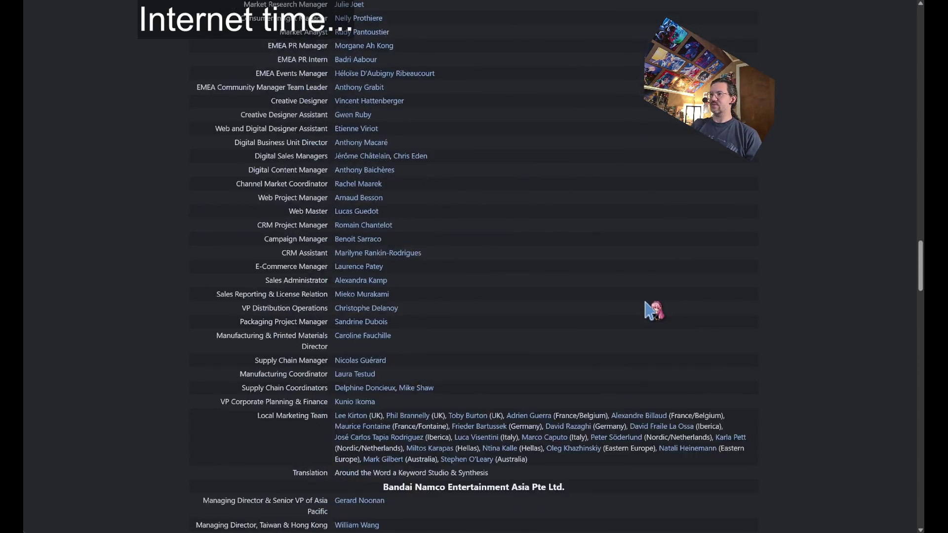
scroll(651, 311, up, 20)
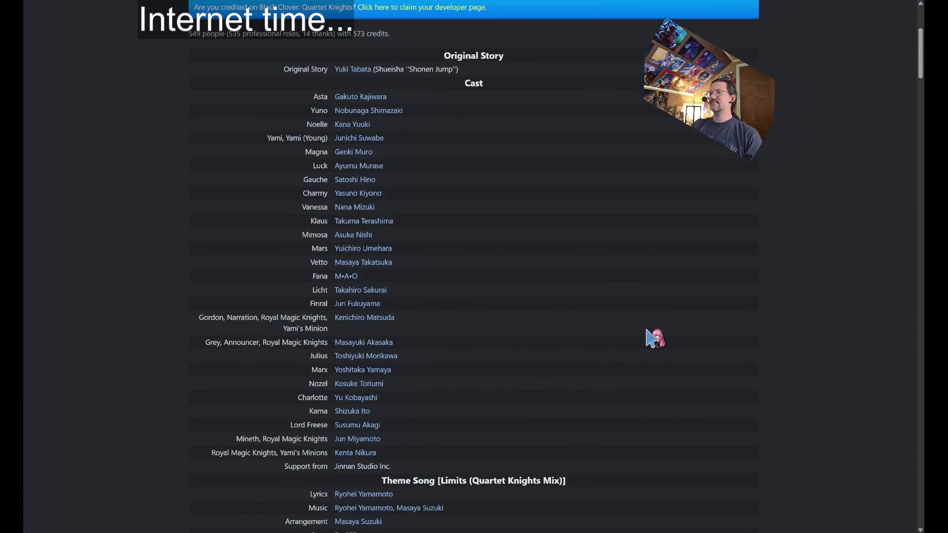
scroll(655, 338, up, 2)
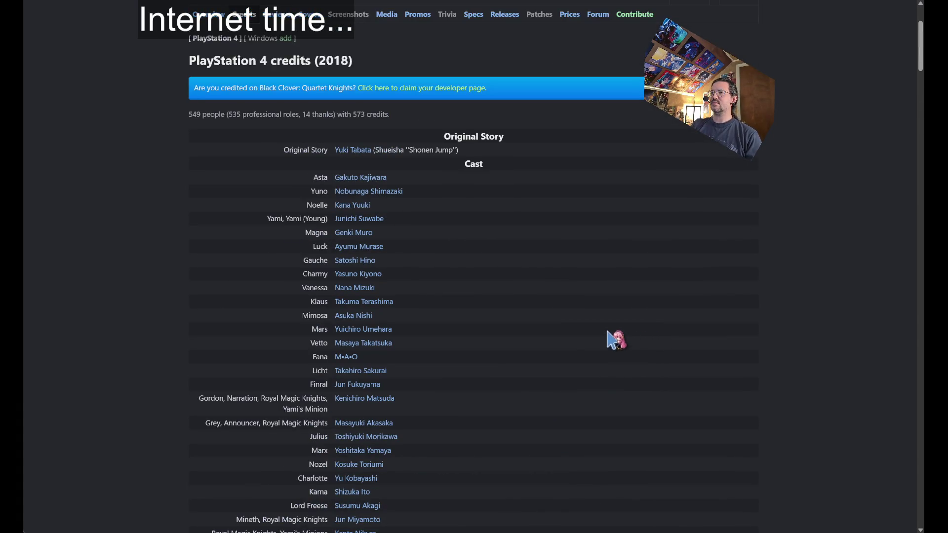
scroll(576, 334, down, 12)
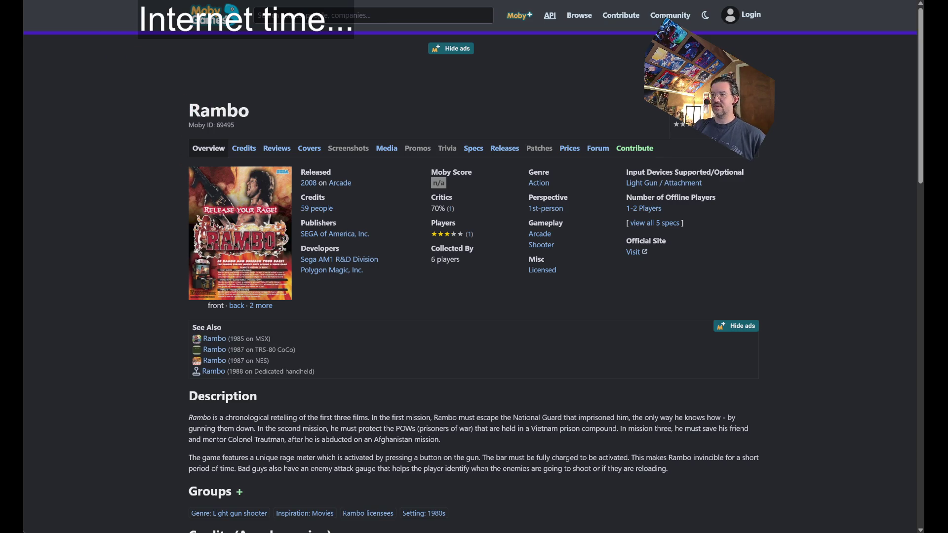
key(alt+Left)
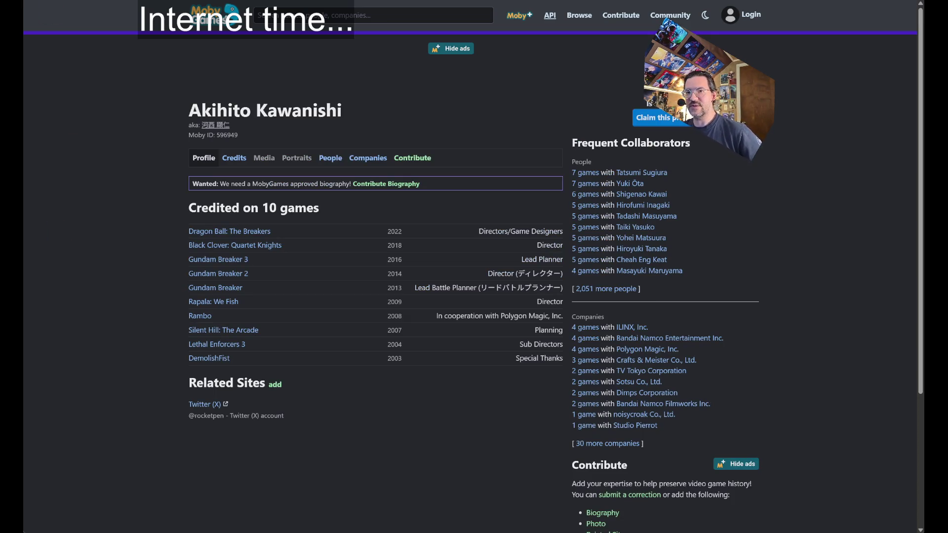
key(alt+Left)
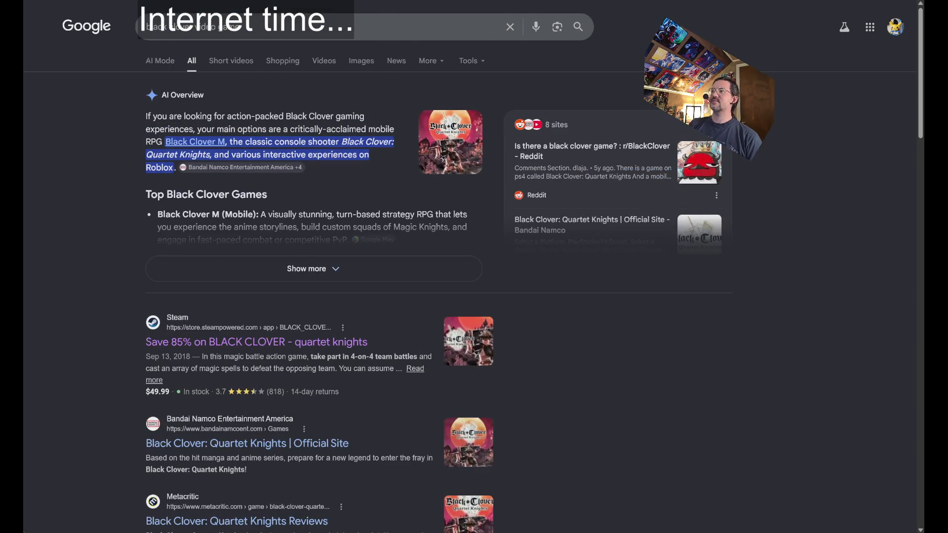
key(alt+Left)
key(alt+Left)
key(alt+Left)
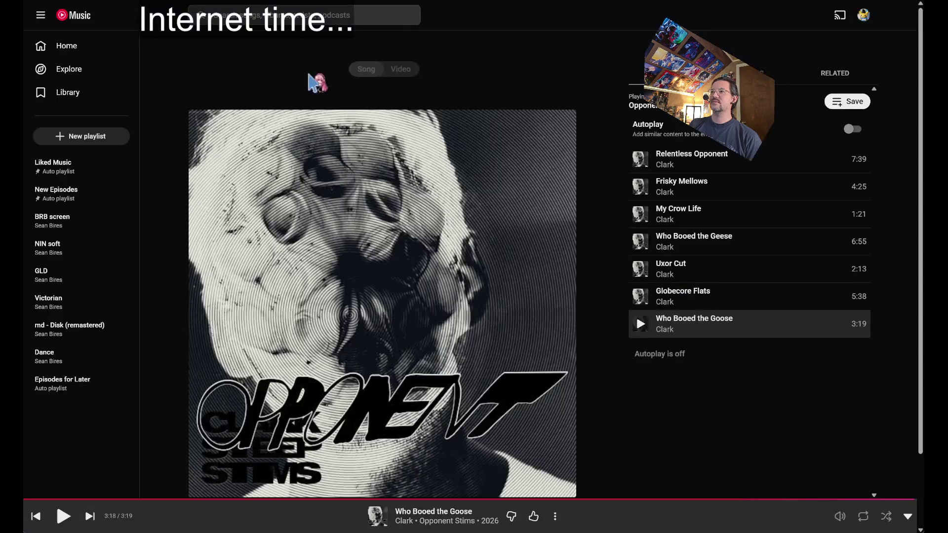
key(alt+Left)
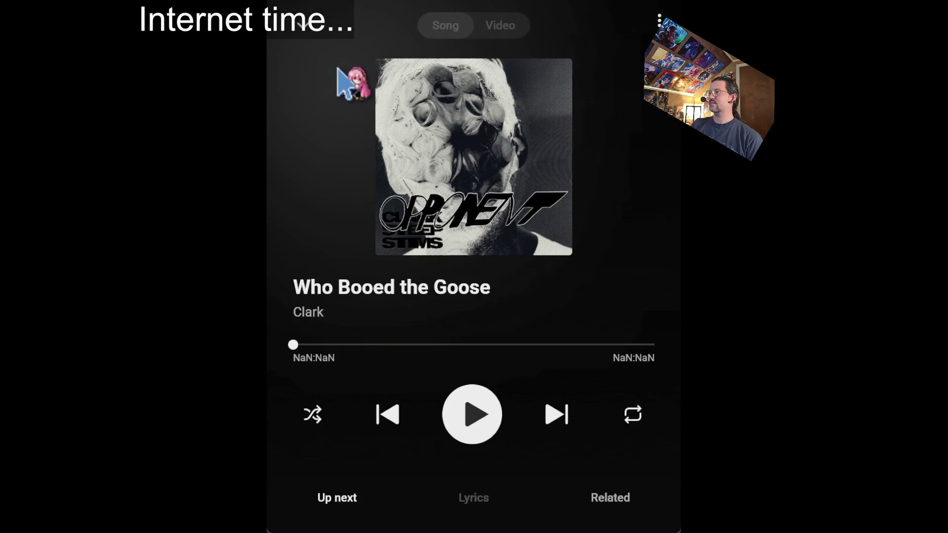
Step: Collapse the Who Booed the Goose player, return Home, and page twice through Listen again picks
click(299, 25)
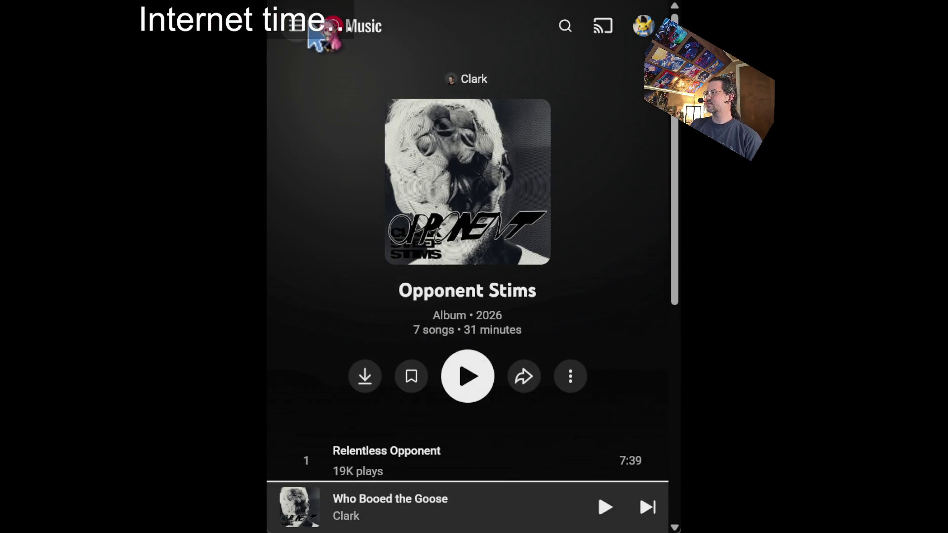
key(alt+Left)
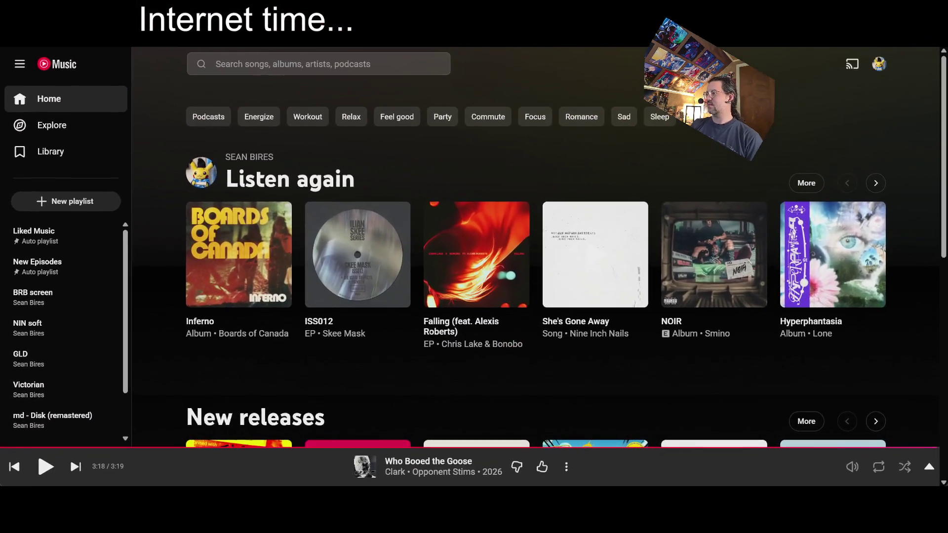
click(875, 188)
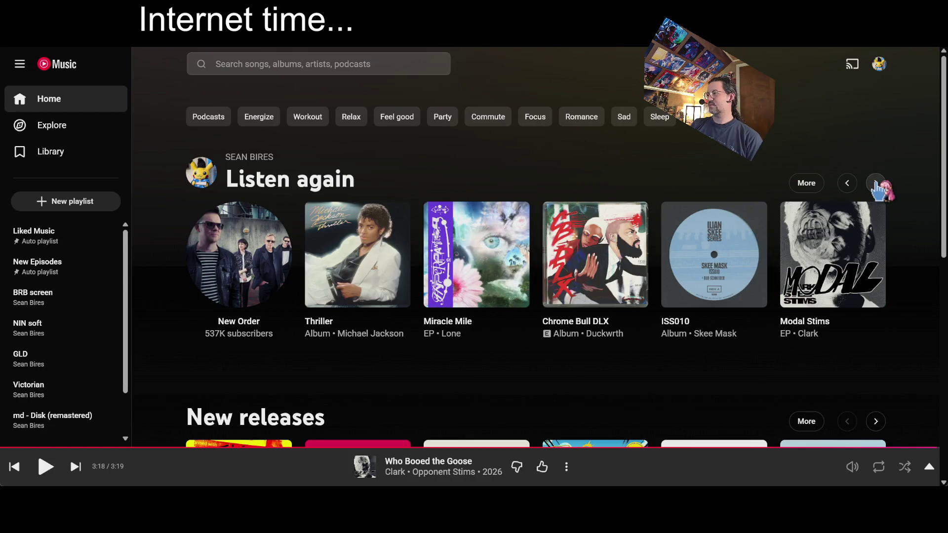
click(876, 188)
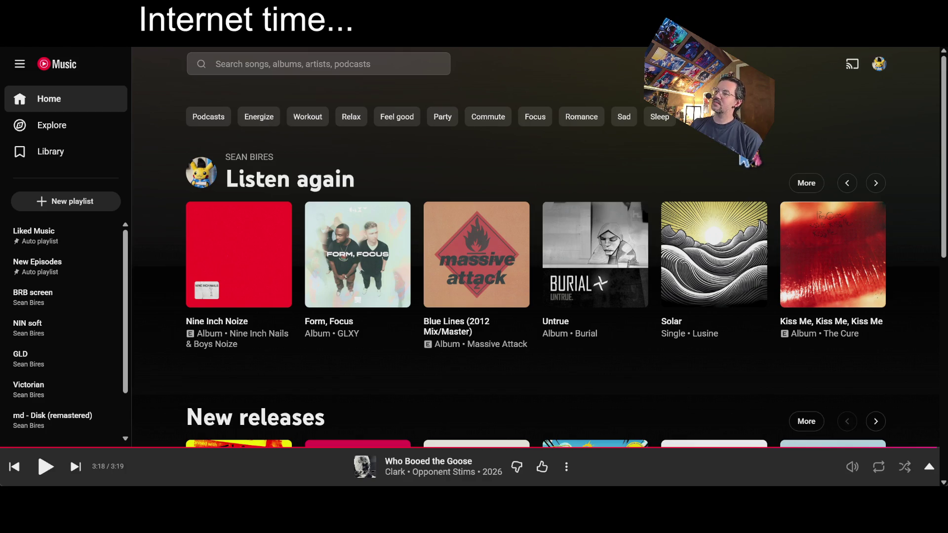
scroll(817, 140, down, 7)
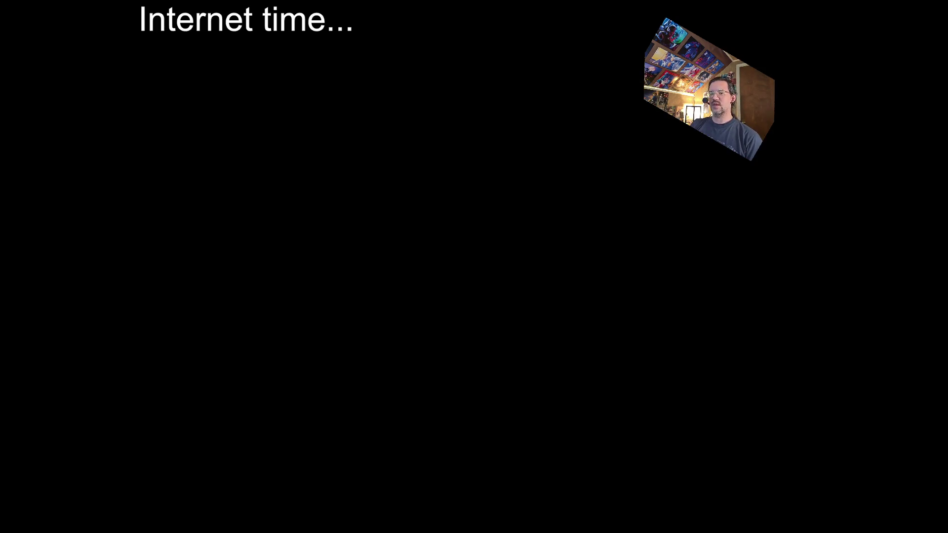
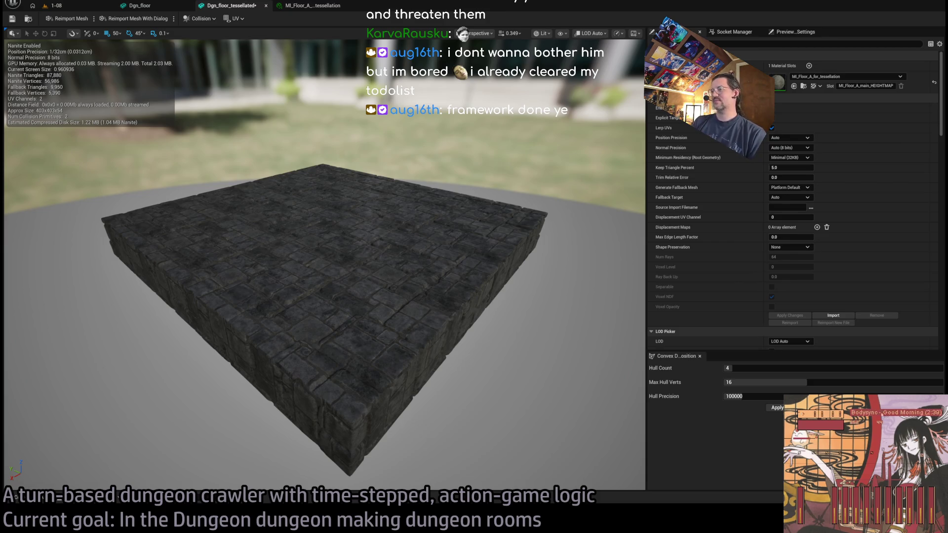
Step: Orbit around the Dgn_floor_tessellated tile in the mesh viewport, then switch to the Blender window
mouse_move(417, 133)
mouse_down()
mouse_move(454, 138)
mouse_move(435, 158)
mouse_move(404, 116)
mouse_up()
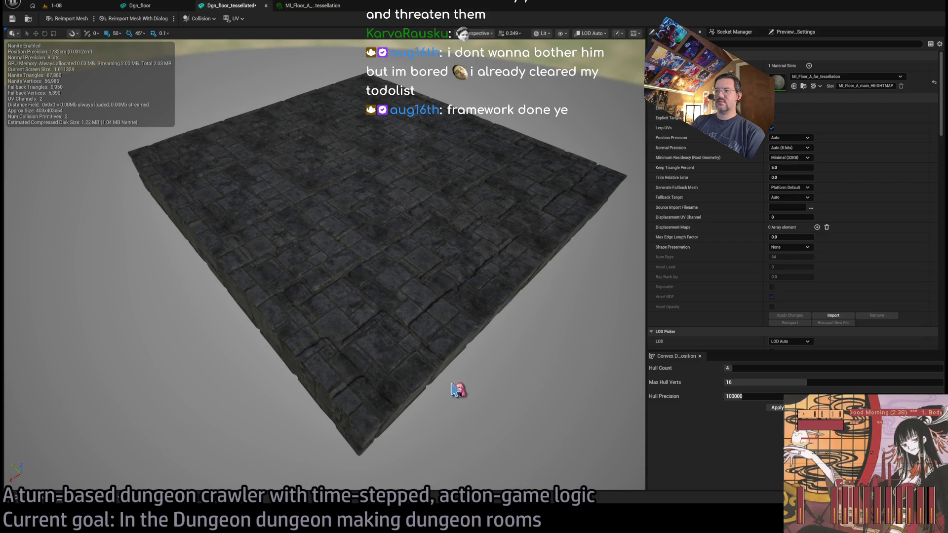
key(alt+Tab)
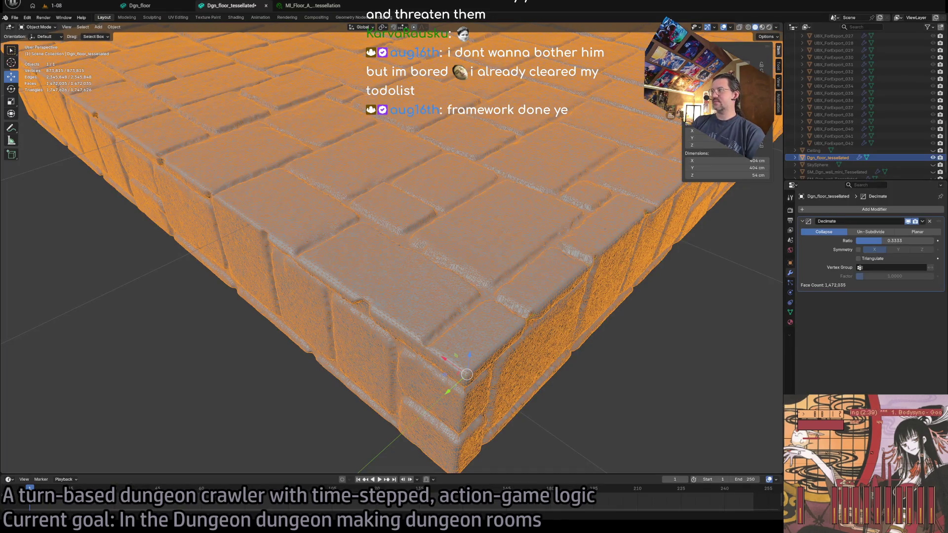
Step: Open and dismiss Blender's File menu, then deselect the tessellated floor with Alt+A
click(16, 17)
mouse_move(48, 127)
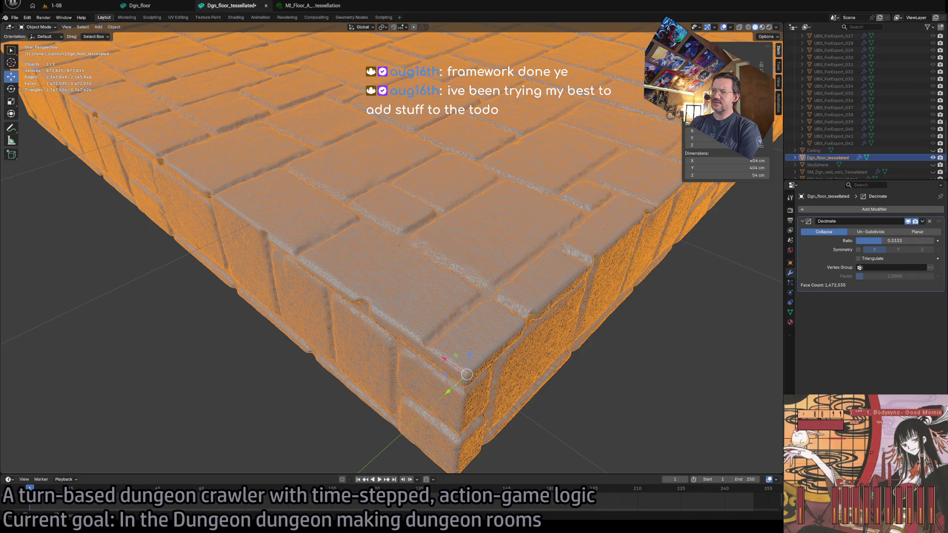
key(alt+a)
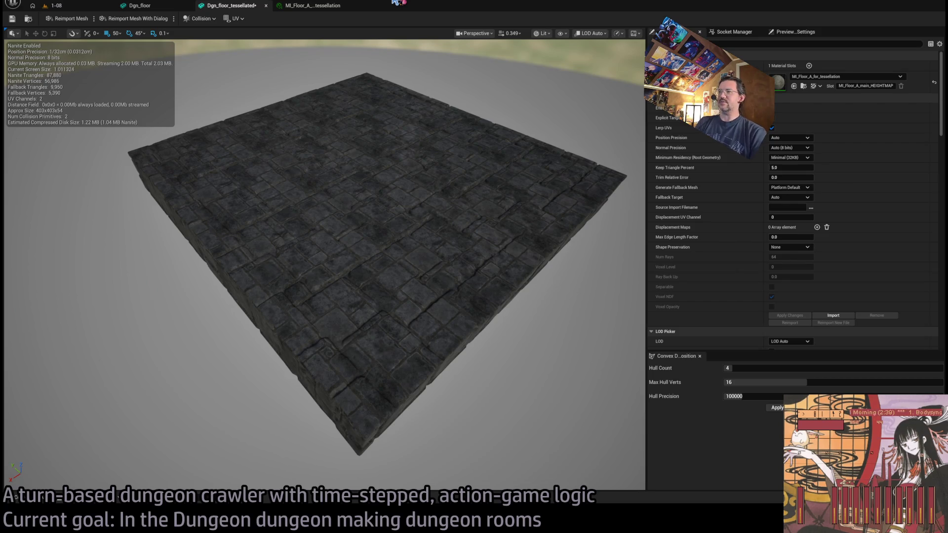
Step: Check the floor material instance's offset displacement parameter, then orbit closer to the tessellated floor mesh
click(312, 5)
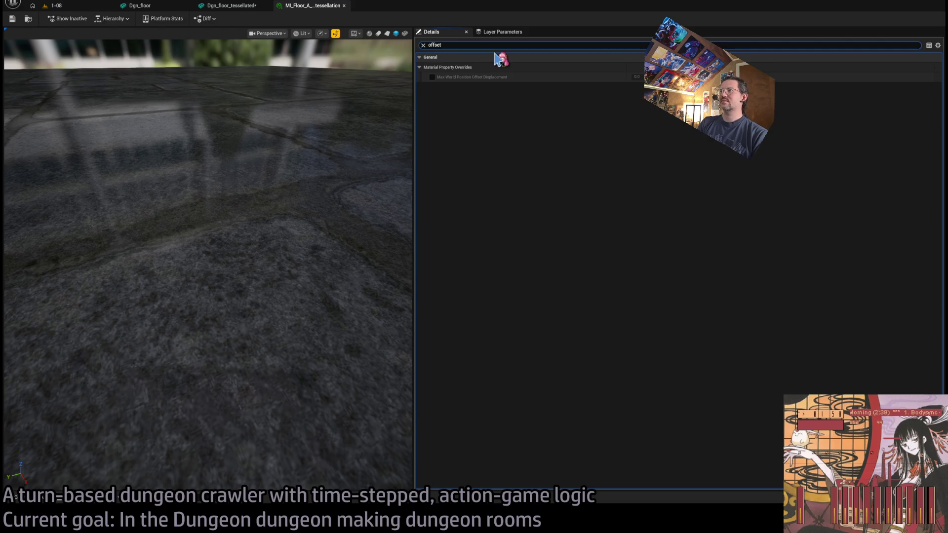
key(ctrl+a)
key(BackSpace)
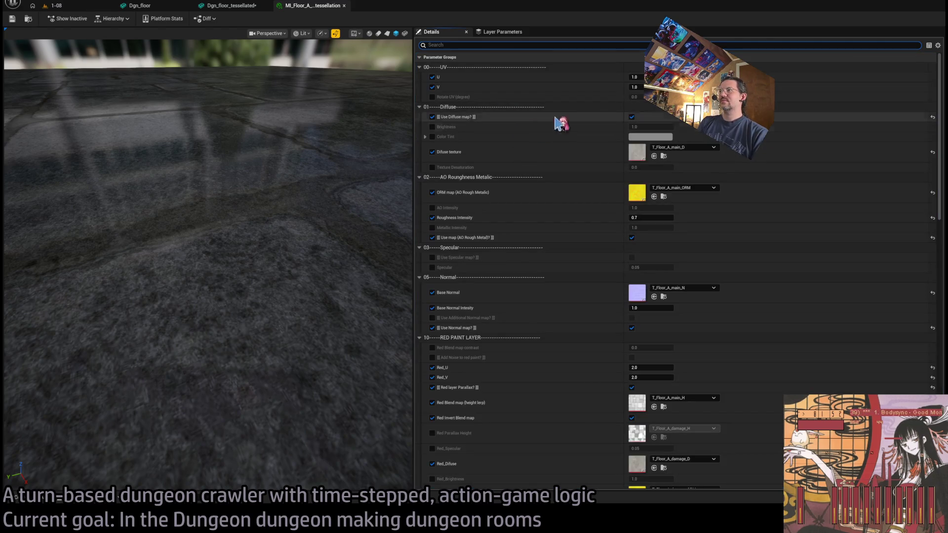
click(231, 6)
mouse_move(410, 121)
mouse_down()
mouse_move(380, 143)
mouse_move(367, 190)
mouse_move(355, 143)
mouse_up()
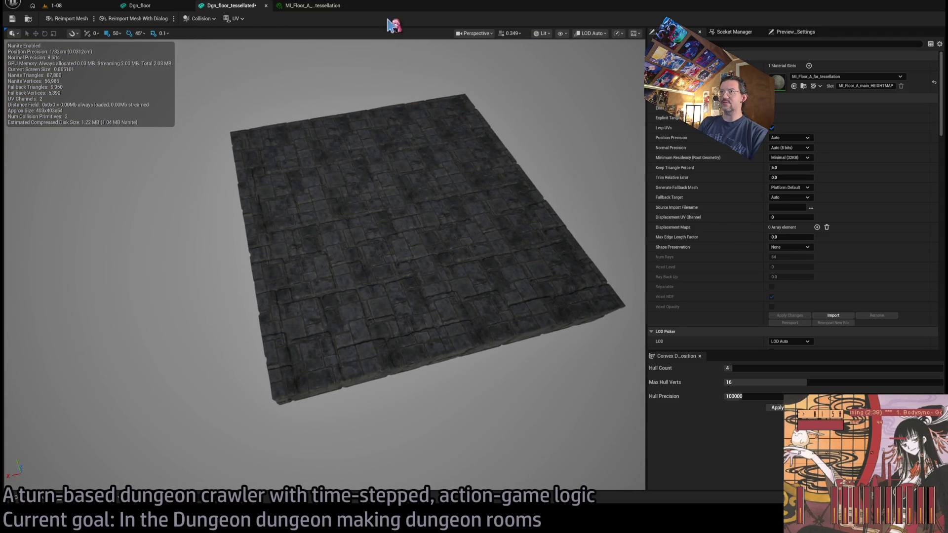
Step: Close the floor material instance, reopen it from the Content Browser, and return to the floor mesh
click(311, 5)
middle_click(311, 5)
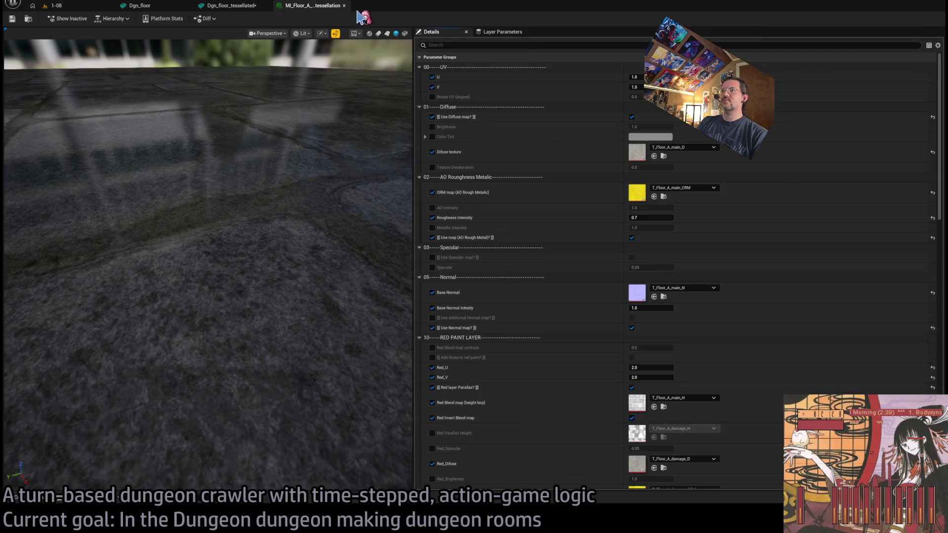
click(231, 6)
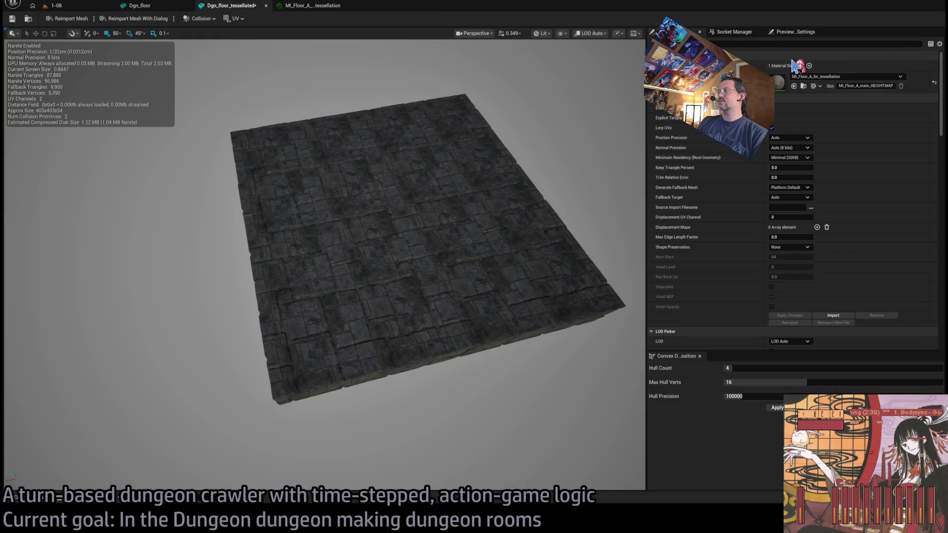
click(804, 86)
double_click(346, 434)
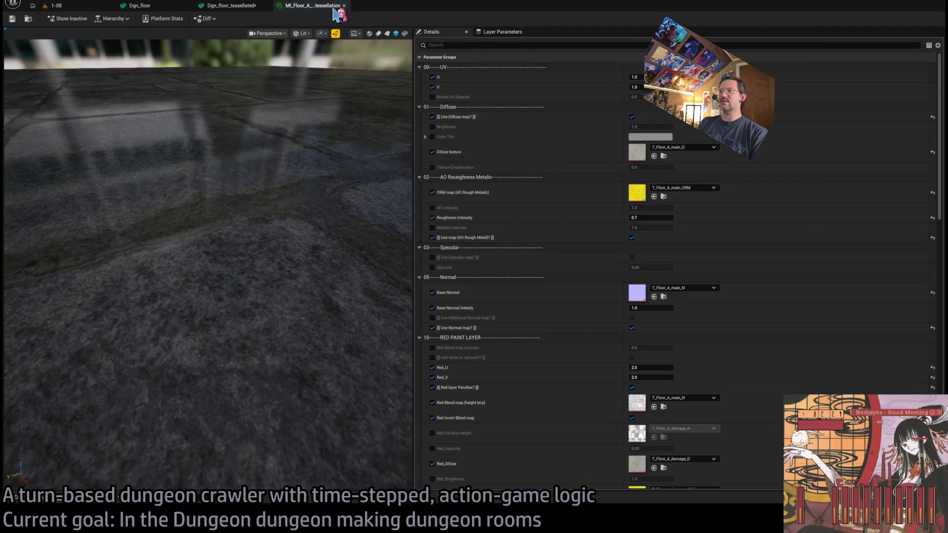
click(261, 9)
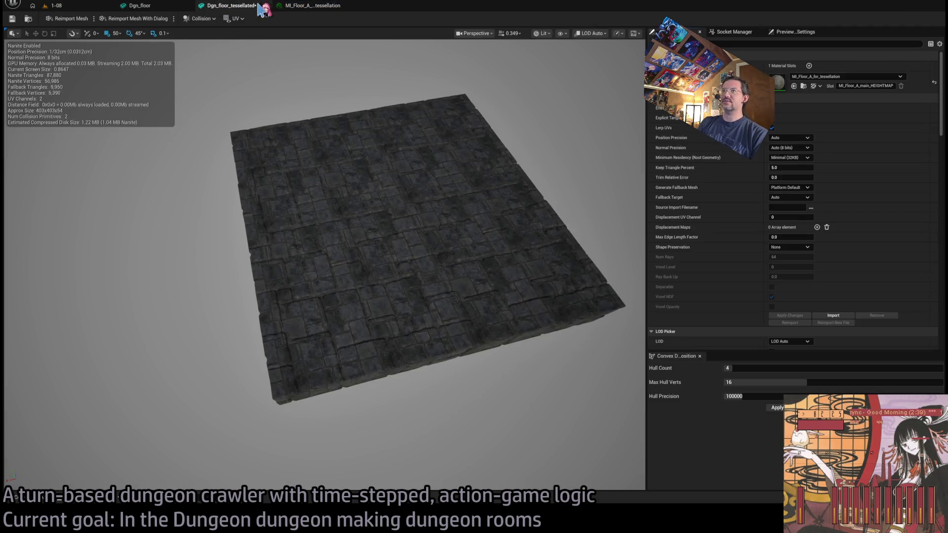
Step: Close the floor material instance and lower the camera close over the displaced stone surface
middle_click(325, 7)
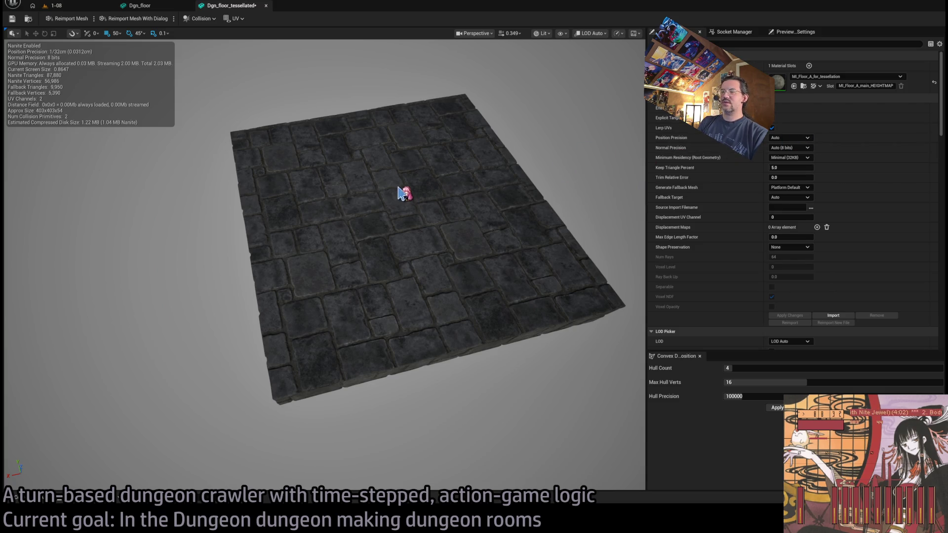
mouse_move(401, 193)
mouse_down()
mouse_move(401, 126)
mouse_move(360, 116)
mouse_move(360, 87)
mouse_move(360, 113)
mouse_move(360, 96)
mouse_move(360, 113)
mouse_move(361, 99)
mouse_move(429, 222)
mouse_up()
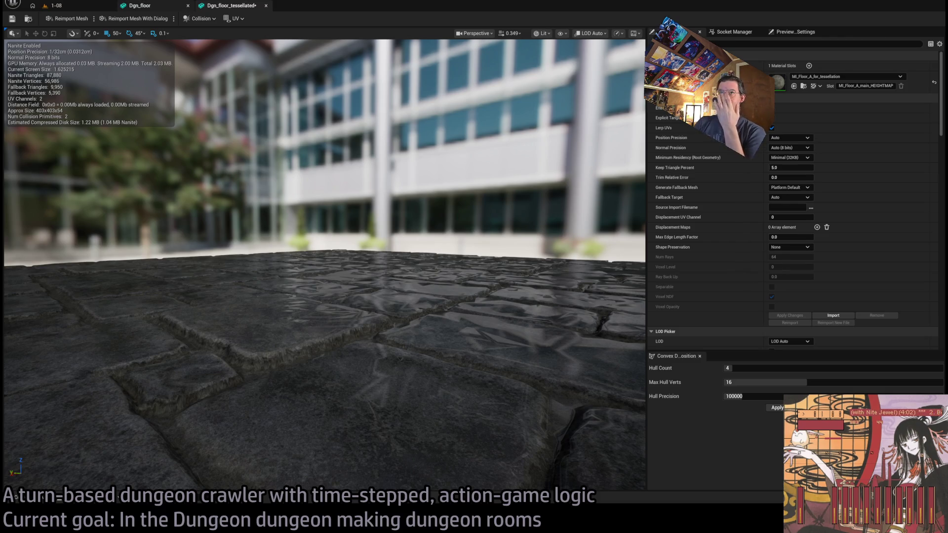
Step: Compare the flat Dgn_floor slab against Dgn_floor_tessellated up close
click(148, 5)
mouse_move(321, 247)
mouse_down()
mouse_move(341, 207)
mouse_move(370, 188)
mouse_move(370, 165)
mouse_up()
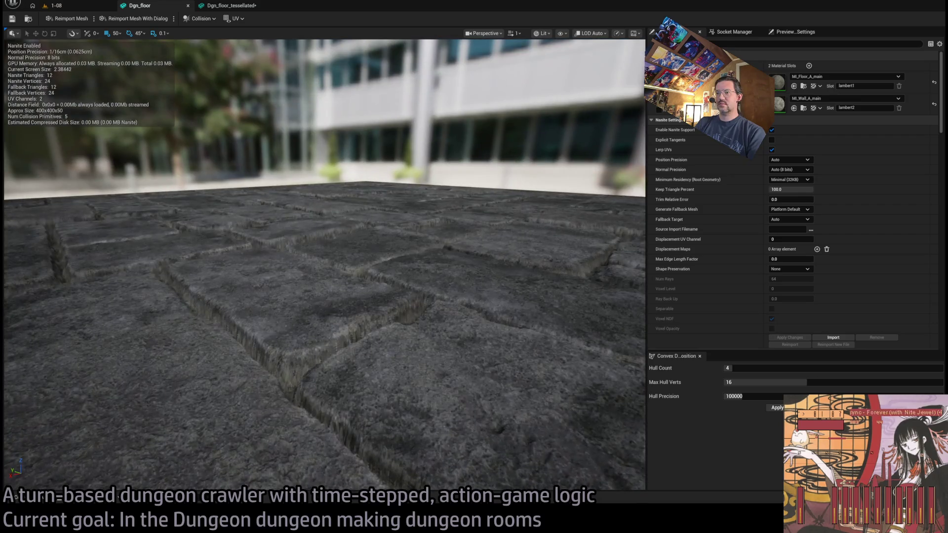
click(224, 7)
click(157, 9)
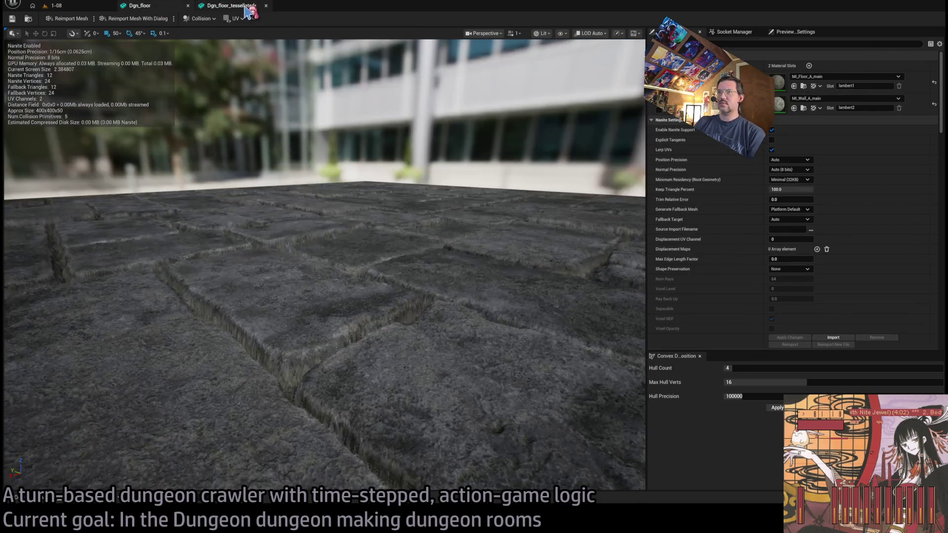
click(247, 8)
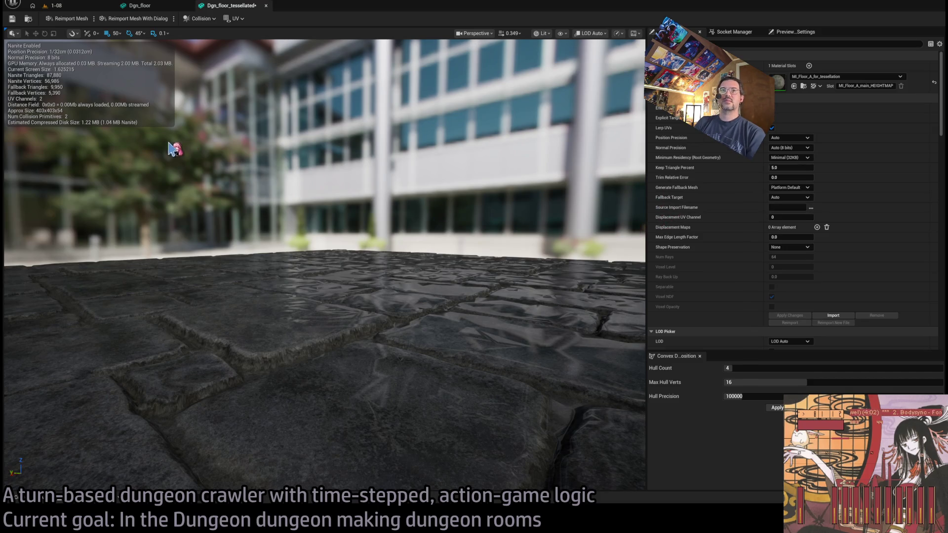
Step: Set the tessellated floor's Nanite Keep Triangle Percent to 10
scroll(786, 222, down, 1)
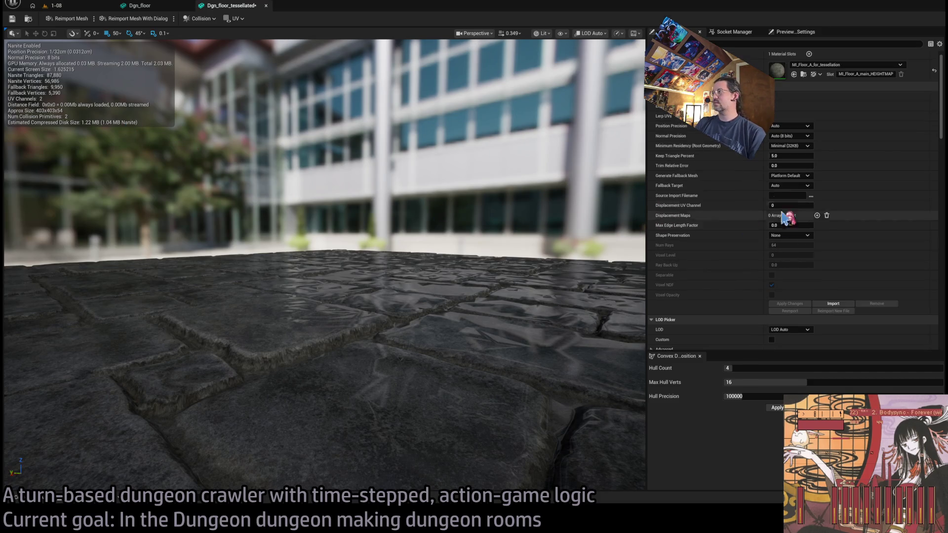
click(793, 157)
key(Return)
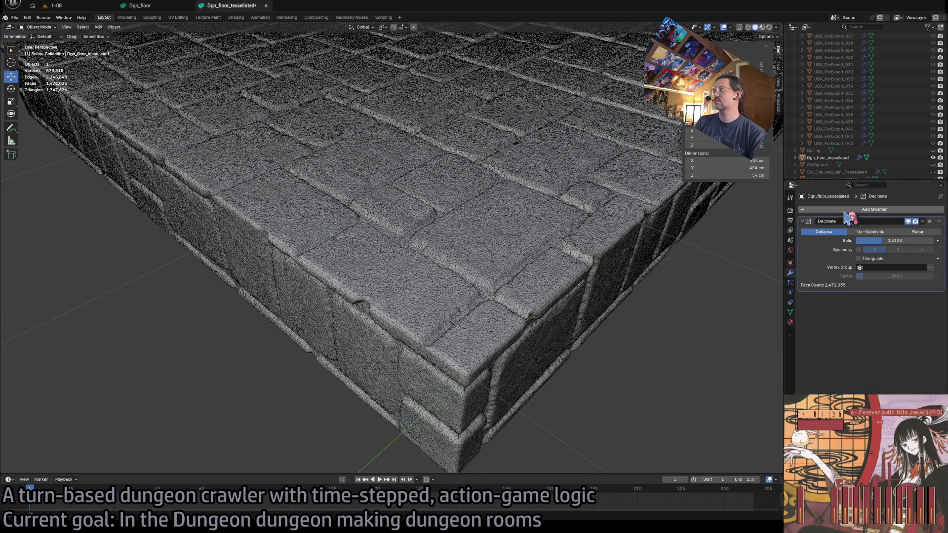
Step: Show the floor at full density, select all its vertices in Edit Mode, then enter Vertex Paint
click(907, 221)
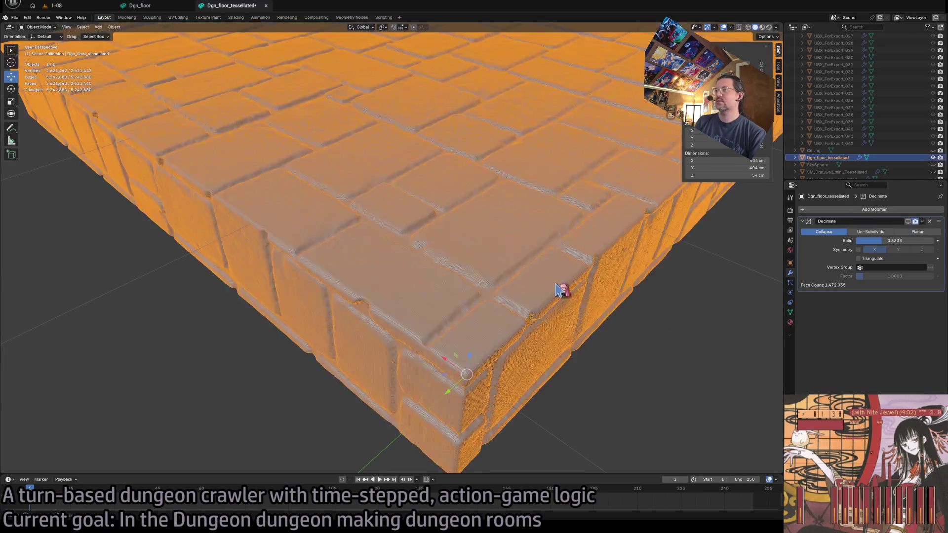
click(536, 269)
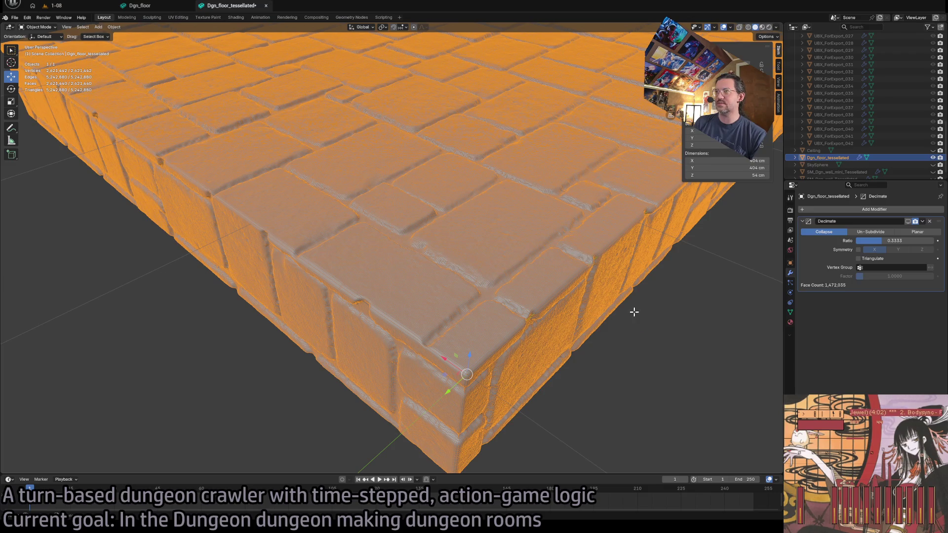
key(Tab)
scroll(632, 313, down, 5)
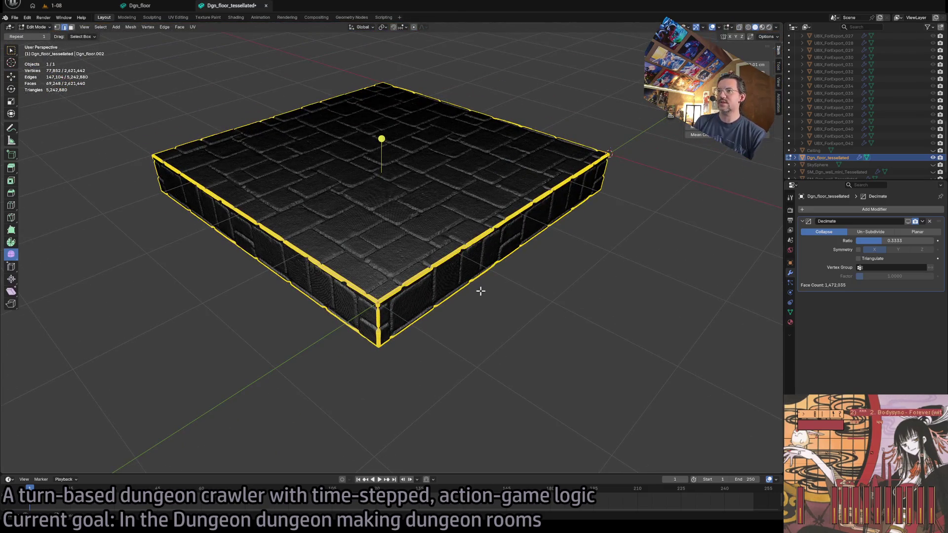
click(480, 291)
key(a)
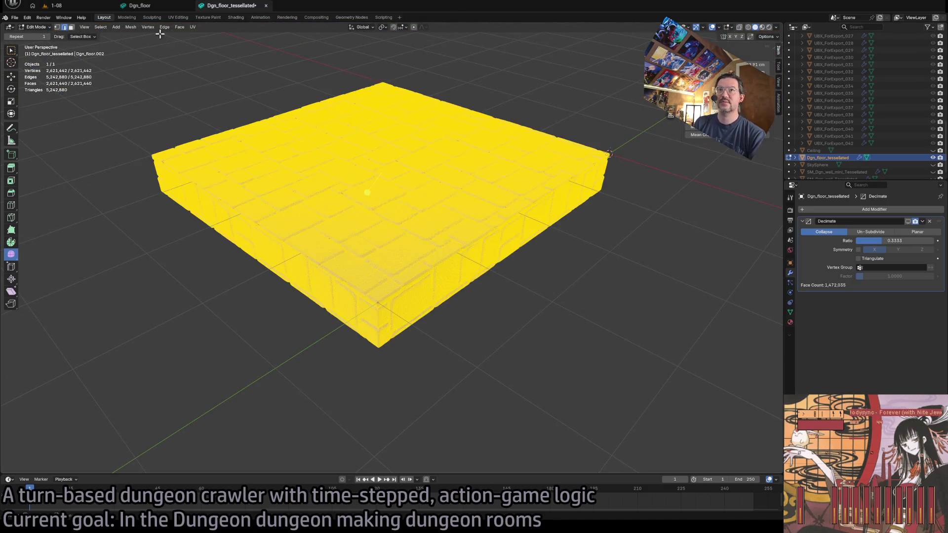
click(35, 26)
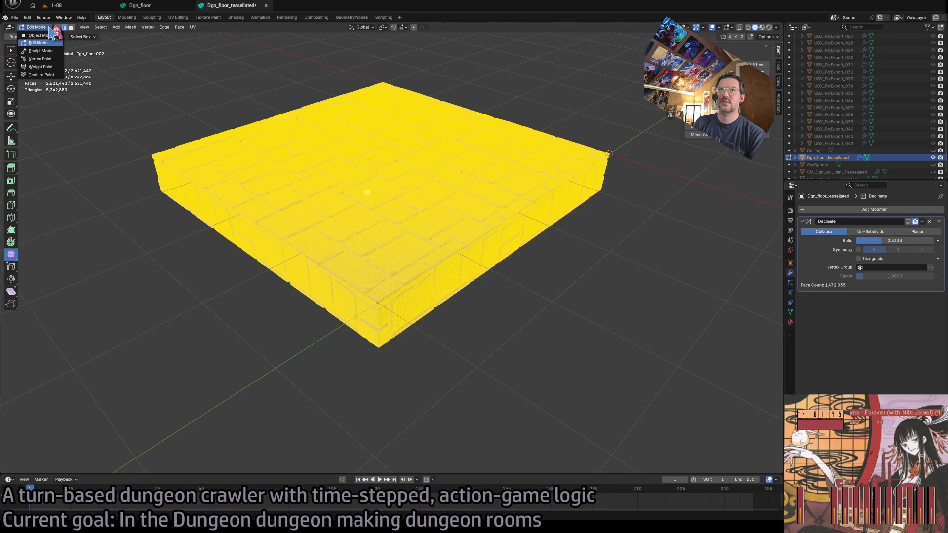
click(51, 59)
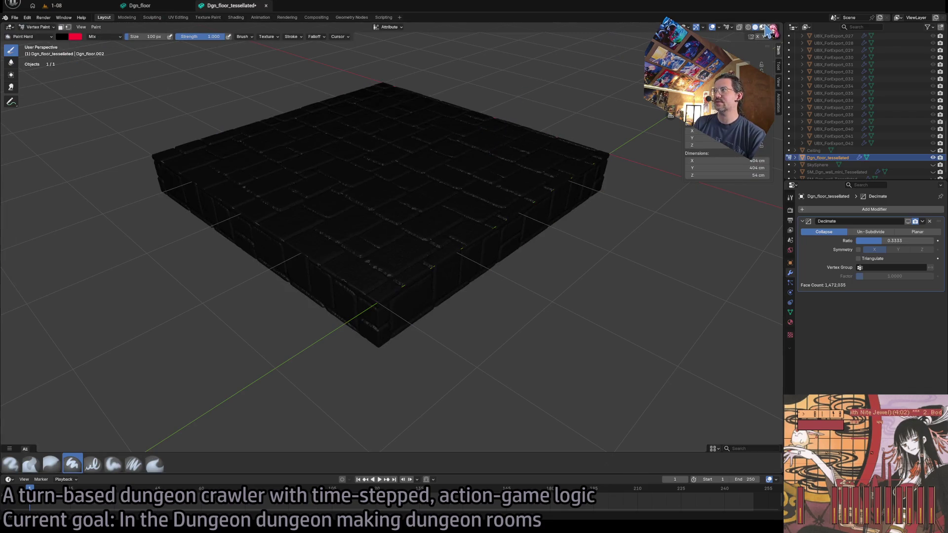
Step: Browse the floor's material, mesh data, object and Decimate modifier properties
scroll(479, 111, up, 10)
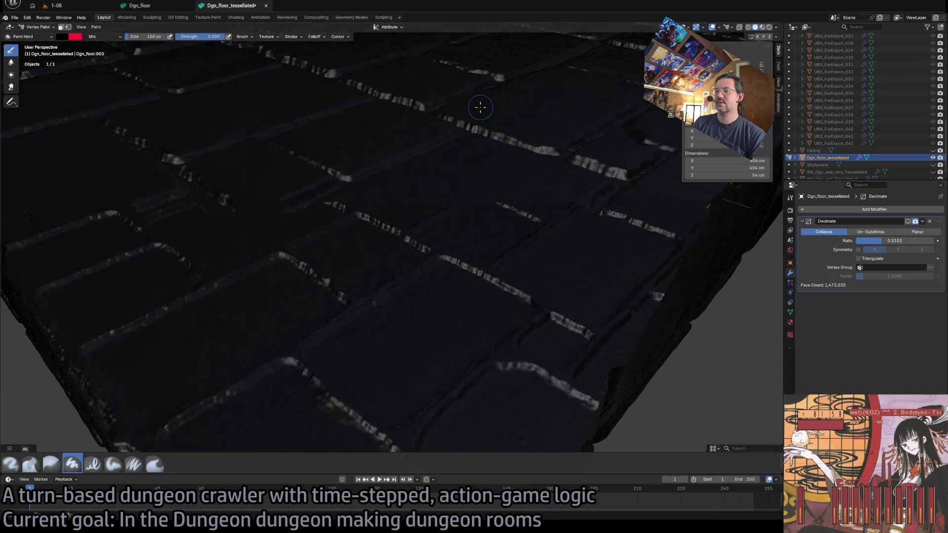
scroll(480, 107, down, 8)
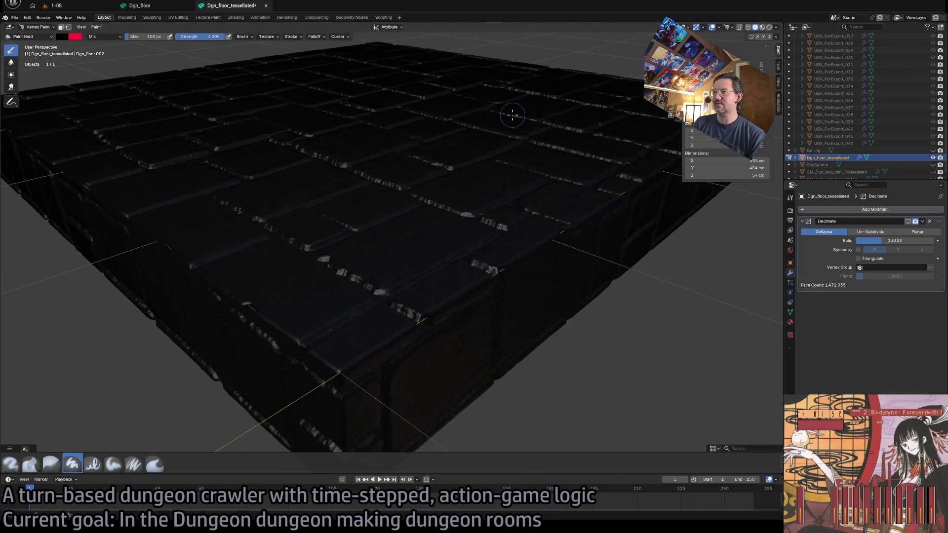
scroll(512, 115, up, 1)
click(790, 322)
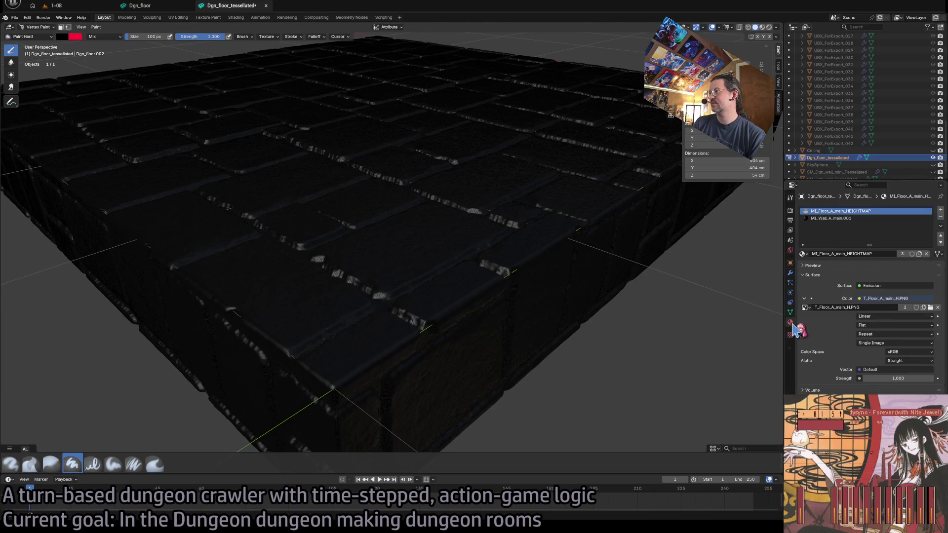
click(789, 312)
click(790, 283)
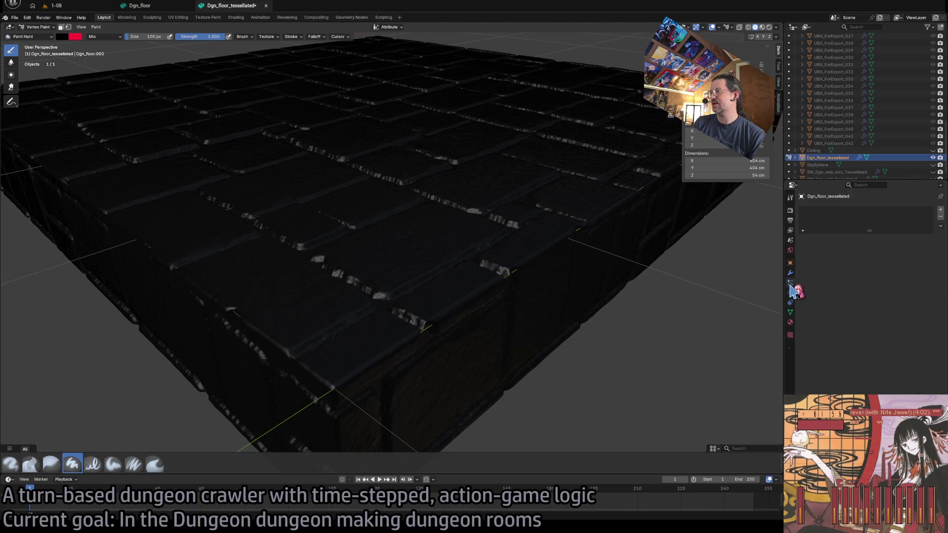
click(789, 293)
click(790, 263)
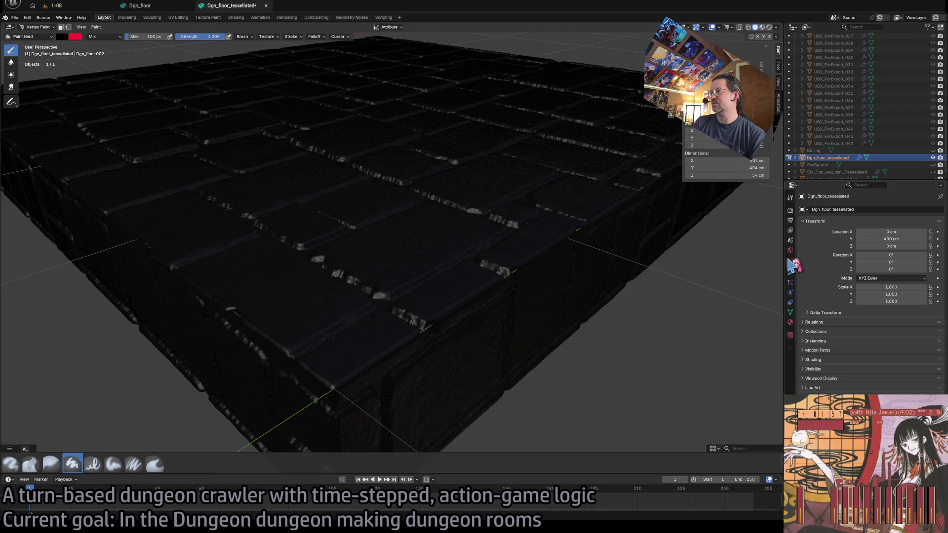
click(790, 322)
click(790, 312)
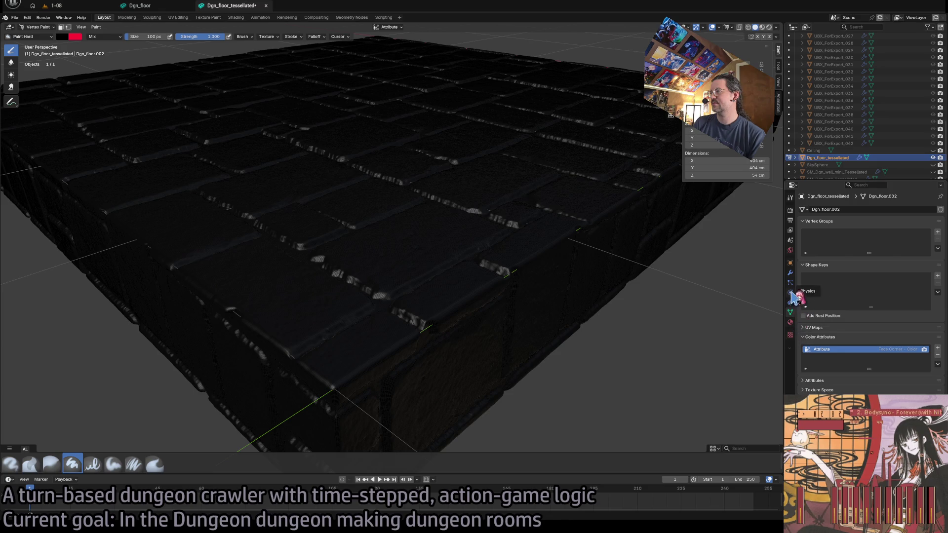
click(790, 272)
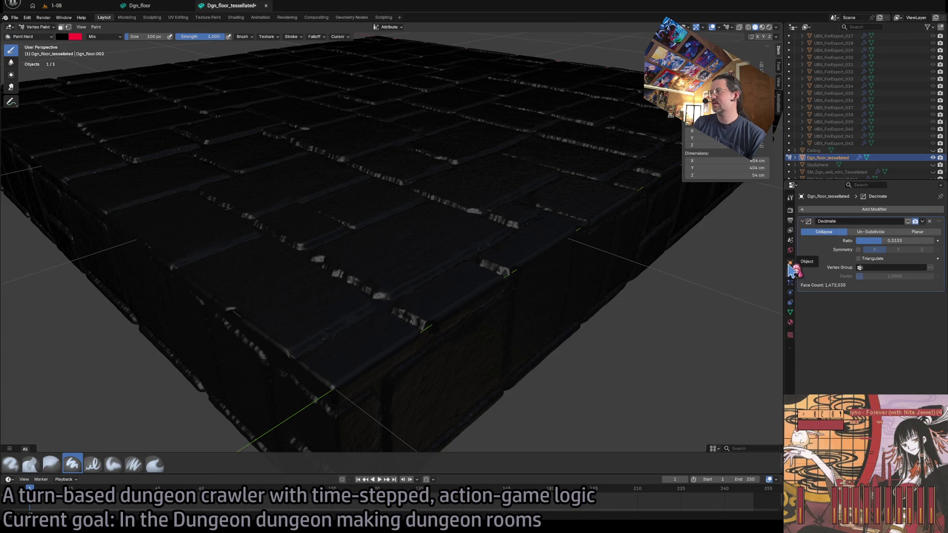
click(790, 321)
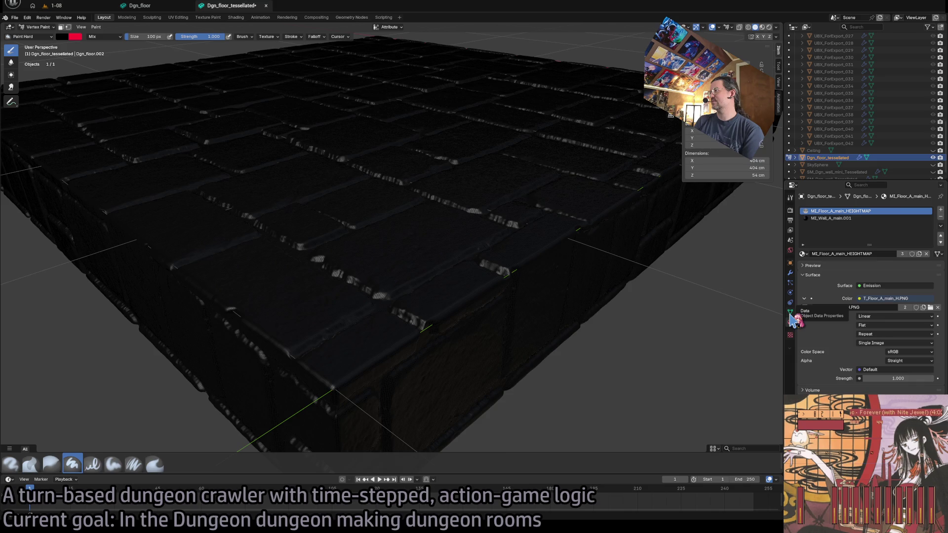
Step: Remove the MI_Wall_A_main.001 material slot from the floor
click(831, 218)
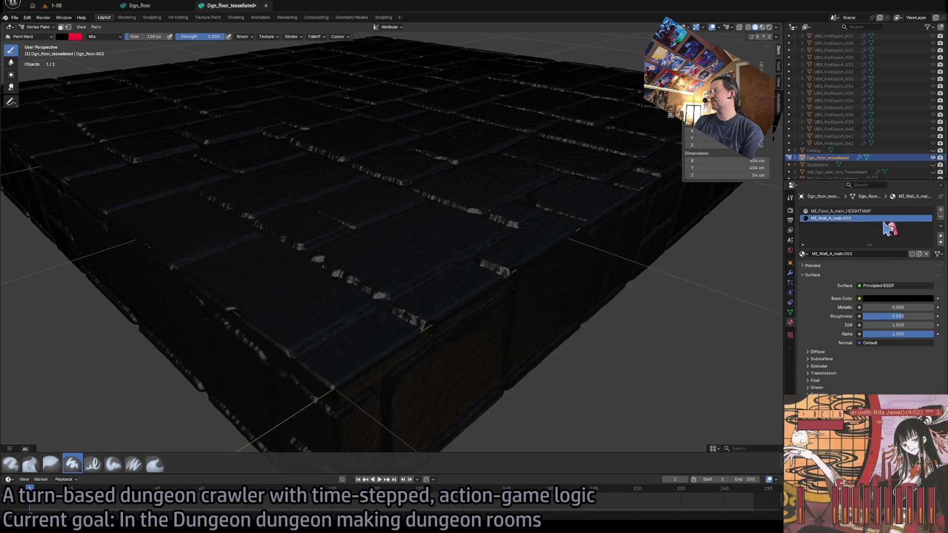
click(941, 218)
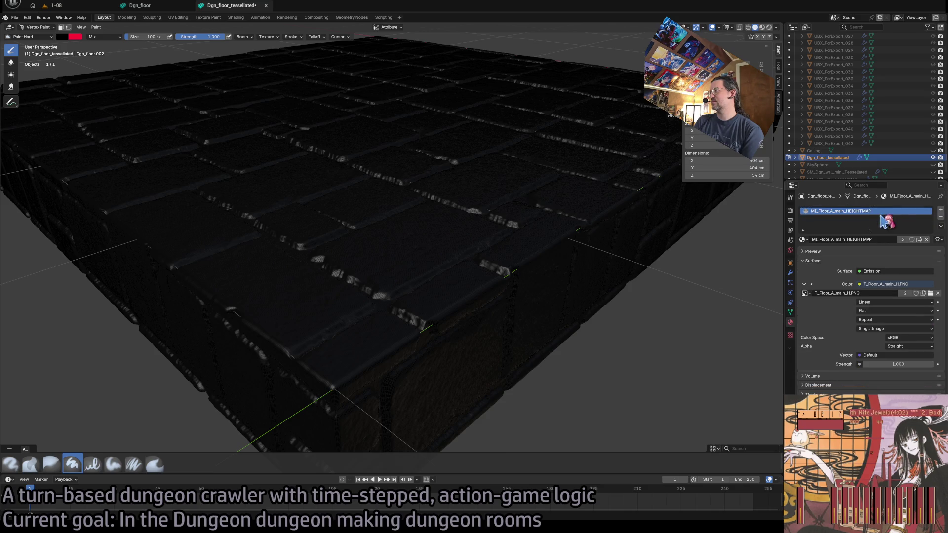
click(790, 313)
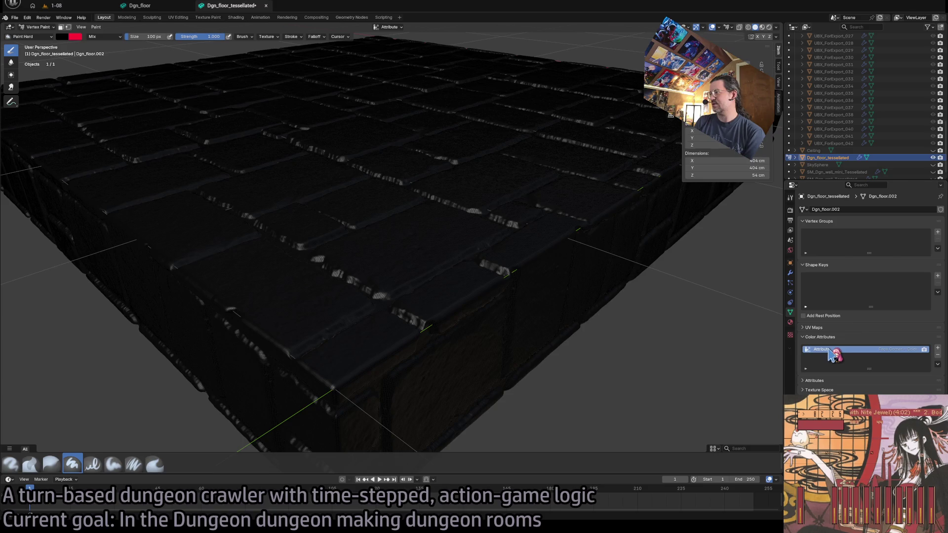
Step: Inspect the floor's colour attribute options and start renaming the Attribute colour layer
right_click(891, 356)
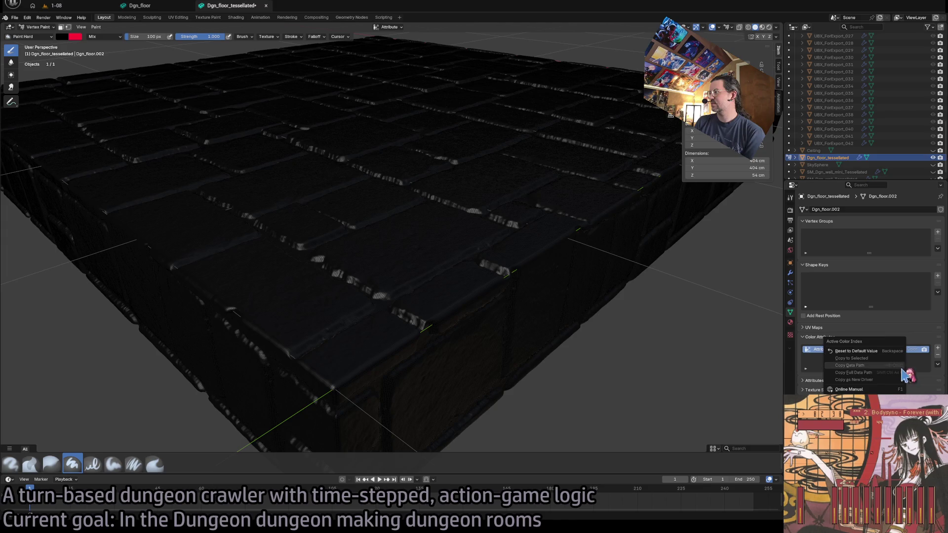
click(887, 352)
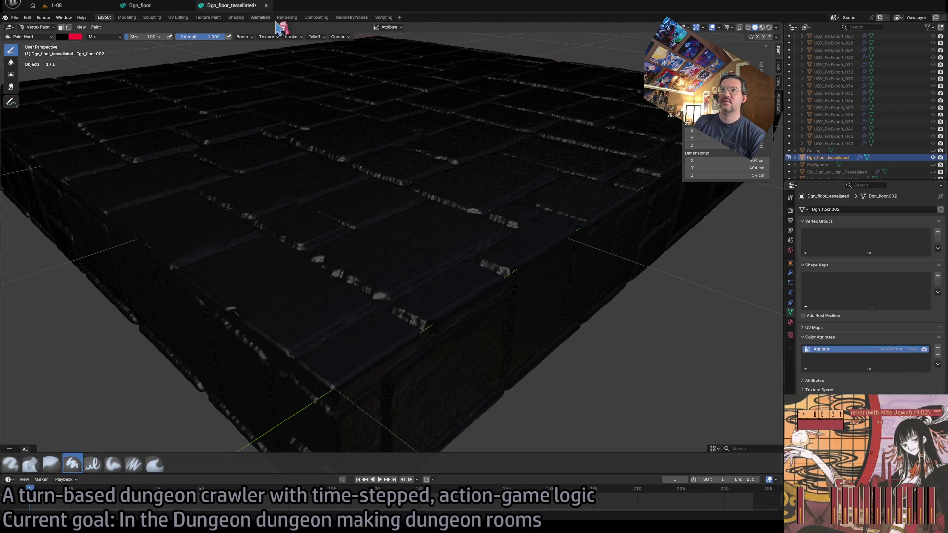
click(390, 27)
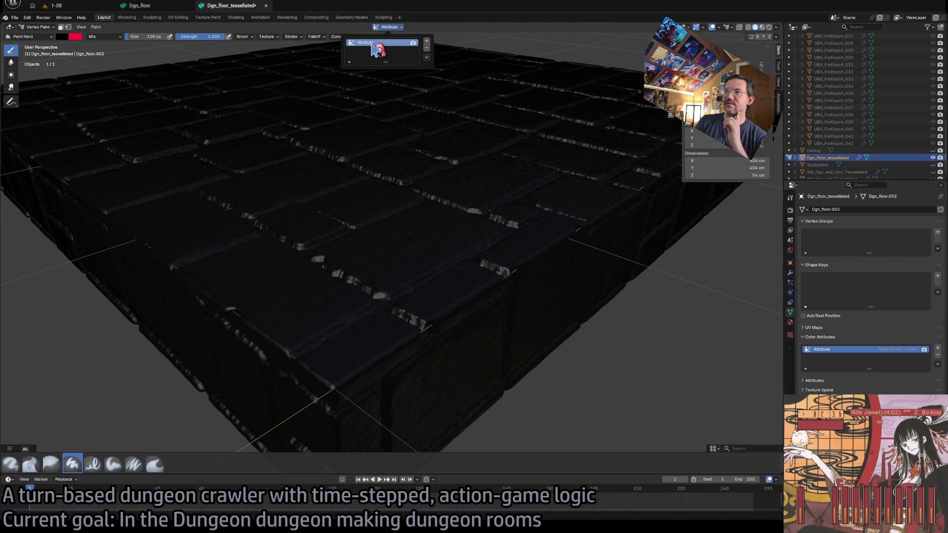
double_click(369, 44)
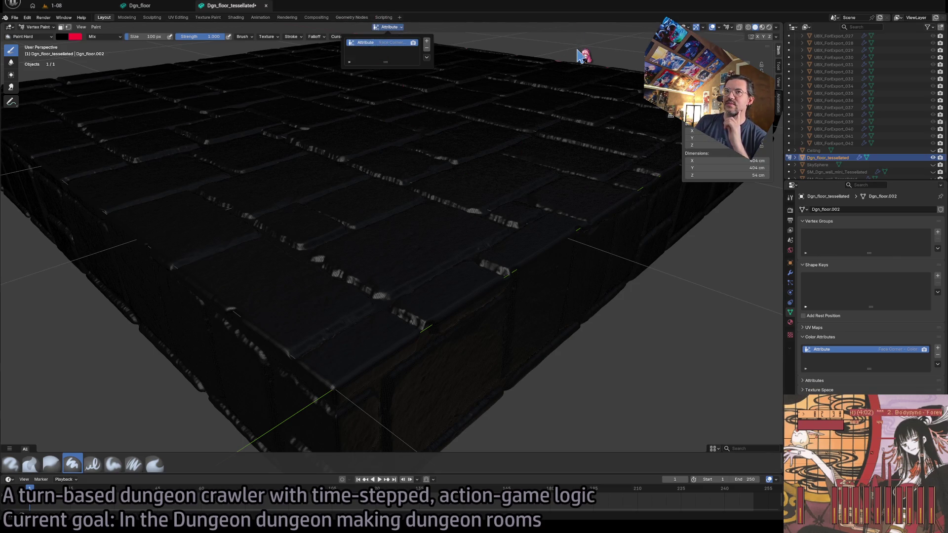
mouse_move(75, 37)
mouse_down()
mouse_move(81, 69)
mouse_move(63, 36)
mouse_up()
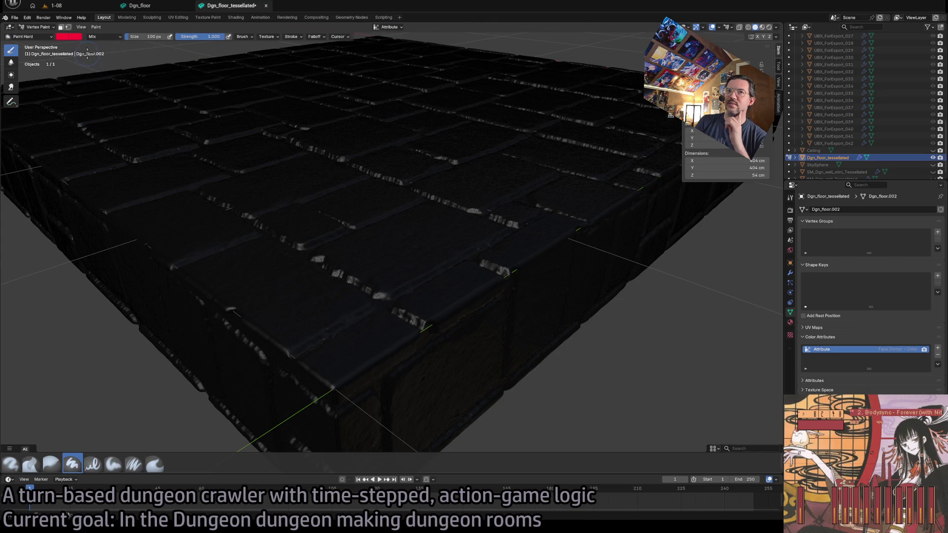
Step: Paint two red test strokes on the floor, undo both, and return to Unreal
mouse_move(160, 240)
mouse_down()
mouse_move(197, 259)
mouse_move(269, 266)
mouse_up()
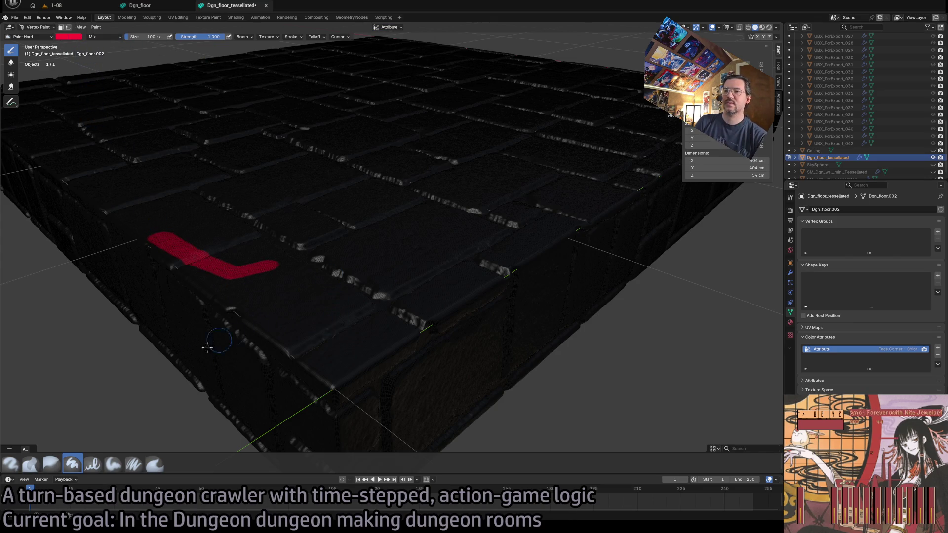
key(ctrl+z)
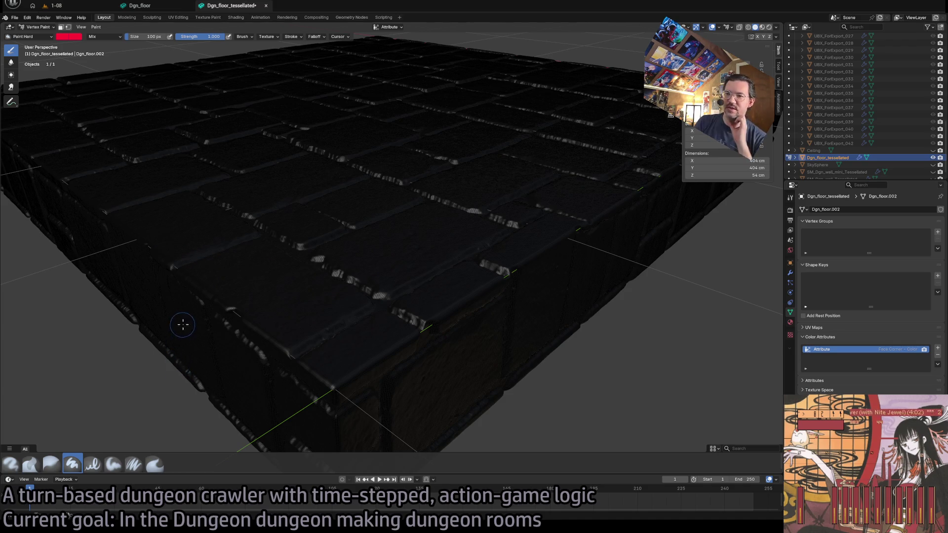
drag(343, 365, 447, 279)
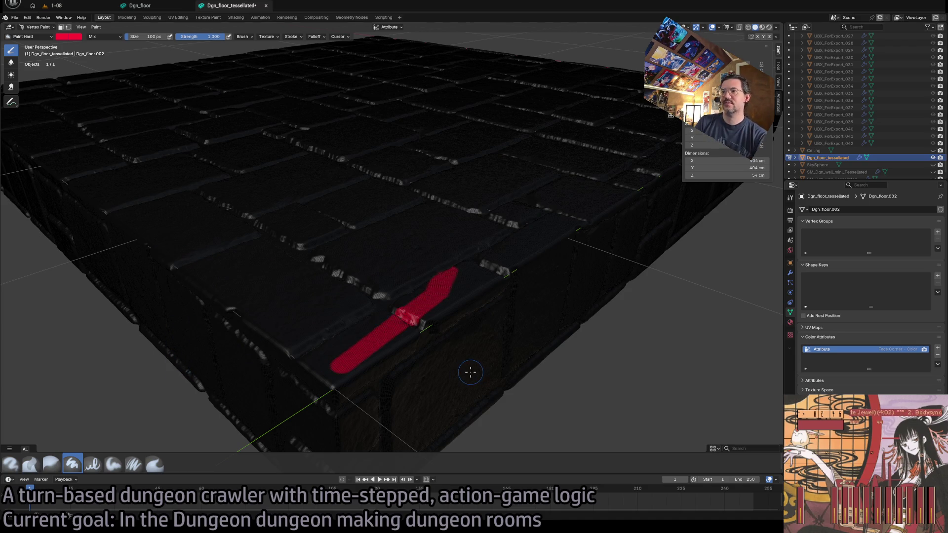
key(ctrl+z)
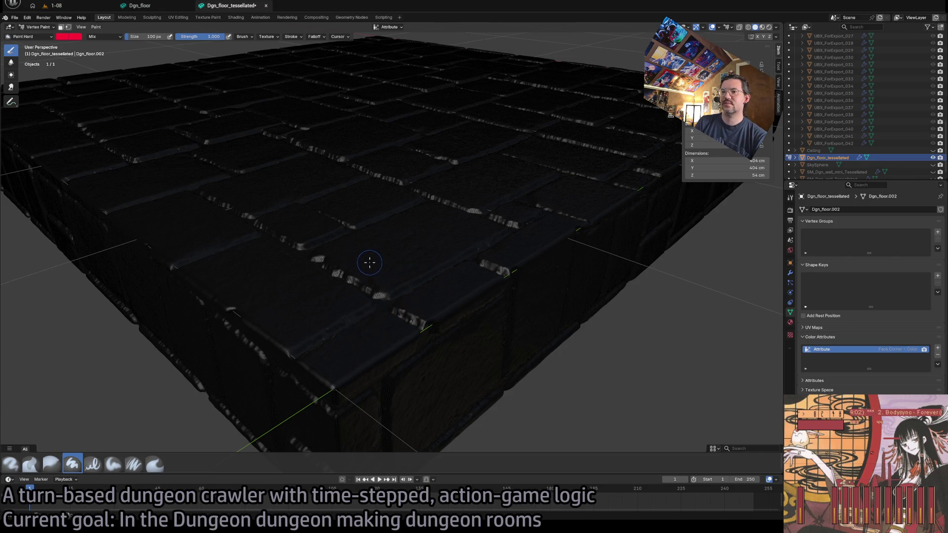
key(alt+Tab)
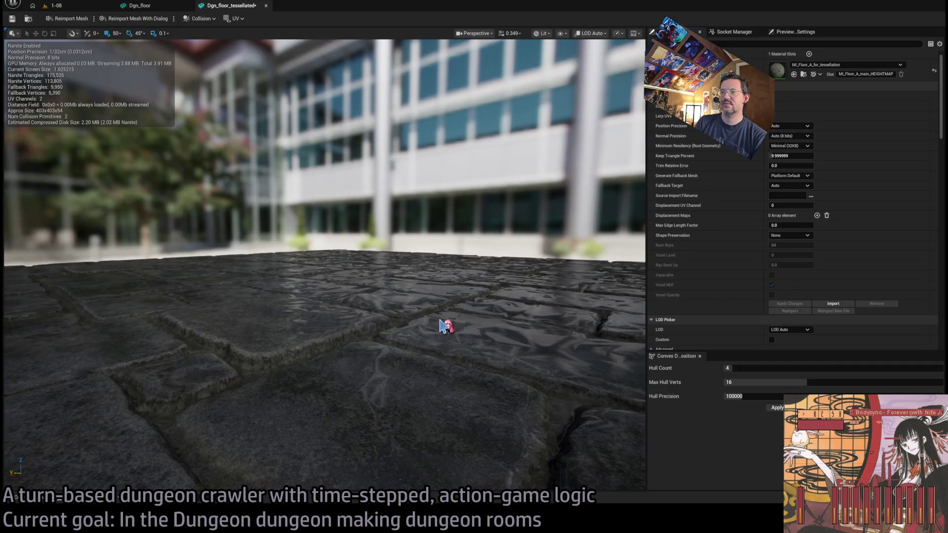
drag(444, 324, 442, 346)
mouse_move(575, 77)
mouse_down()
mouse_move(573, 93)
mouse_move(575, 77)
mouse_up()
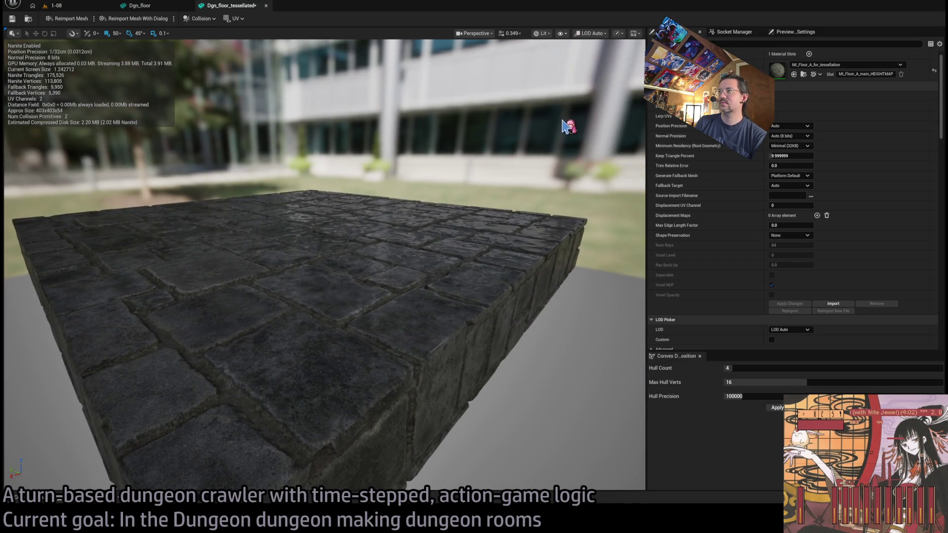
key(i)
key(i)
key(i)
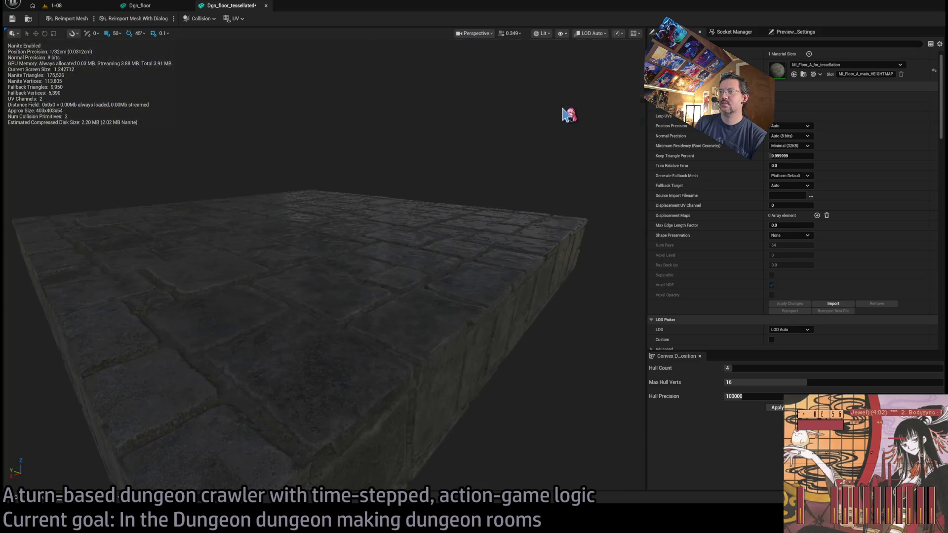
key(i)
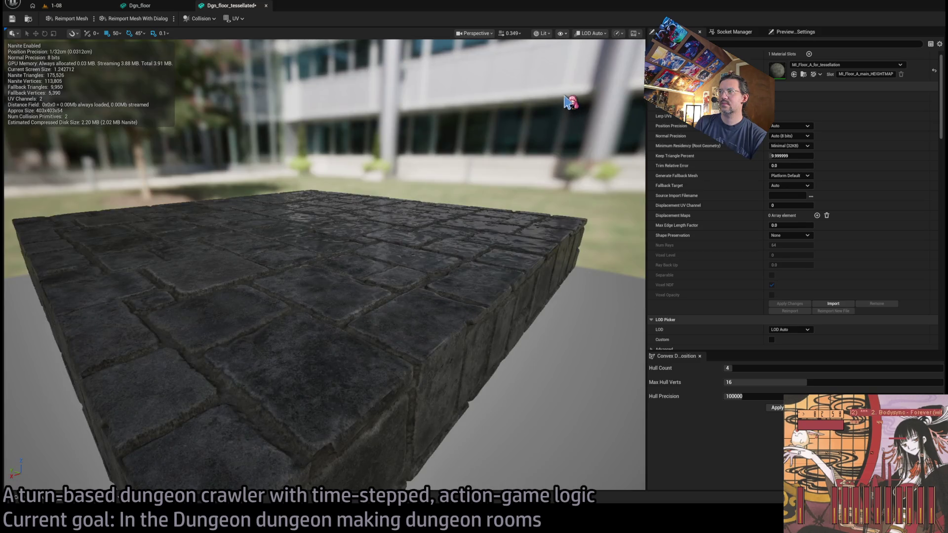
key(alt+3)
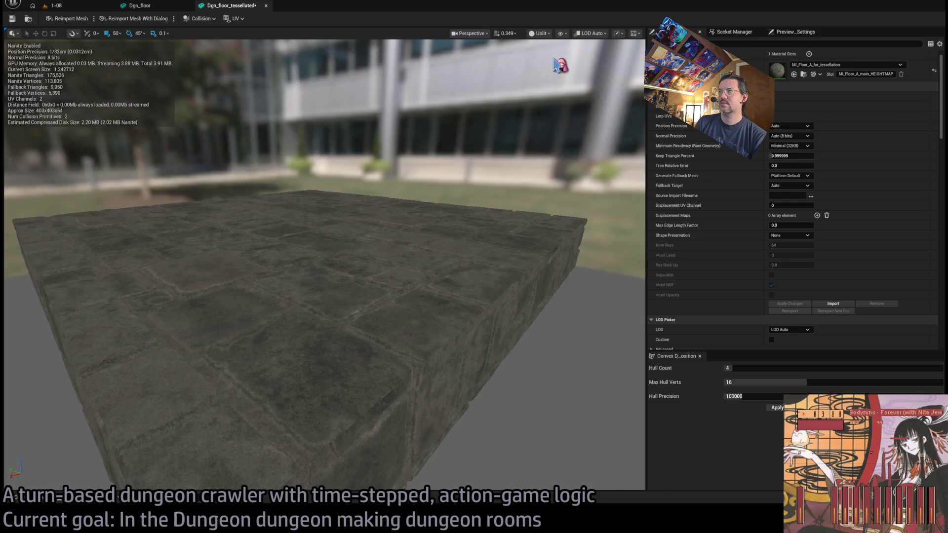
key(i)
key(i)
key(i)
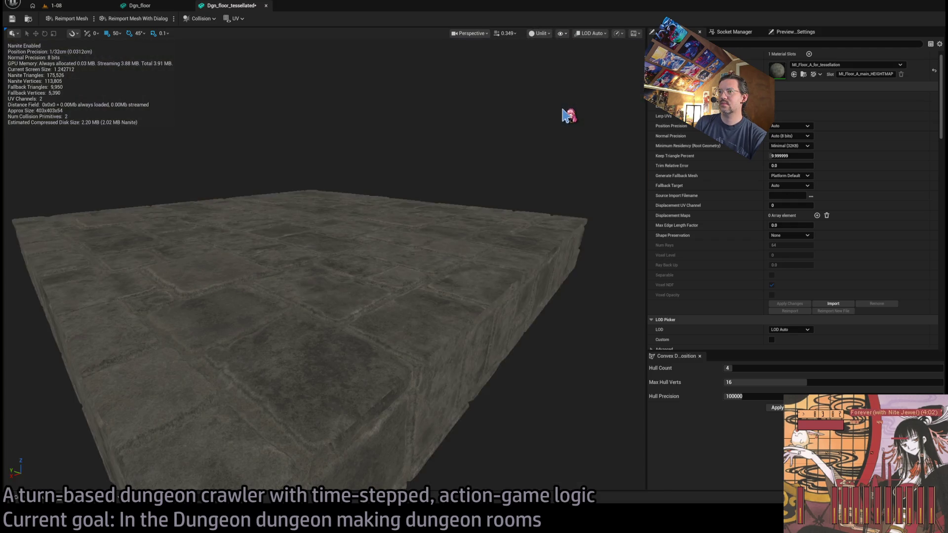
key(i)
key(i)
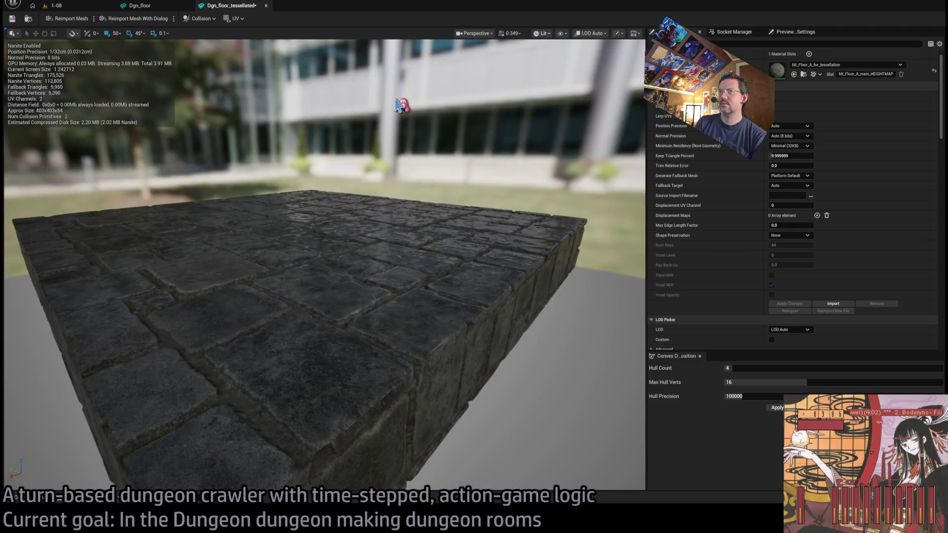
click(176, 10)
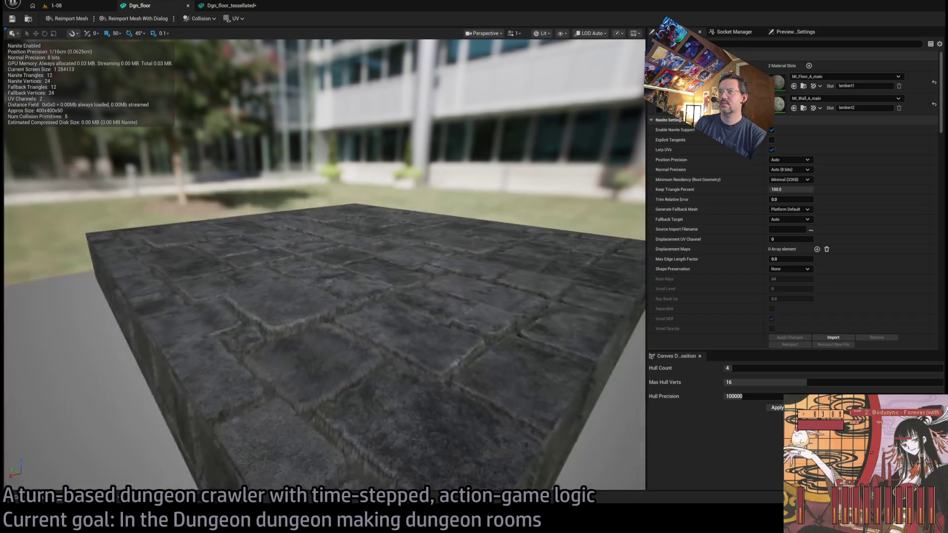
click(237, 6)
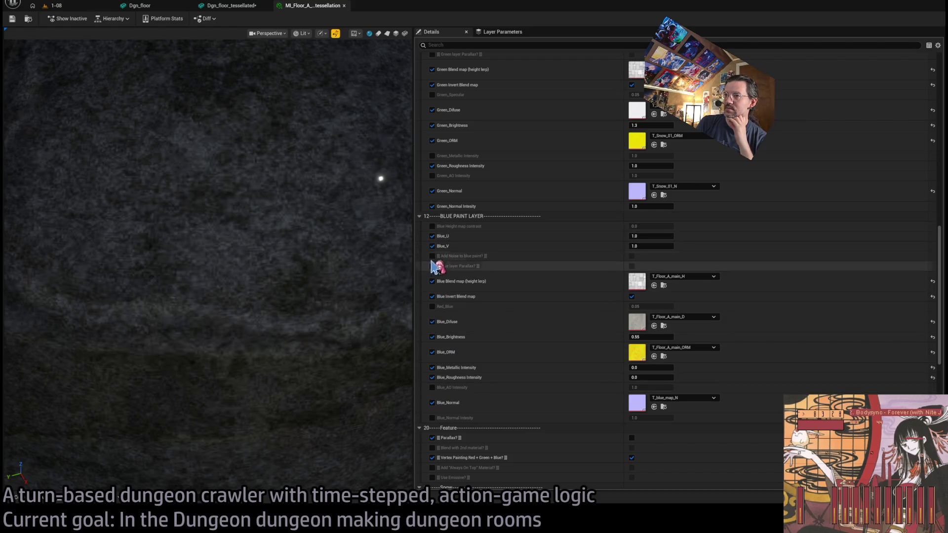
Step: Orbit the MI_Floor_A_for_tessellation preview sphere from several angles and scroll Details to the top
mouse_move(207, 247)
mouse_down()
mouse_move(286, 237)
mouse_move(321, 211)
mouse_up()
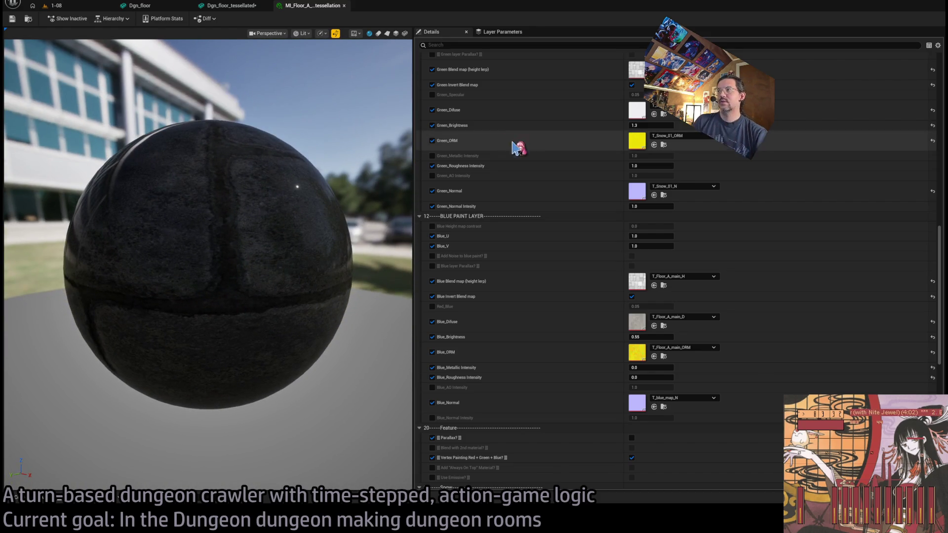
mouse_move(271, 256)
mouse_down()
mouse_move(271, 213)
mouse_move(270, 276)
mouse_move(273, 220)
mouse_move(211, 254)
mouse_move(218, 281)
mouse_move(212, 267)
mouse_move(177, 286)
mouse_up()
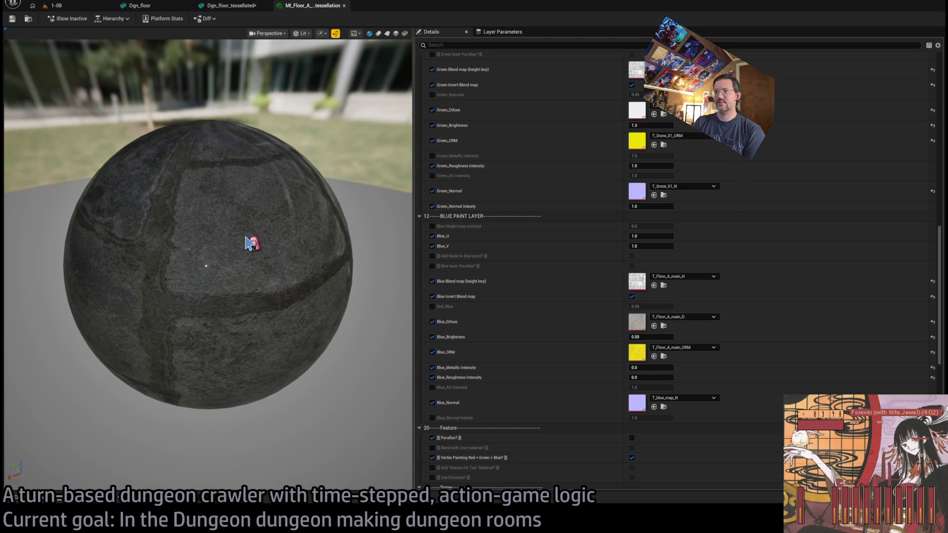
drag(251, 242, 285, 216)
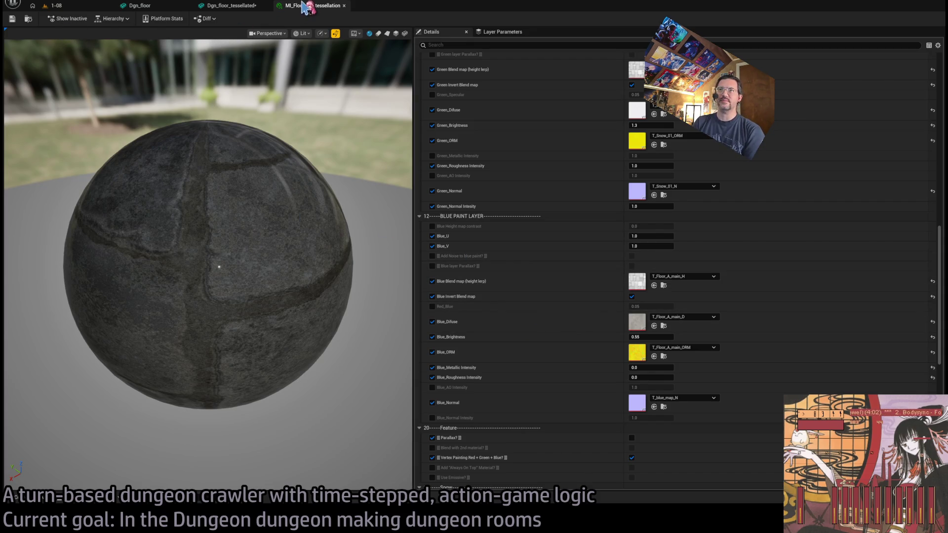
scroll(553, 251, up, 15)
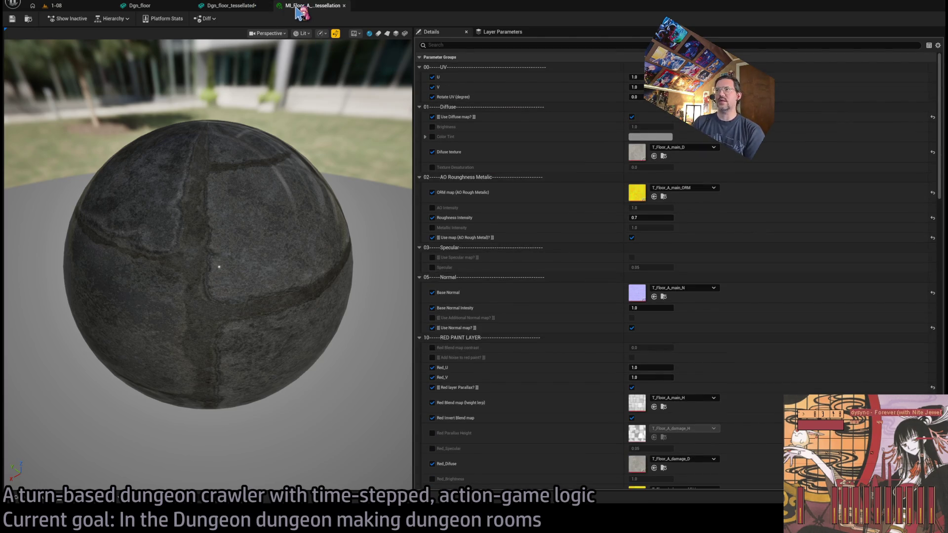
Step: Open MI_Floor_A_main from the Content Drawer, preview it on a sphere, and compare instances
click(28, 19)
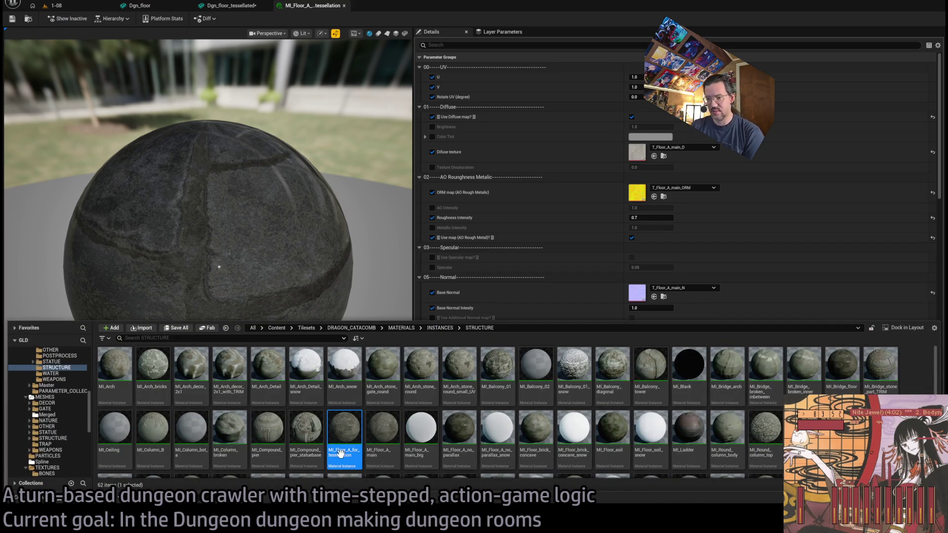
double_click(382, 428)
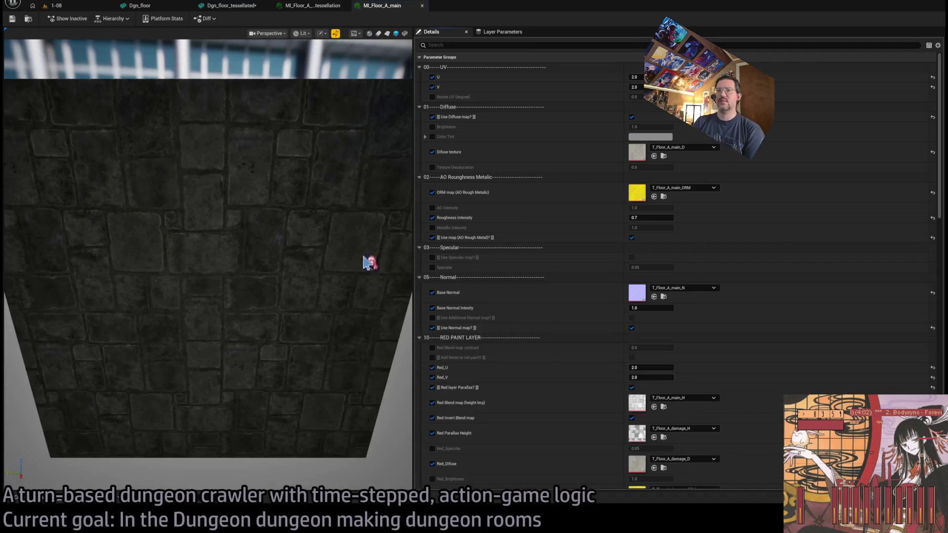
click(369, 33)
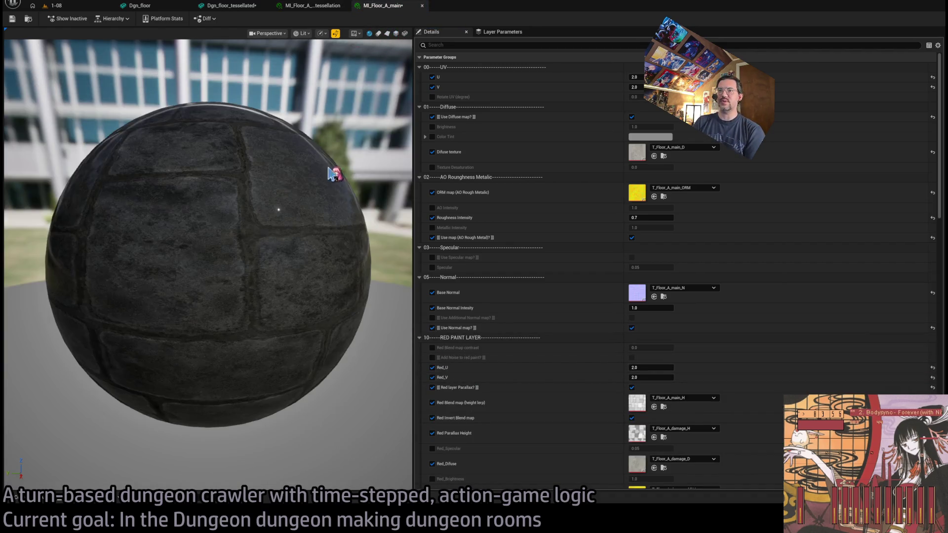
drag(250, 250, 250, 272)
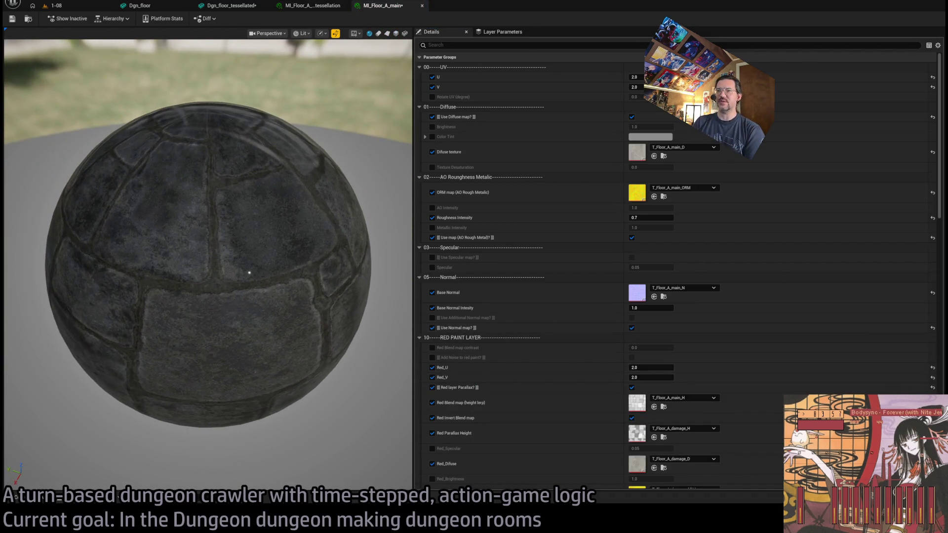
click(307, 5)
click(383, 6)
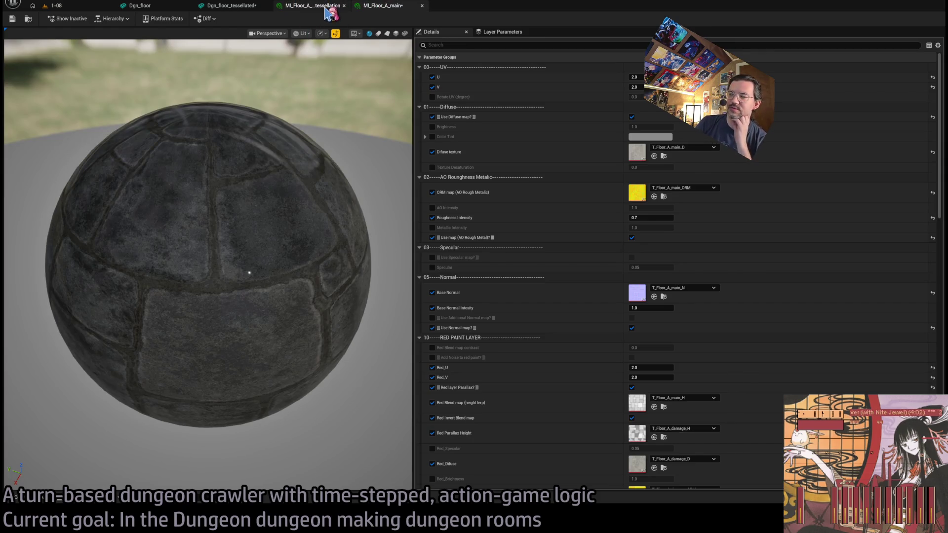
Step: In MI_Floor_A_for_tessellation, collapse the Red and Green Paint Layer groups, leaving Blue_U enabled
click(325, 7)
scroll(554, 340, down, 2)
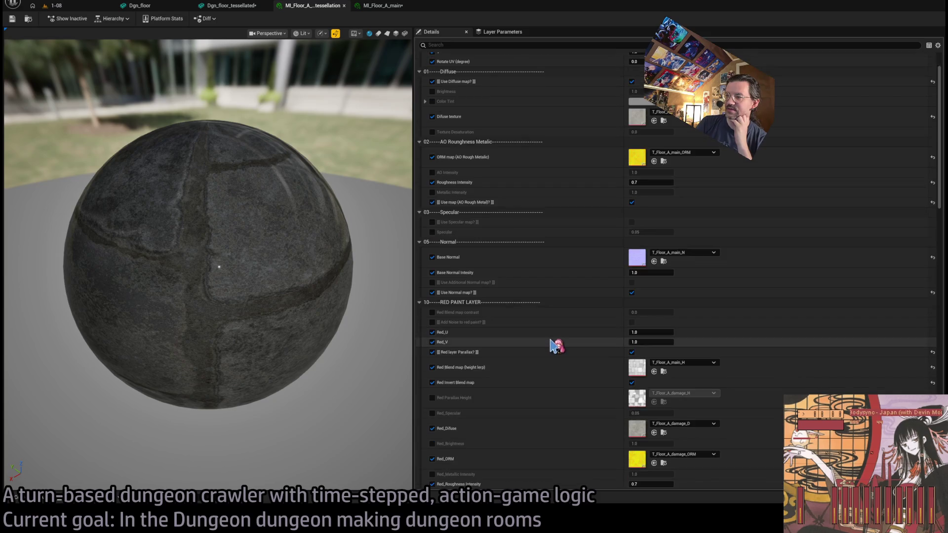
scroll(554, 345, down, 2)
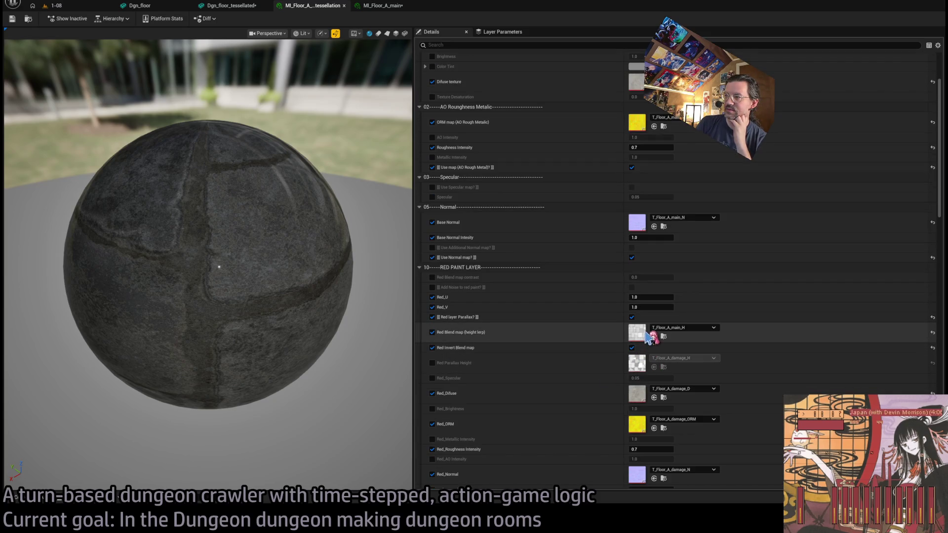
click(419, 267)
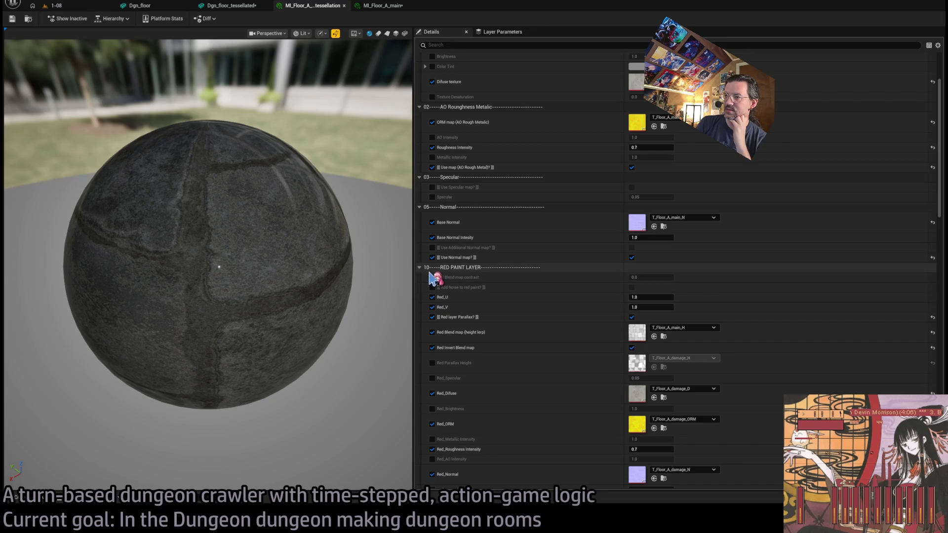
click(419, 277)
click(431, 307)
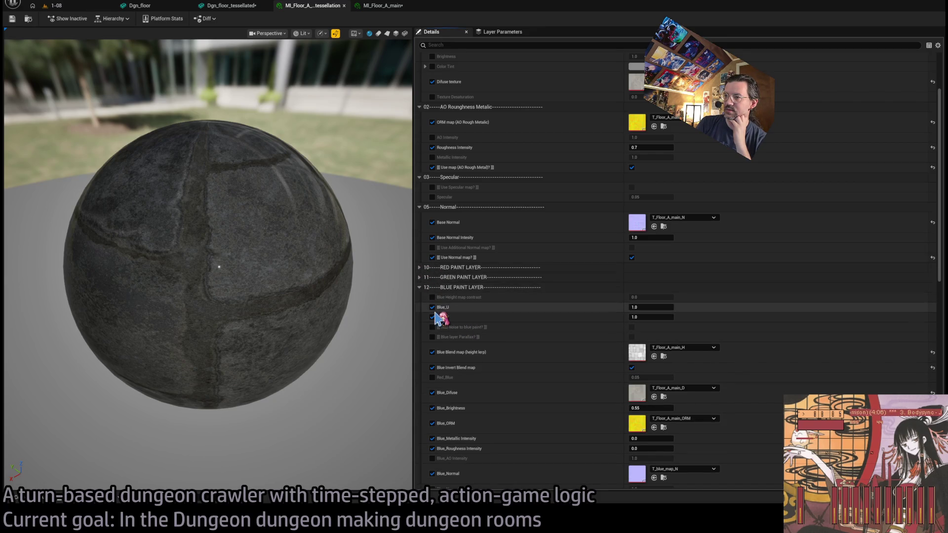
click(432, 307)
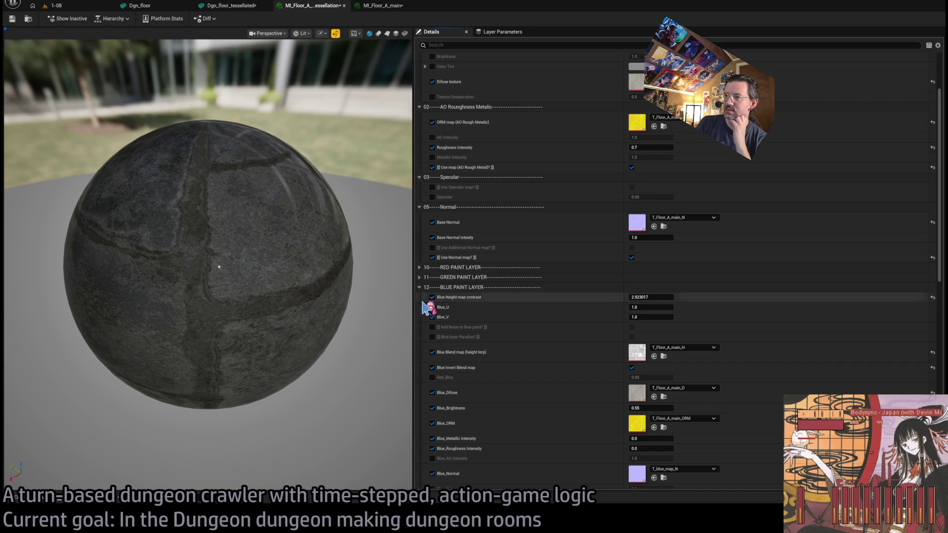
Step: Uncheck the Blue height contrast, noise and parallax overrides, keeping Blue_Normal enabled
click(432, 297)
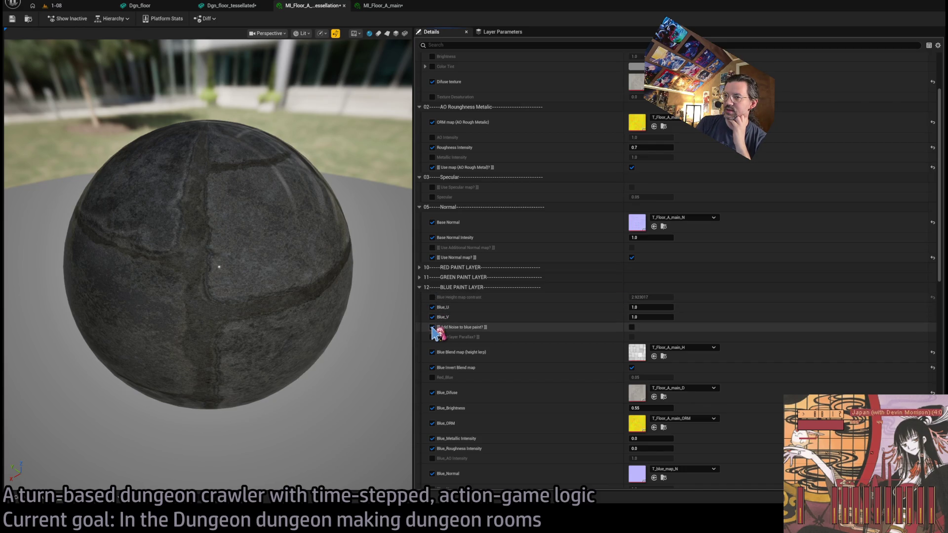
click(432, 328)
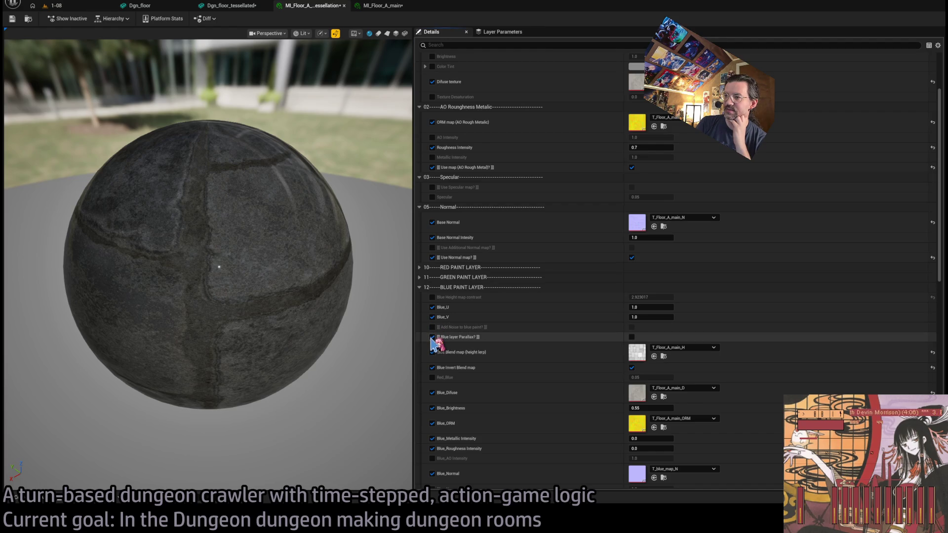
click(432, 337)
scroll(474, 362, down, 3)
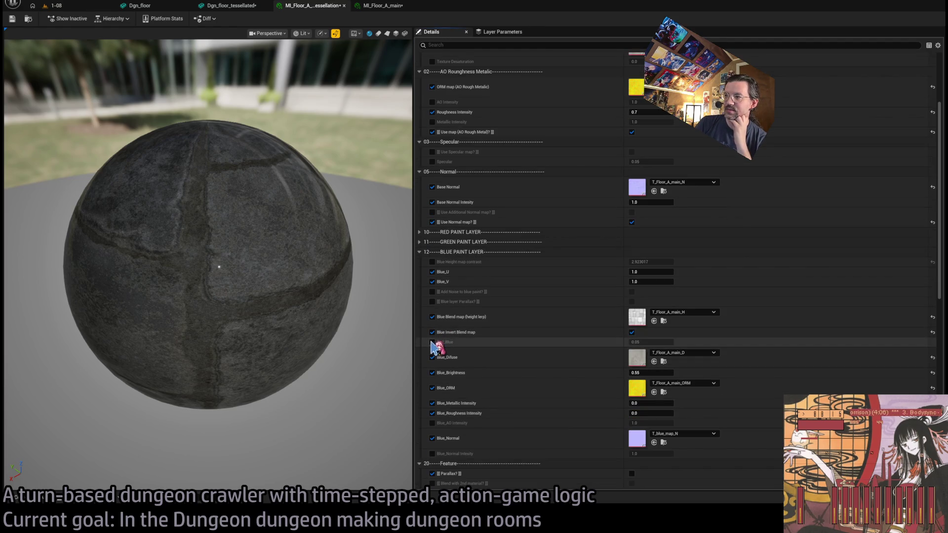
scroll(470, 345, down, 3)
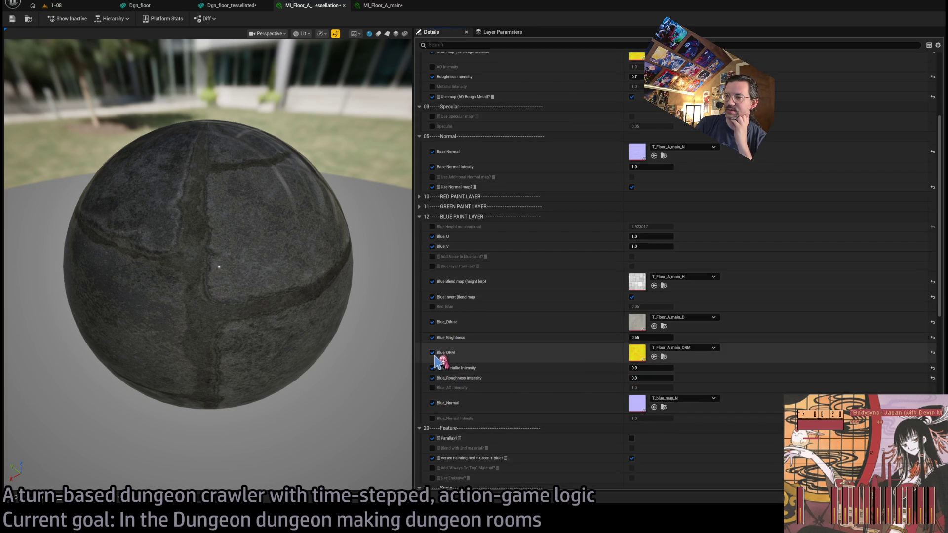
click(432, 405)
click(434, 406)
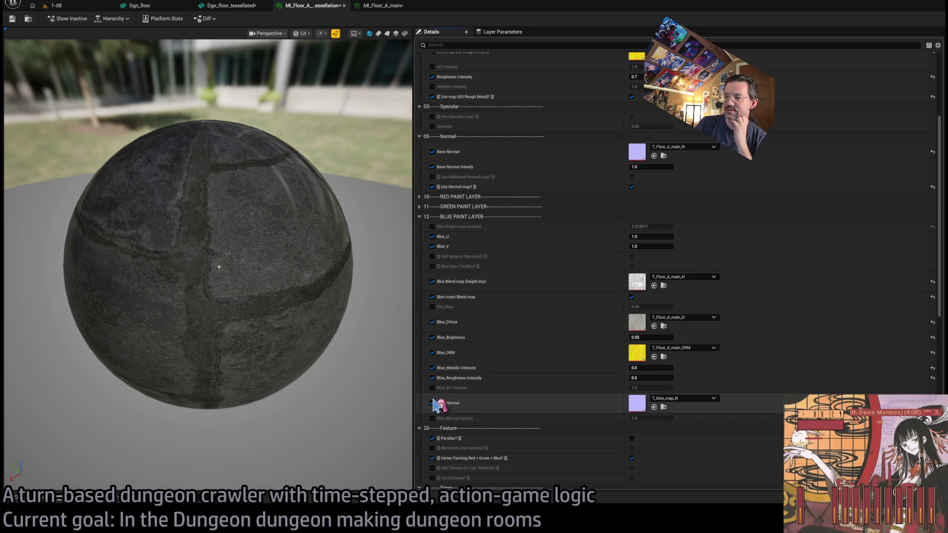
scroll(457, 392, down, 2)
scroll(469, 385, up, 10)
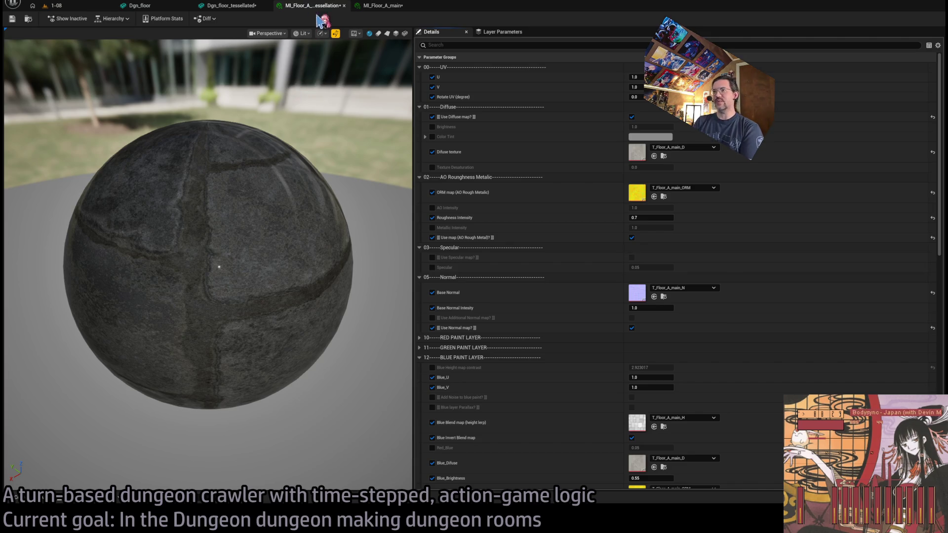
Step: Compare MI_Floor_A_main with the tessellation instance and pick MI_Floor_A_main in the asset browser
click(393, 6)
click(319, 7)
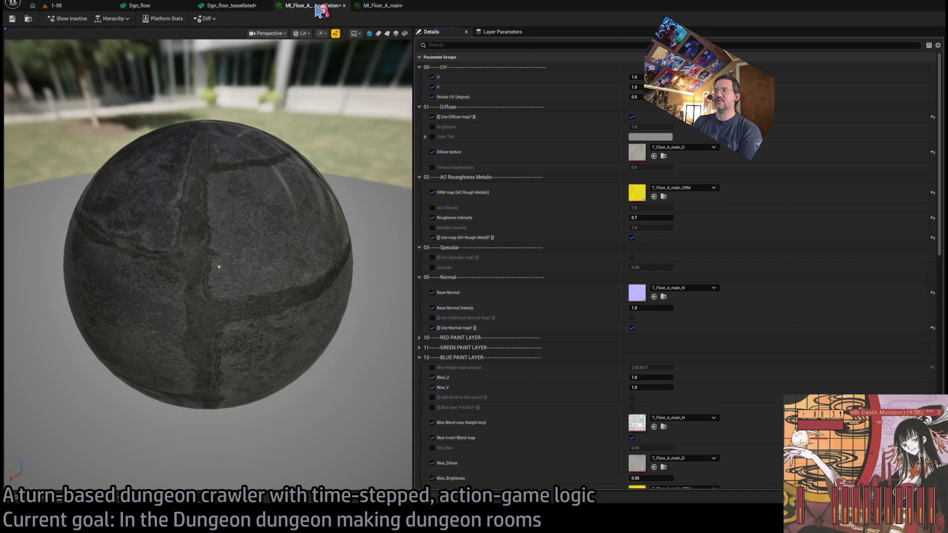
click(43, 500)
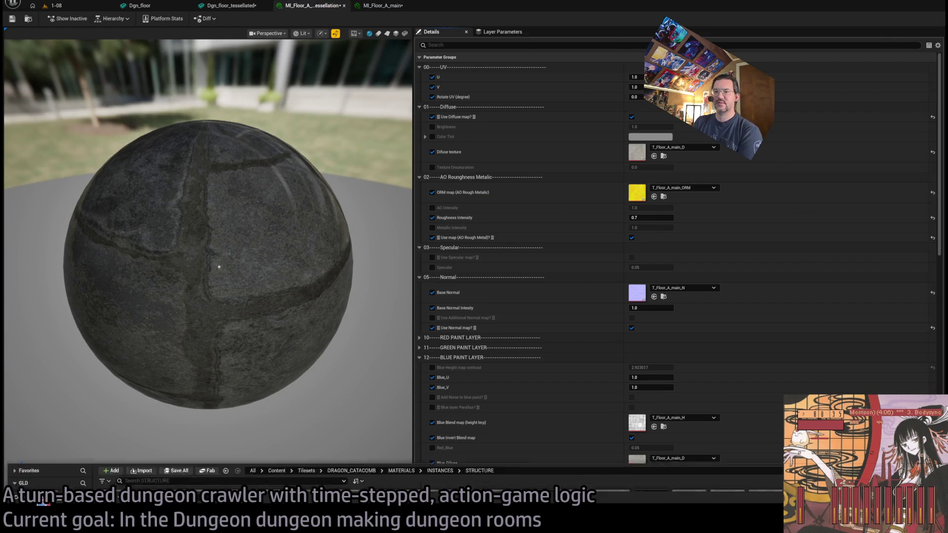
click(397, 453)
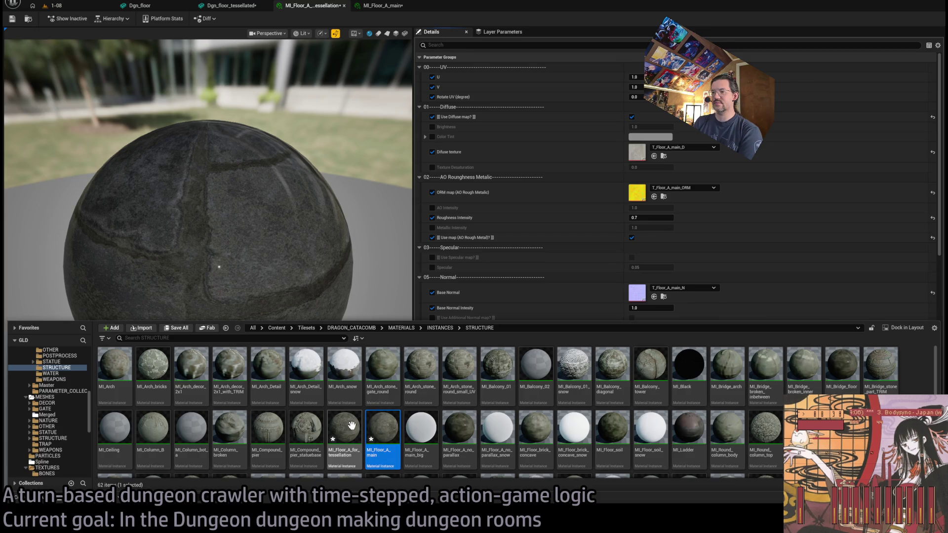
click(583, 314)
Step: Open the parent M_Opaque_Master graph, close it, and bring the Content Drawer back
scroll(590, 314, down, 15)
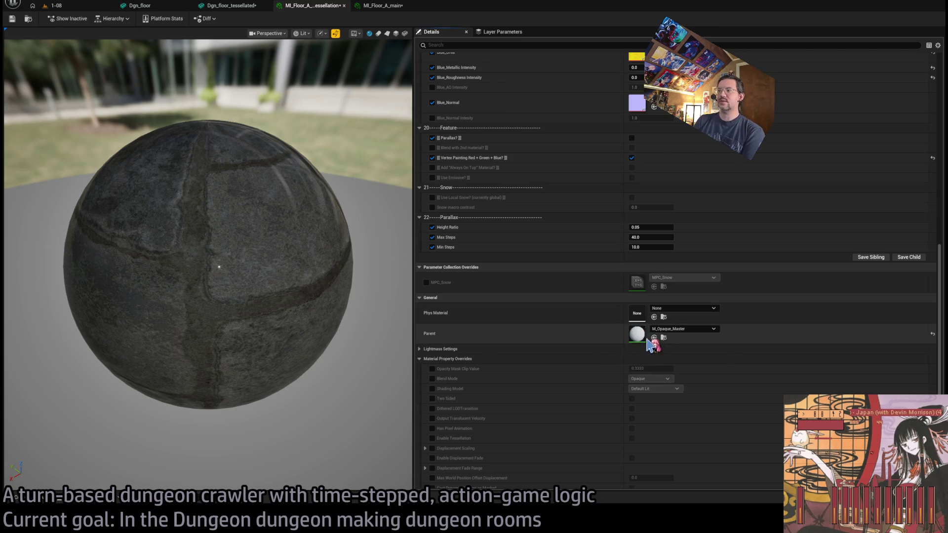
double_click(638, 335)
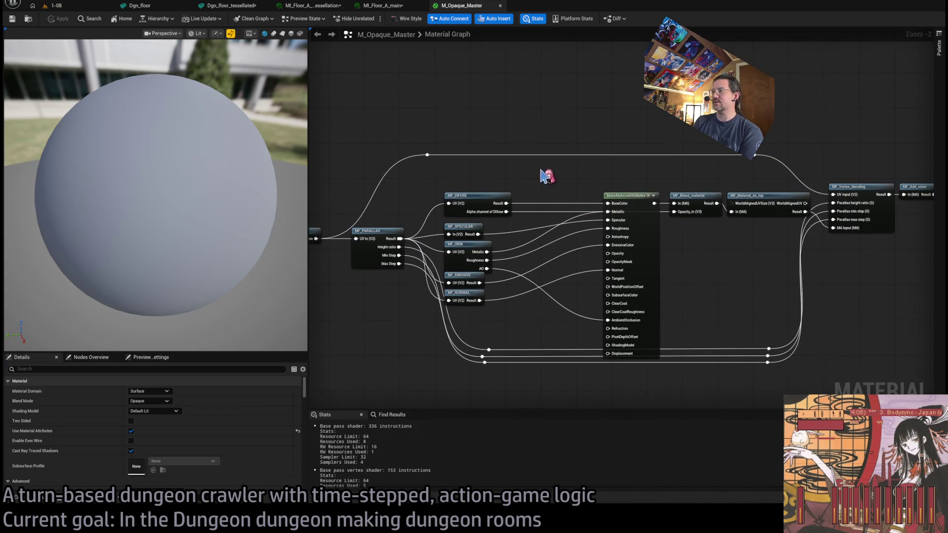
scroll(450, 123, up, 1)
middle_click(462, 9)
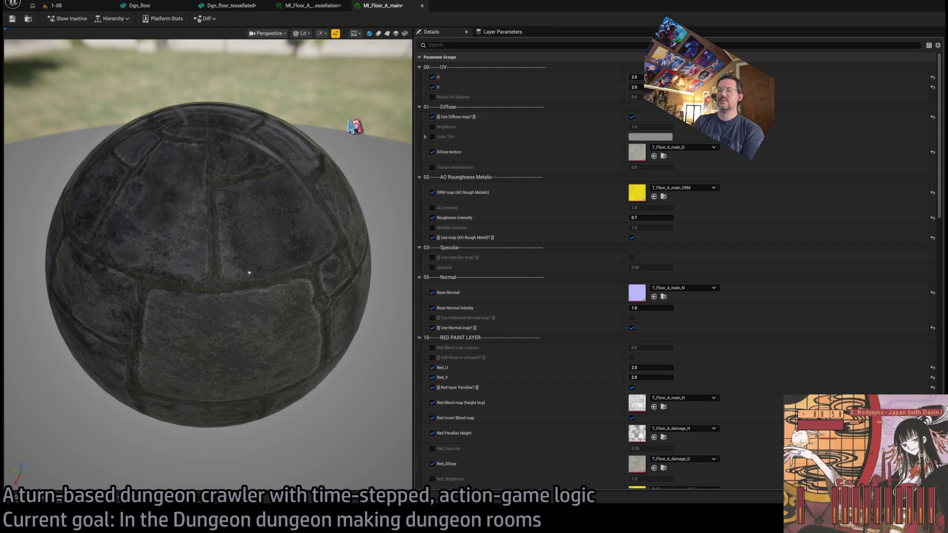
click(53, 500)
click(344, 429)
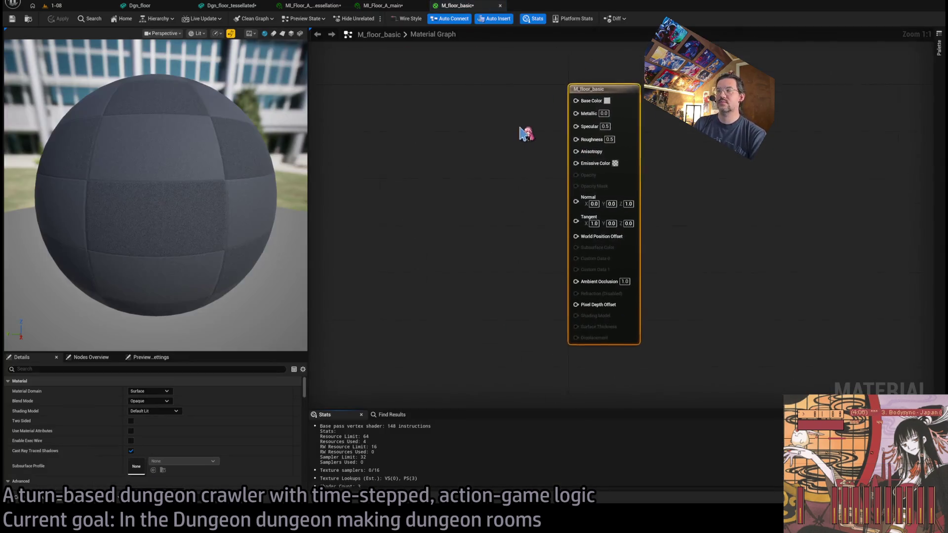
Step: Compare the tessellation and MI_Floor_A_main instance previews, ending on the M_floor_basic graph
click(326, 7)
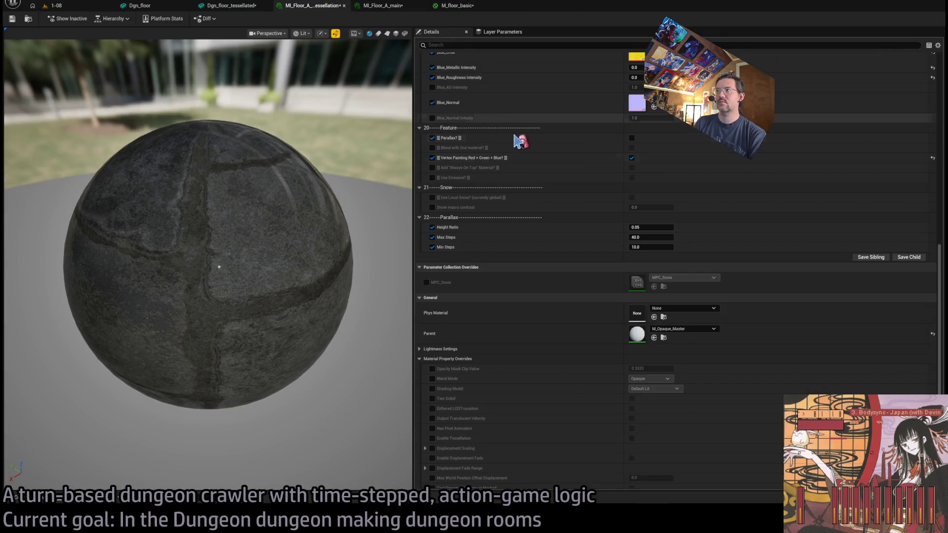
scroll(538, 200, up, 15)
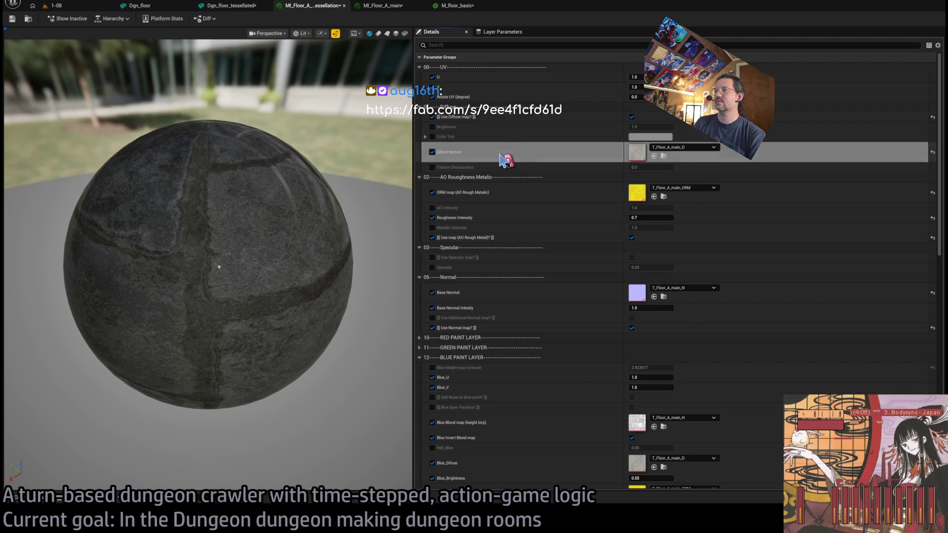
click(458, 5)
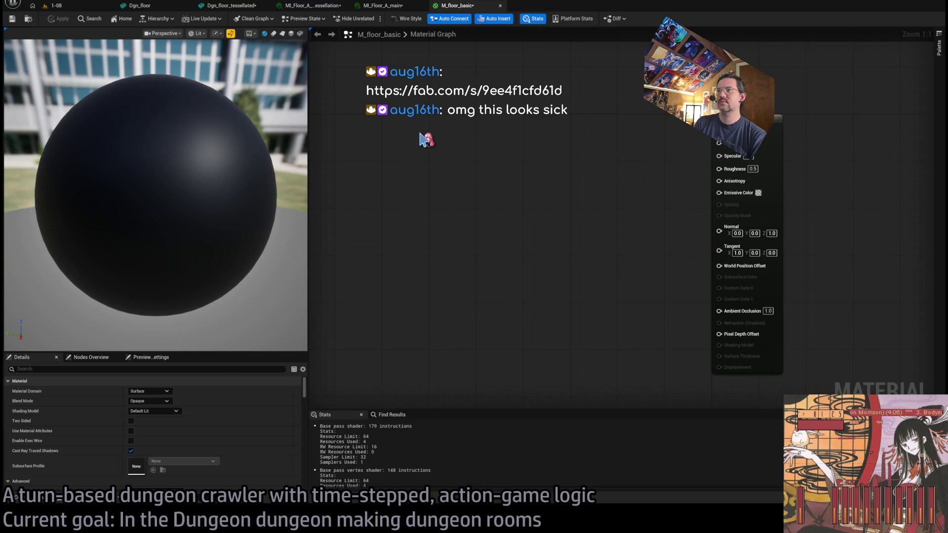
drag(438, 141, 450, 125)
scroll(79, 472, down, 2)
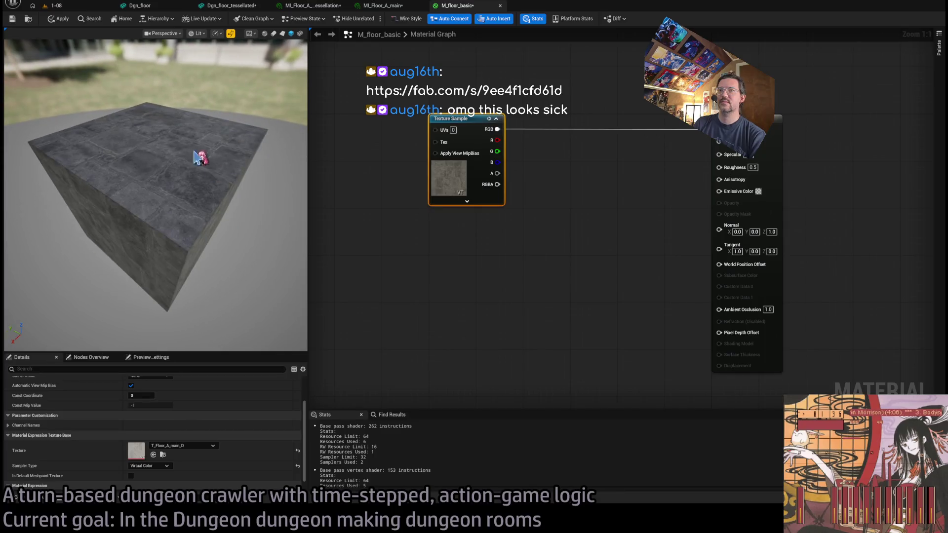
click(383, 6)
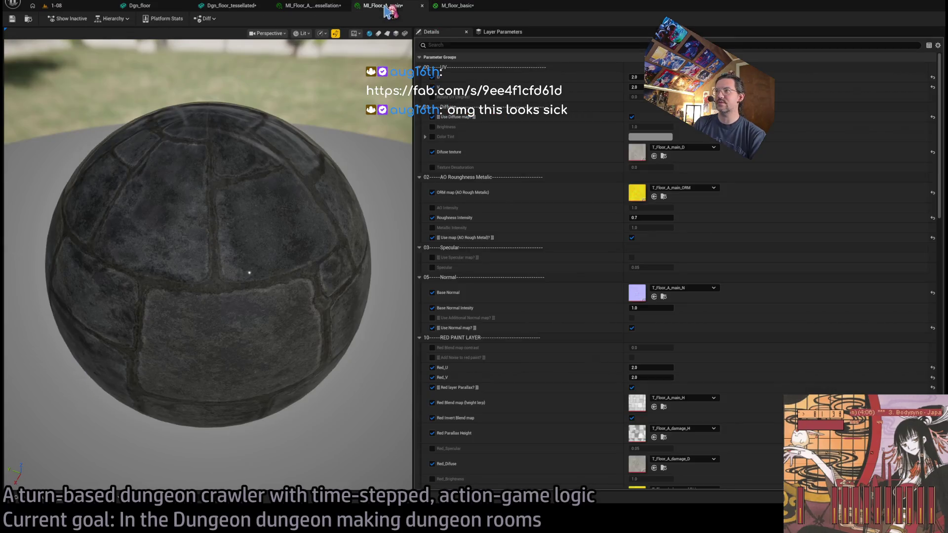
click(476, 6)
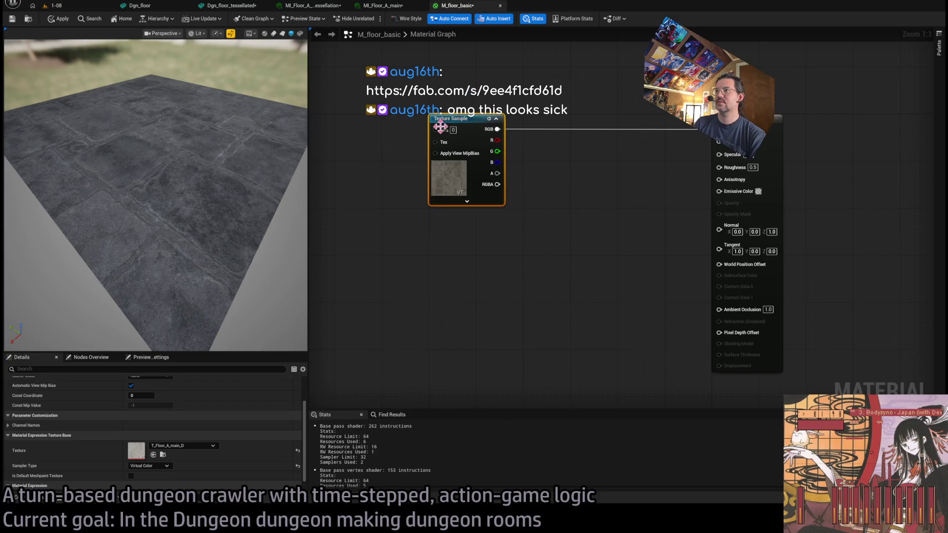
Step: Add a T_Floor_A_main_N Texture Sample and wire its RGB into the Normal input
click(433, 258)
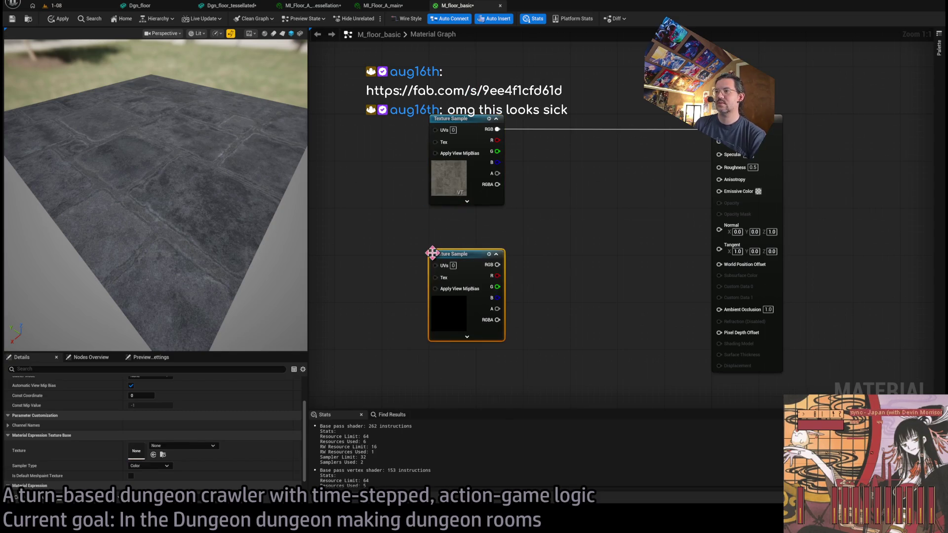
key(ctrl+v)
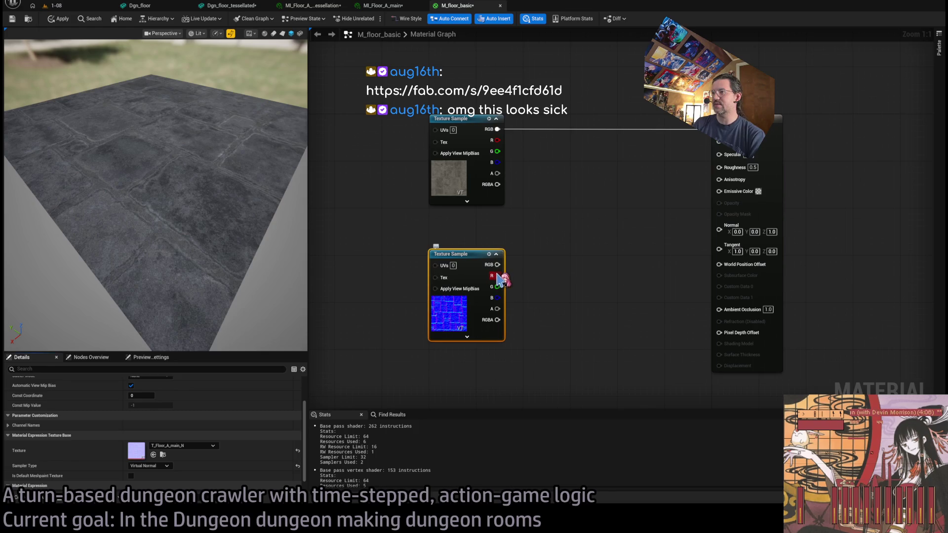
mouse_move(497, 264)
mouse_down()
mouse_move(677, 148)
mouse_move(741, 171)
mouse_move(718, 259)
mouse_move(719, 229)
mouse_up()
mouse_move(466, 256)
mouse_down()
mouse_move(475, 214)
mouse_move(467, 219)
mouse_up()
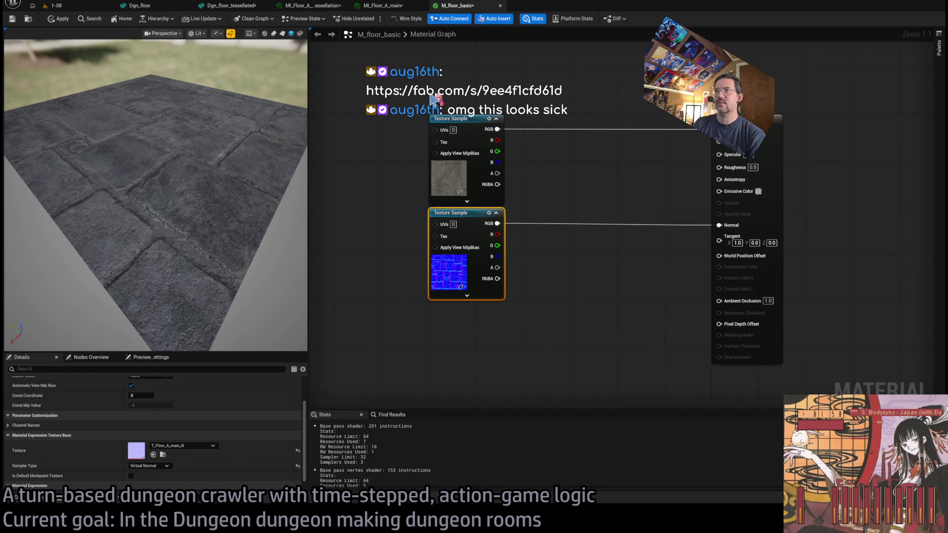
click(392, 5)
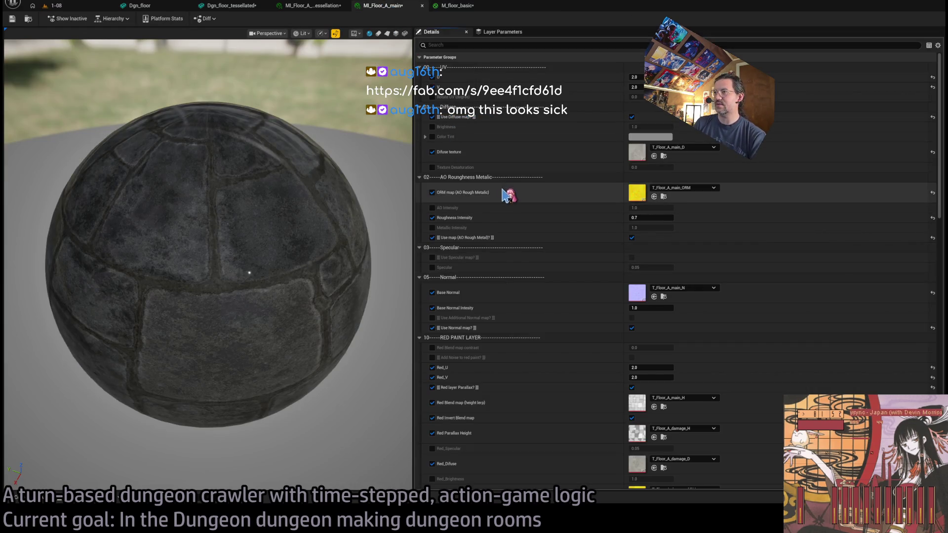
click(459, 7)
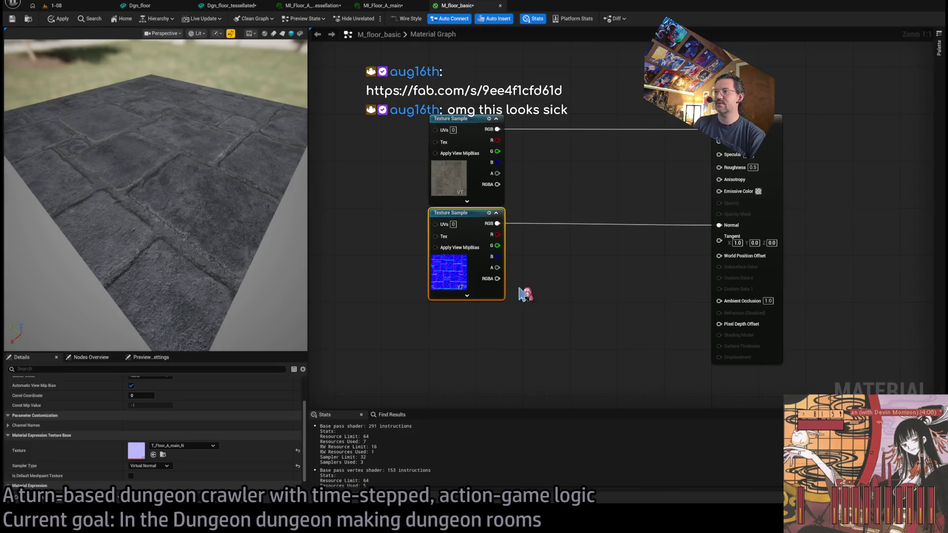
Step: Add a T_Floor_A_main_ORM sample; wire G to Roughness, B to Metallic, R to Ambient Occlusion
click(460, 310)
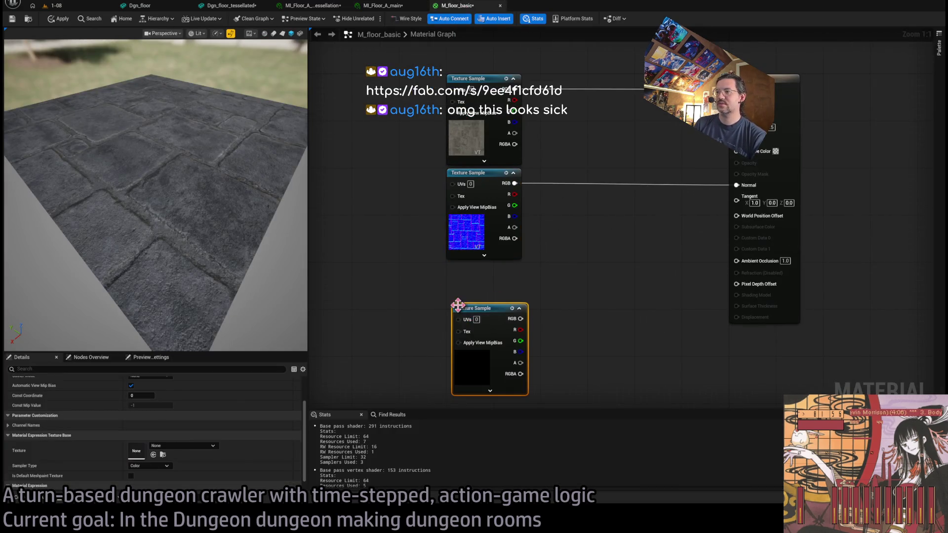
drag(474, 314, 468, 278)
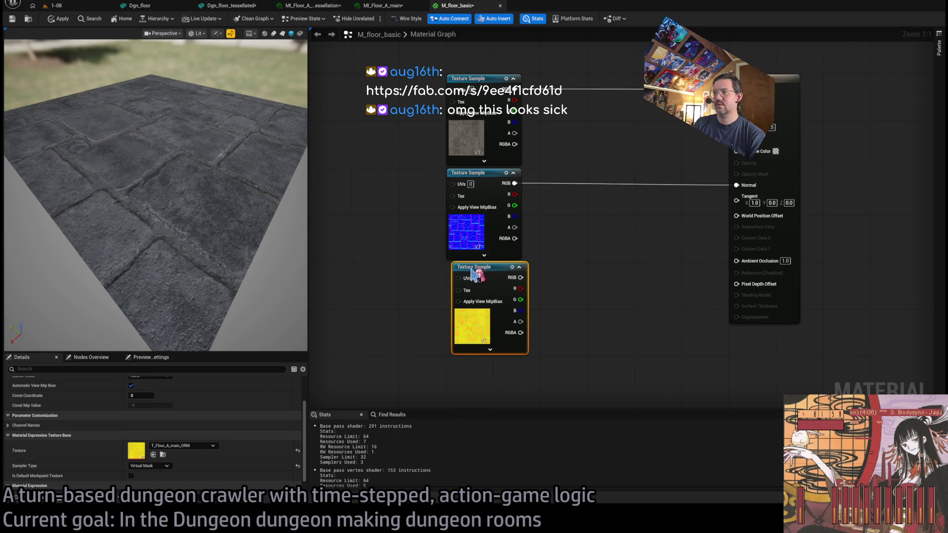
mouse_move(541, 292)
mouse_down()
mouse_move(483, 295)
mouse_move(504, 314)
mouse_up()
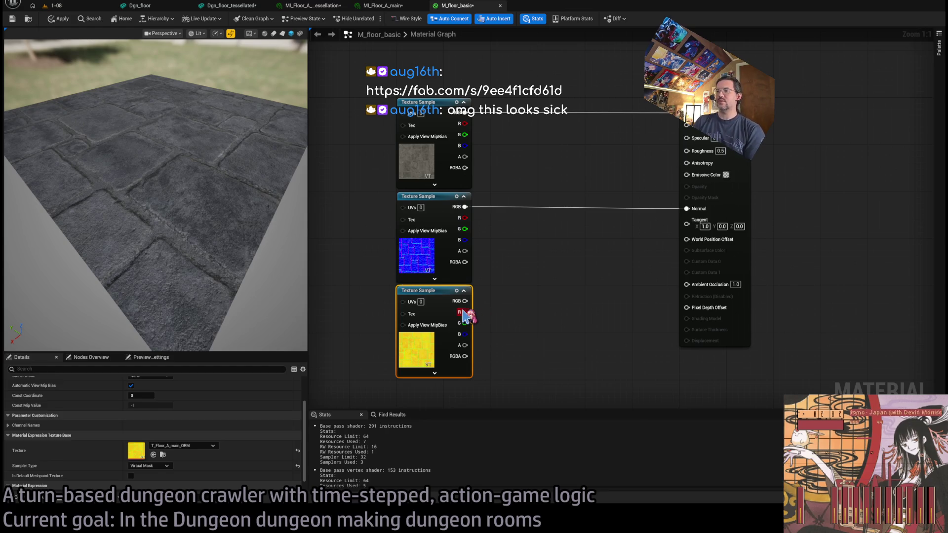
drag(469, 324, 702, 152)
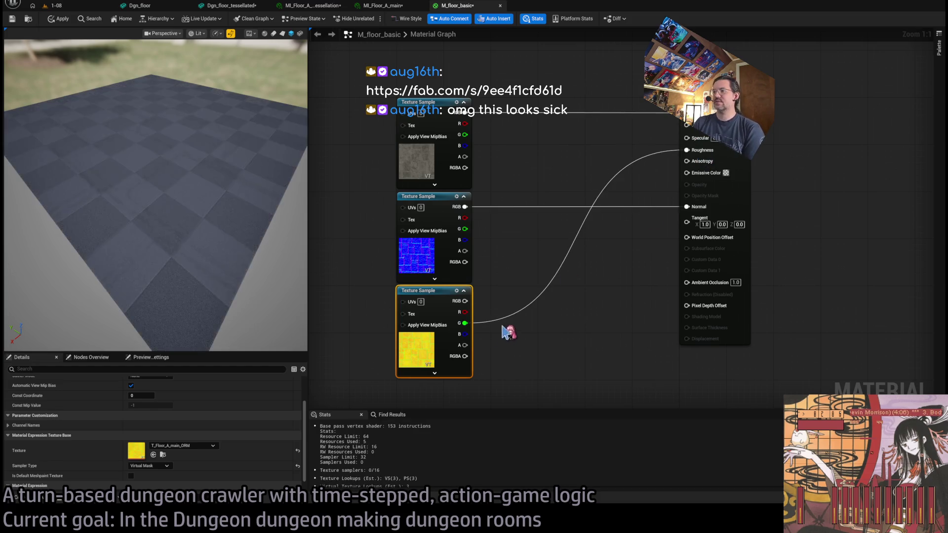
drag(466, 335, 686, 126)
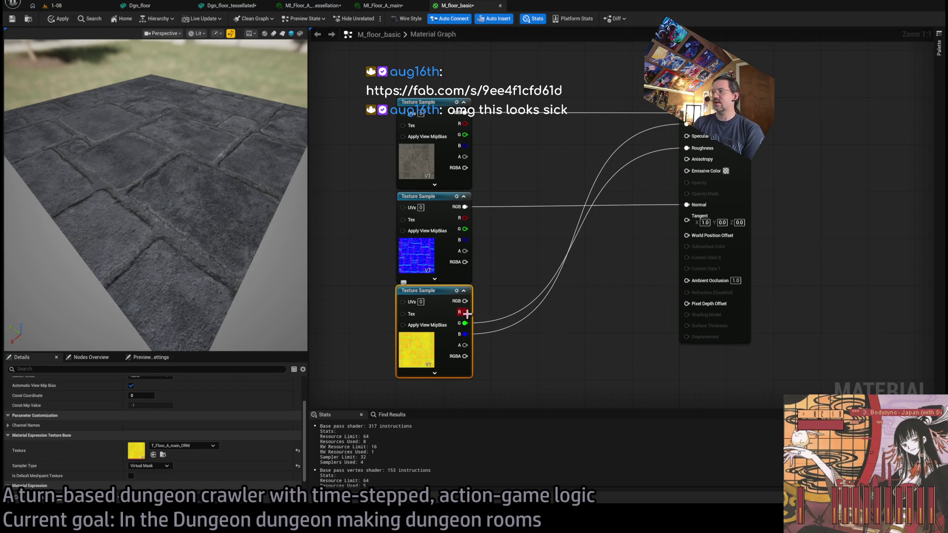
mouse_move(465, 314)
mouse_down()
mouse_move(719, 282)
mouse_move(702, 280)
mouse_up()
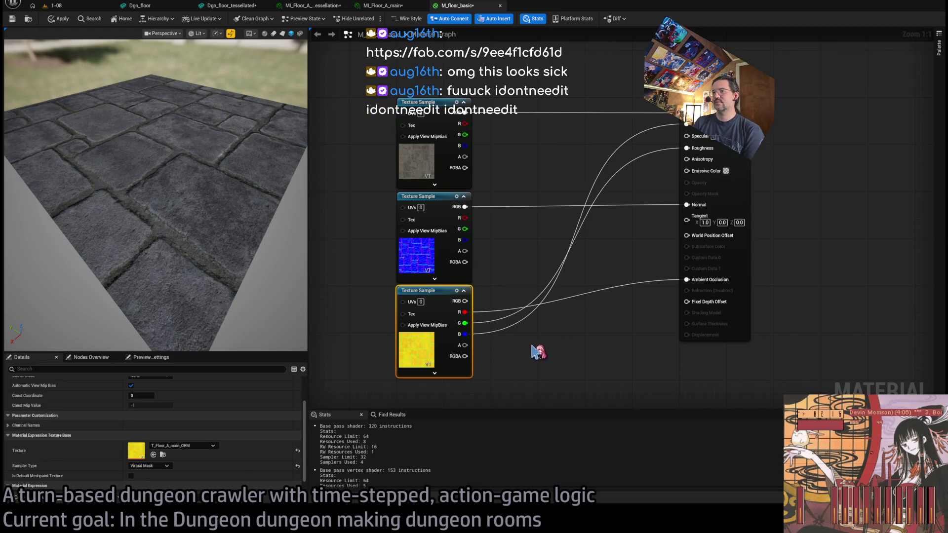
key(ctrl+b)
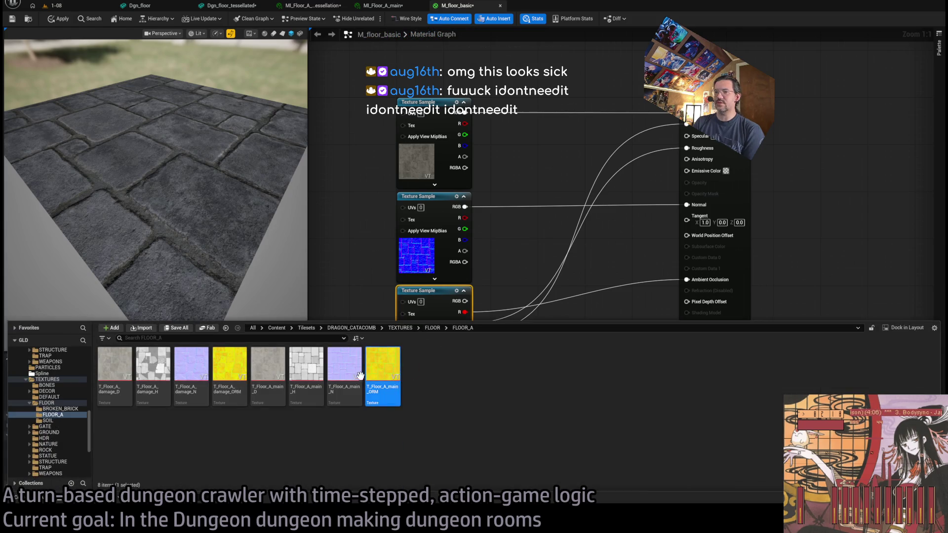
Step: Open T_Floor_A_main_ORM and isolate its green, then its blue channel in the preview
double_click(376, 357)
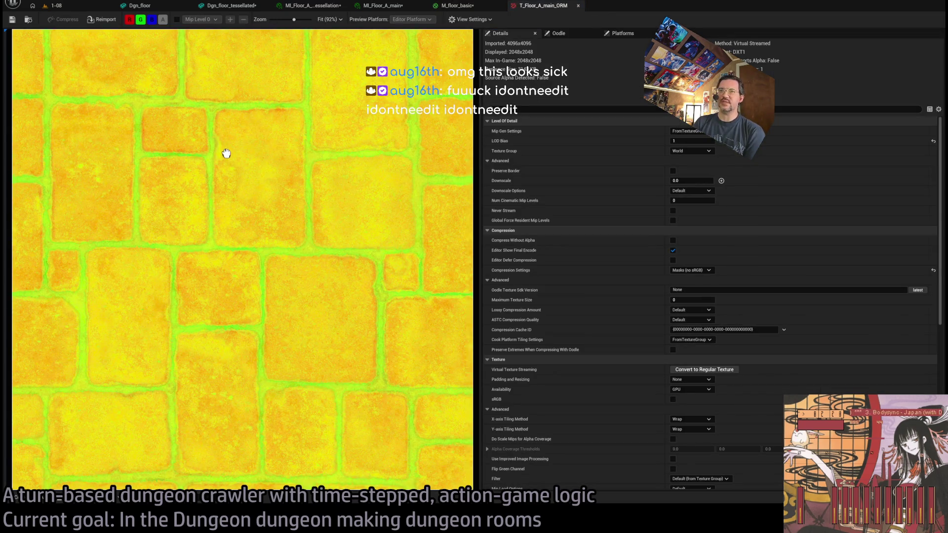
click(129, 19)
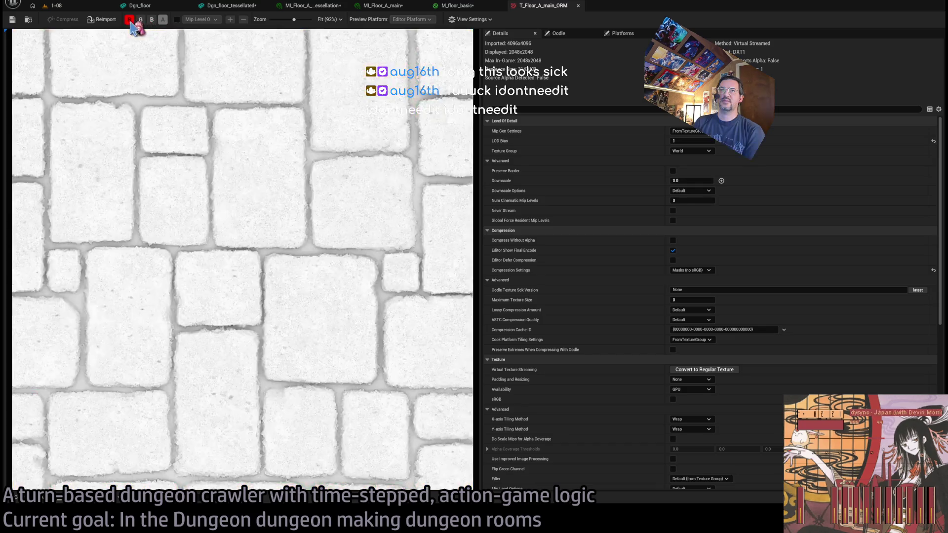
click(141, 20)
click(142, 20)
click(141, 19)
click(142, 20)
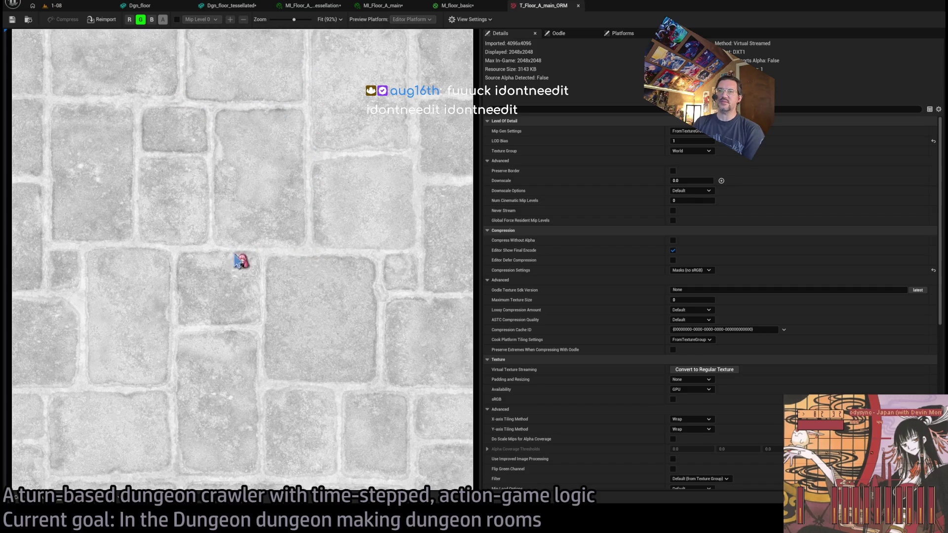
click(152, 20)
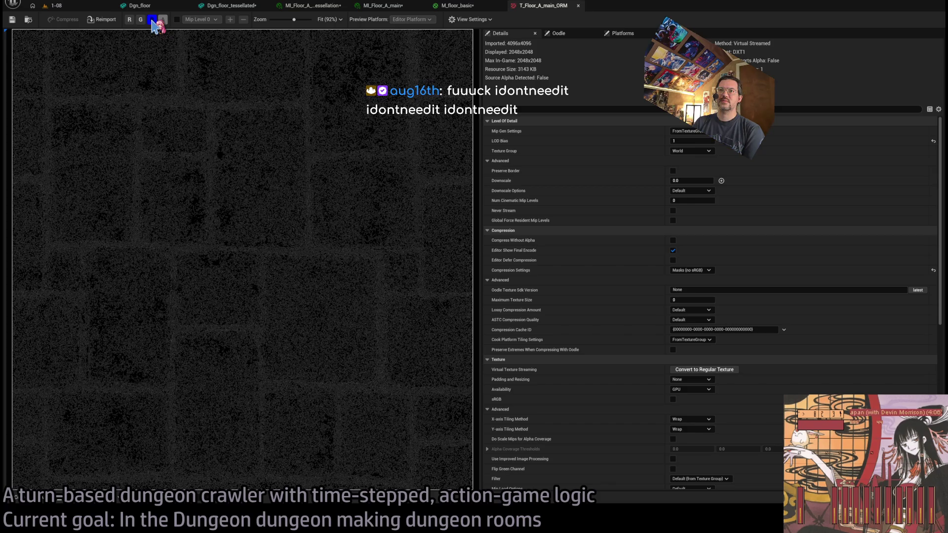
click(141, 21)
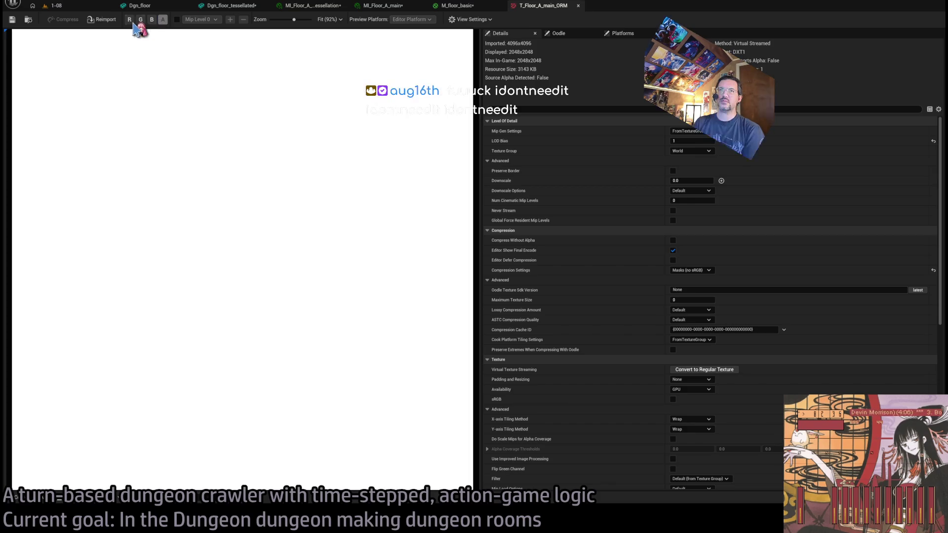
click(152, 21)
Step: Zoom in on the nearly black blue channel, then examine the red channel alone
scroll(262, 201, up, 10)
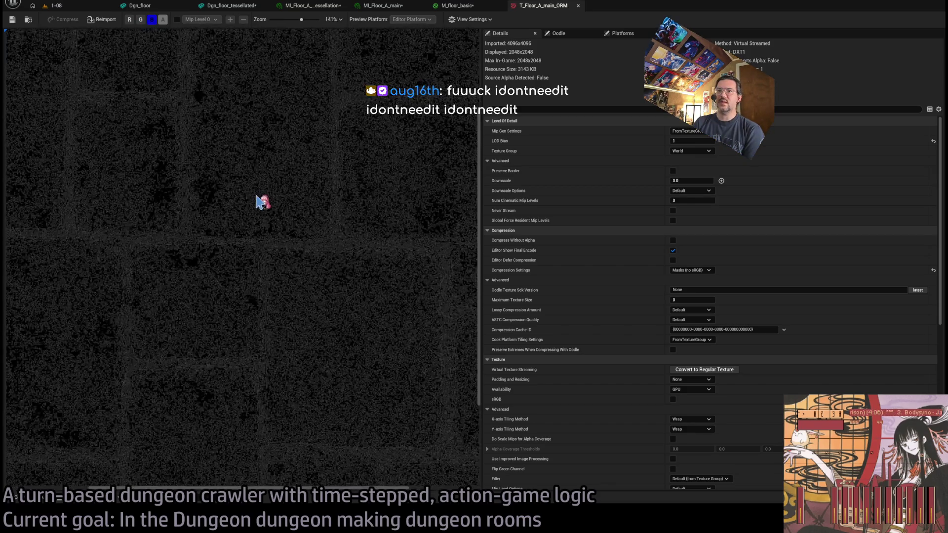
scroll(276, 239, down, 5)
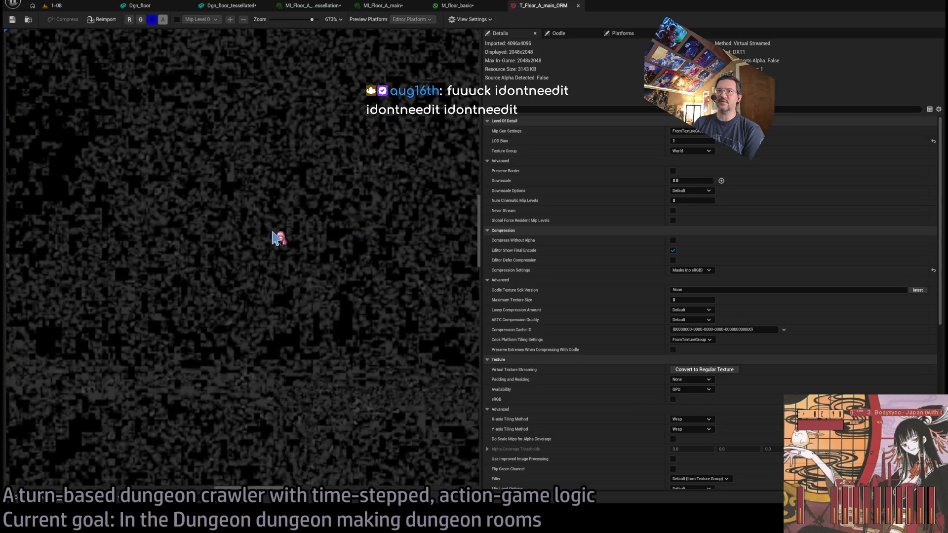
scroll(263, 200, up, 4)
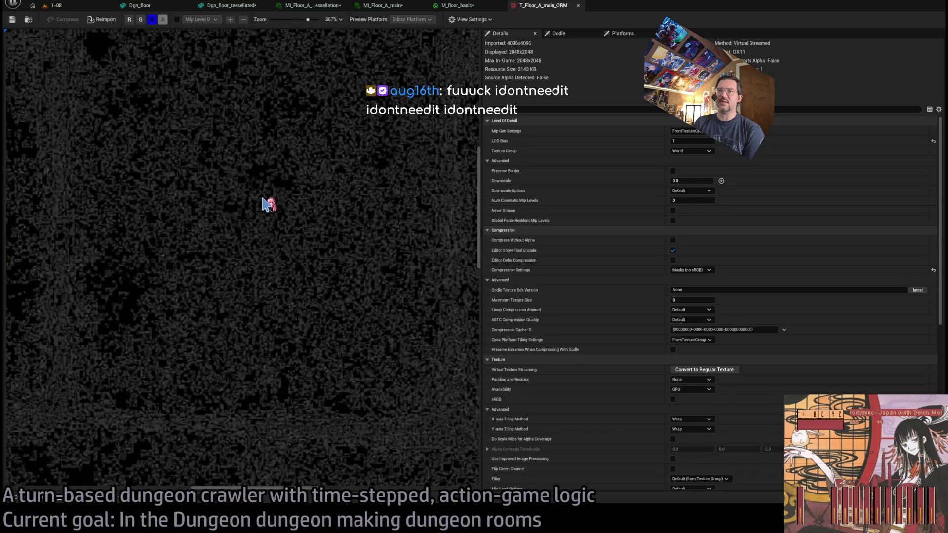
scroll(267, 197, down, 5)
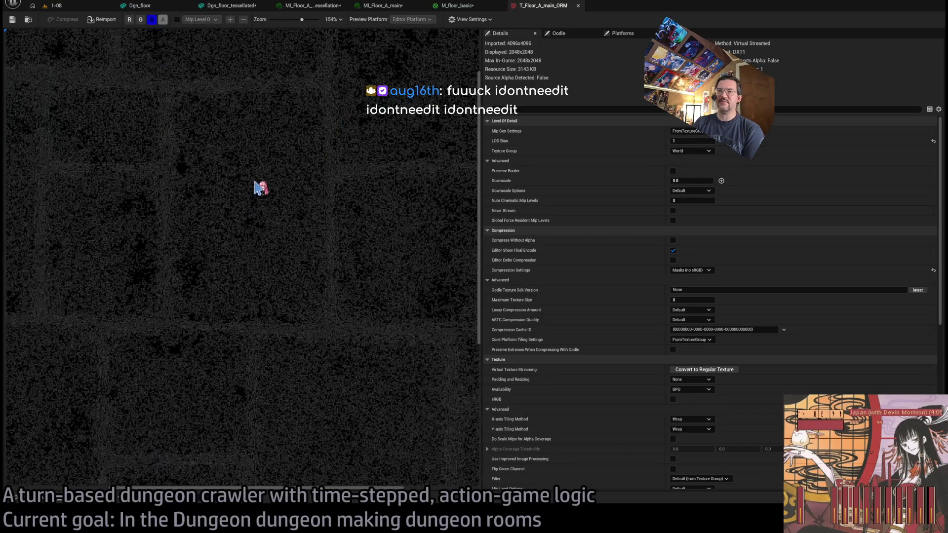
scroll(311, 221, down, 2)
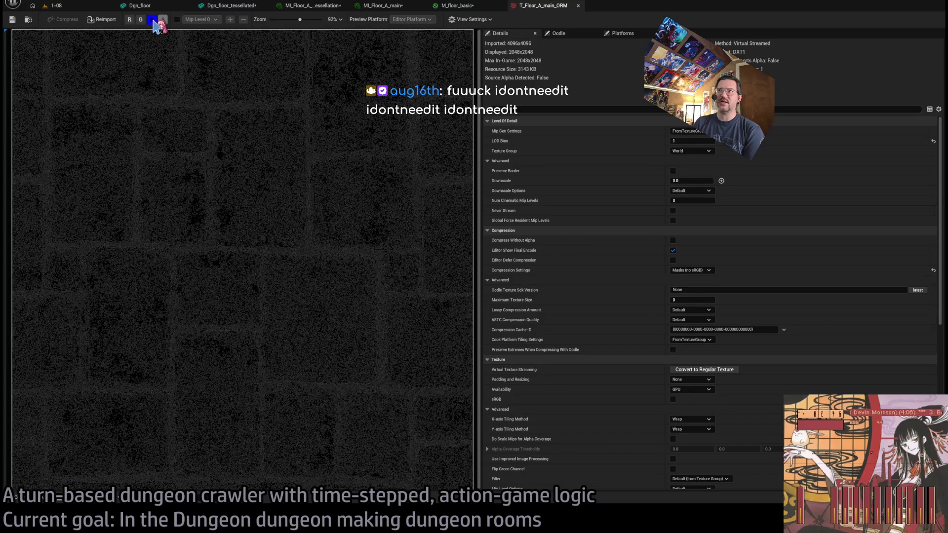
click(152, 19)
click(129, 20)
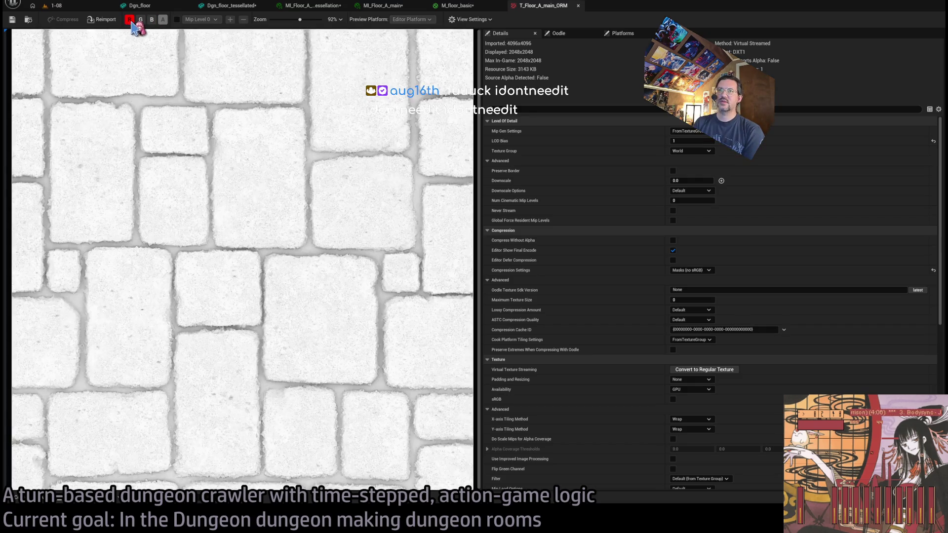
scroll(266, 239, up, 6)
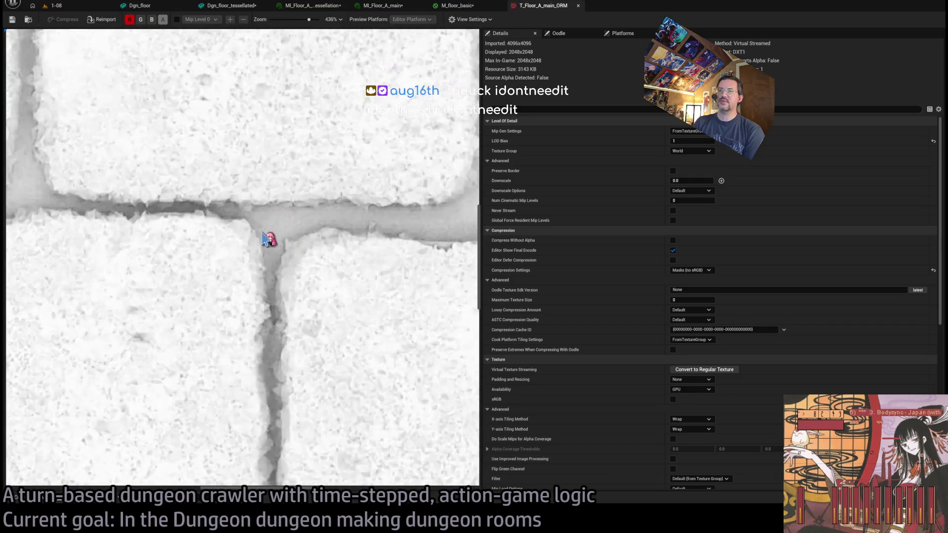
scroll(239, 191, down, 7)
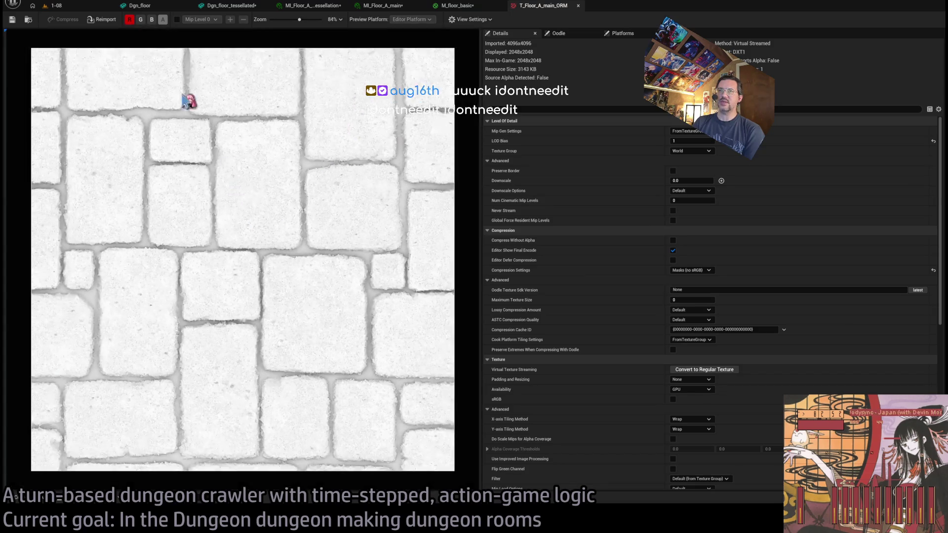
click(130, 19)
Step: Close the ORM texture, unlink its red channel from Ambient Occlusion, and bring up Dgn_floor_tessellated
middle_click(546, 10)
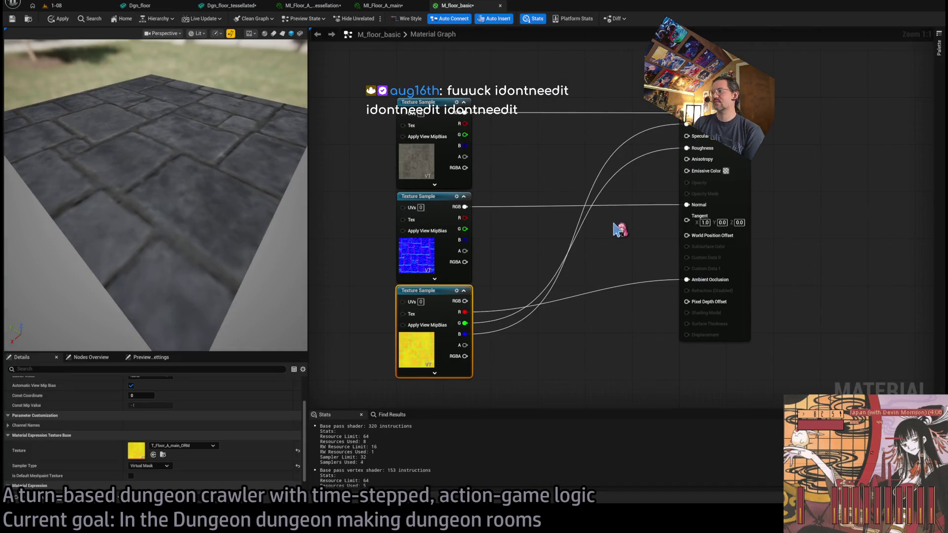
alt+click(702, 283)
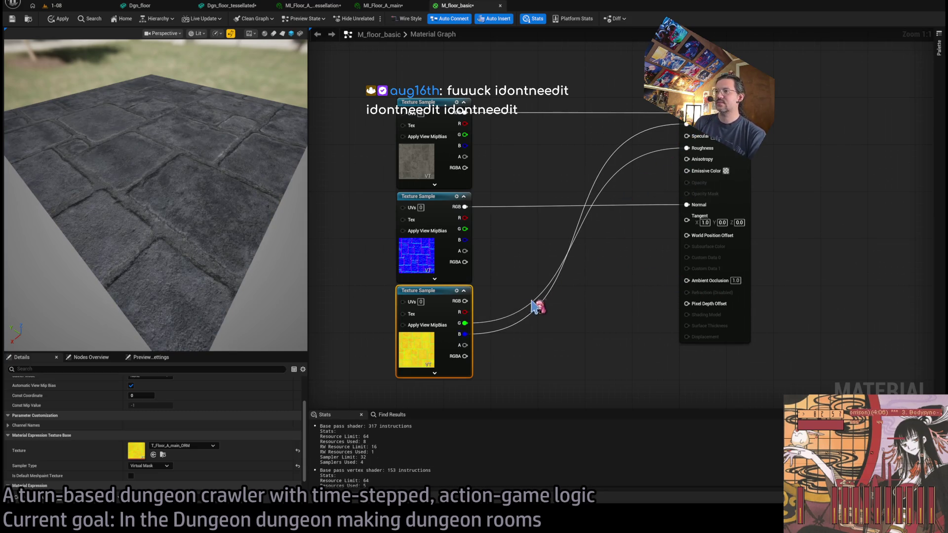
click(296, 6)
click(244, 6)
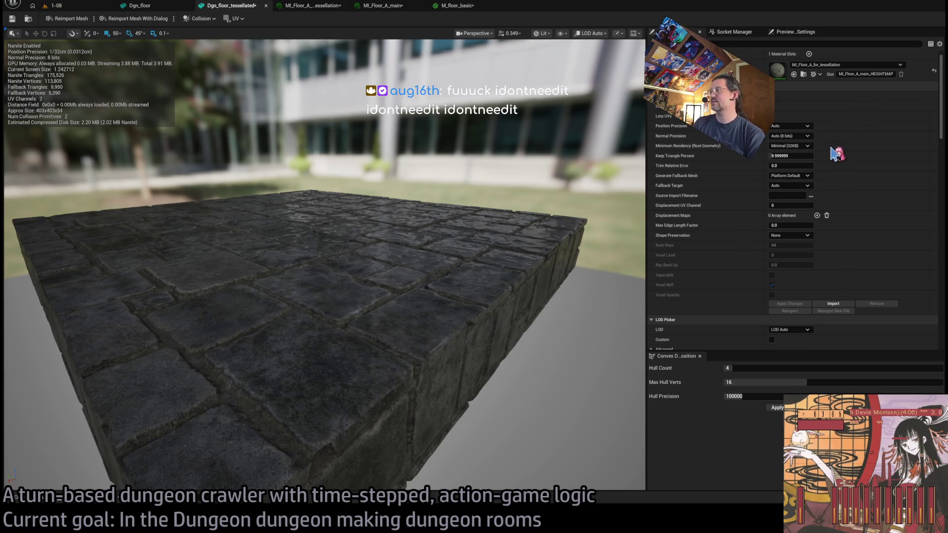
Step: Apply the floor_basic material to Dgn_floor_tessellated, view the whole mesh, then bring up the browser
key(ctrl+z)
scroll(482, 200, up, 10)
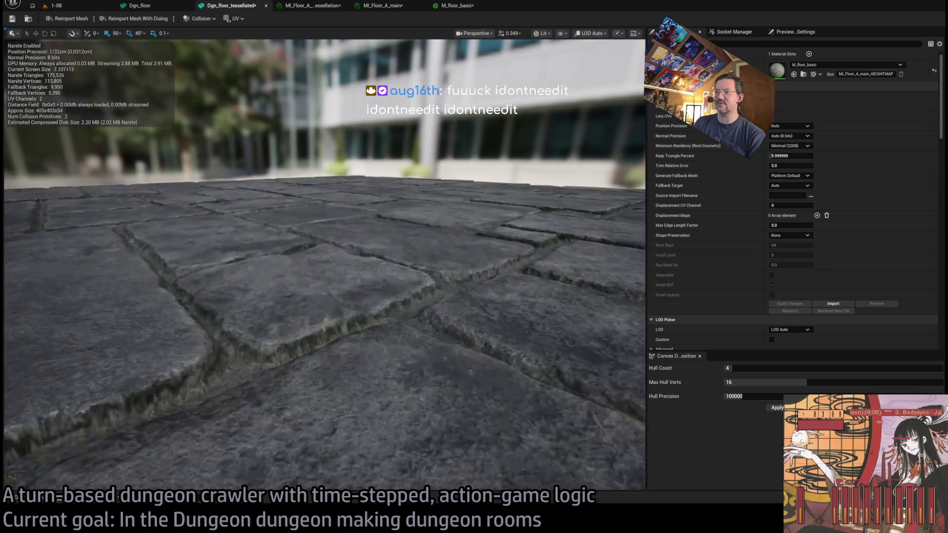
drag(478, 195, 479, 195)
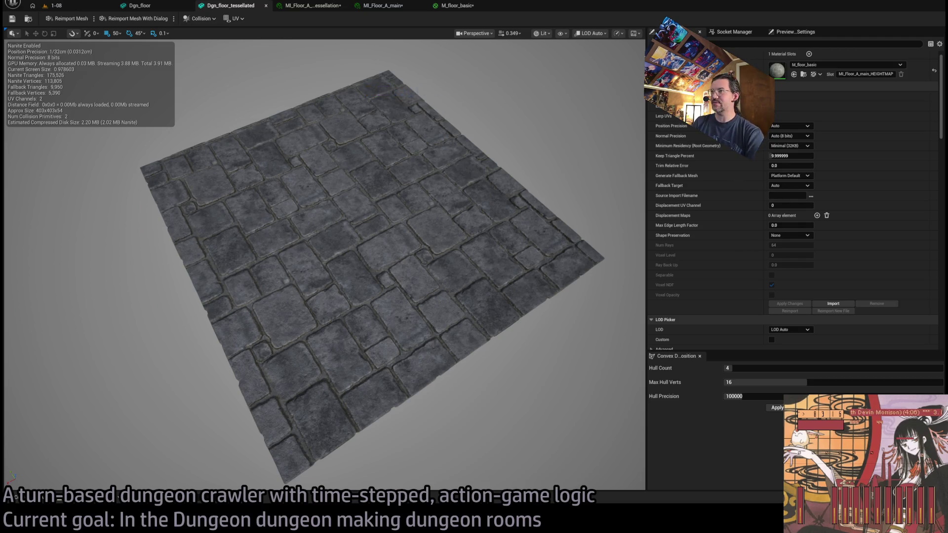
key(alt+Tab)
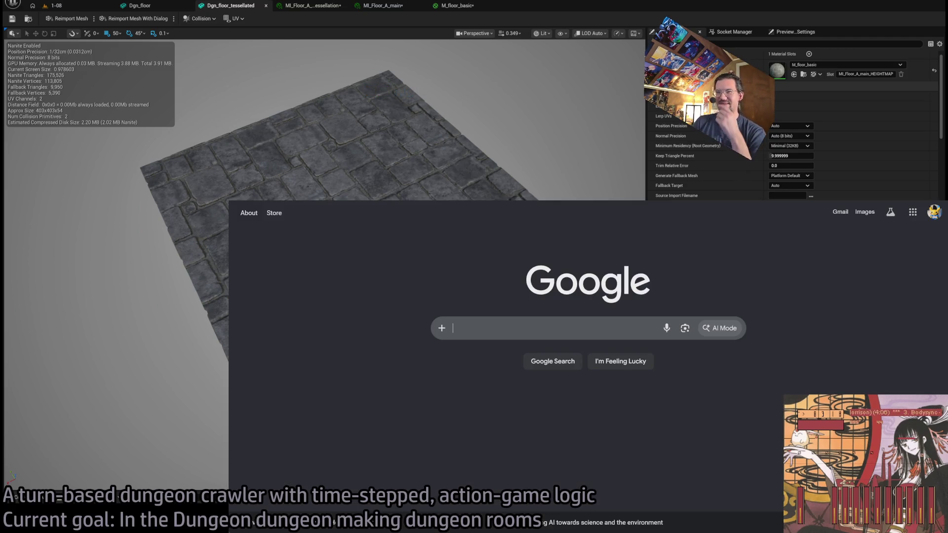
Step: Load the Stylized Japanese Street Fab page and enlarge its second gallery image
key(ctrl+Tab)
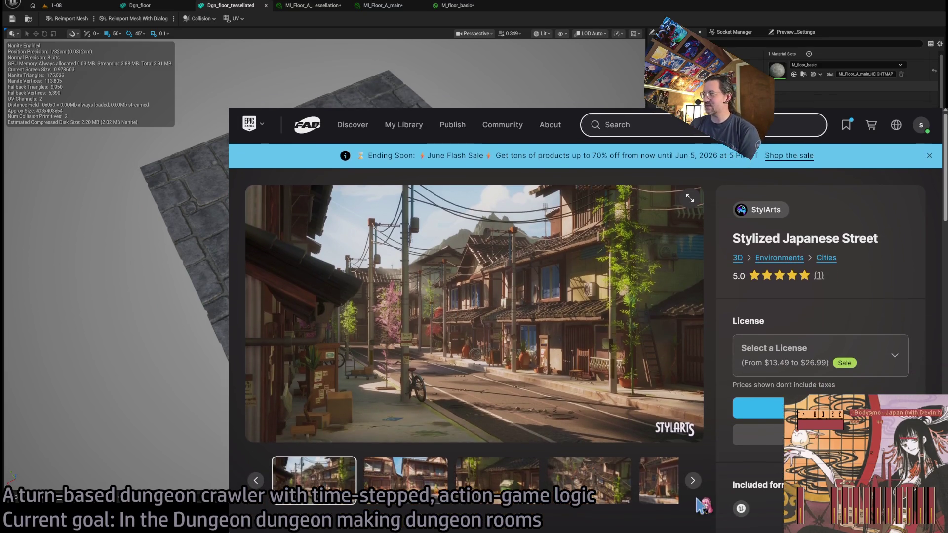
click(406, 464)
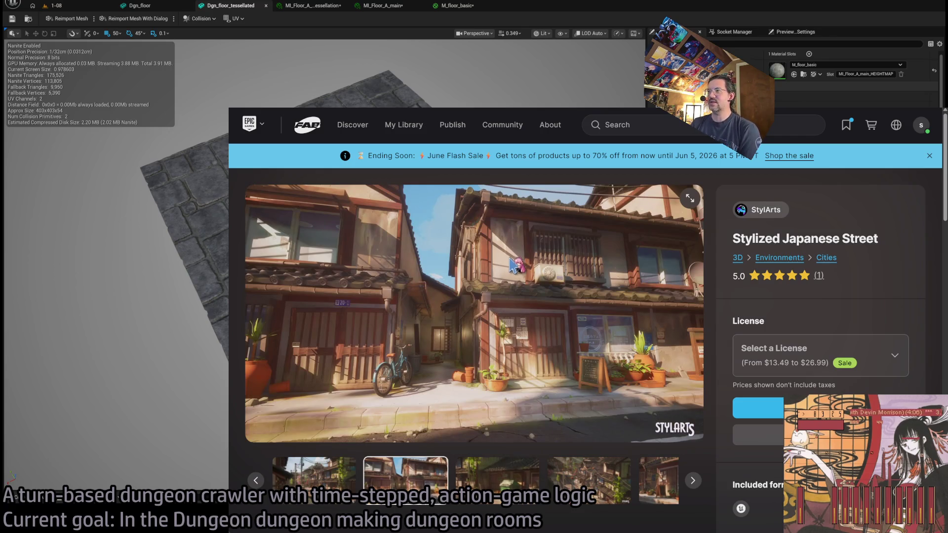
scroll(512, 263, down, 2)
scroll(511, 259, up, 2)
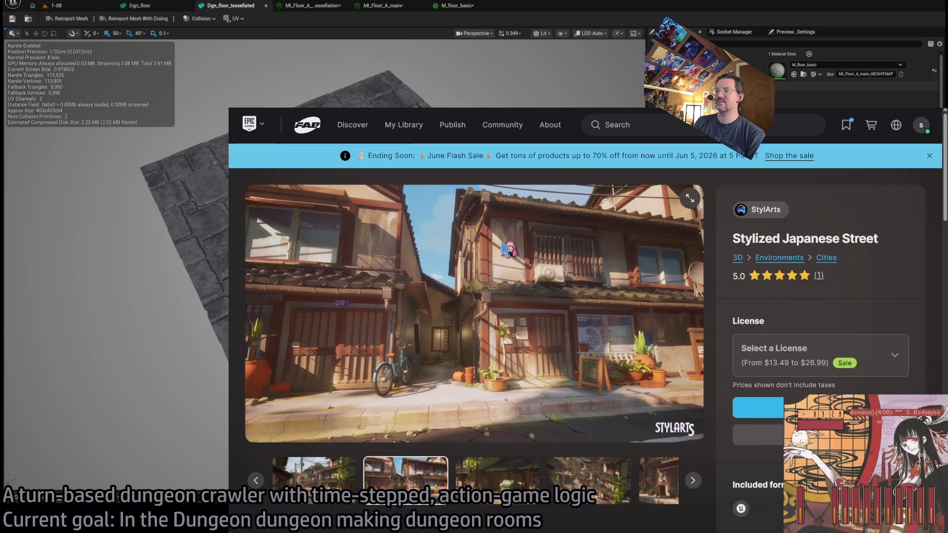
click(487, 280)
scroll(671, 330, down, 5)
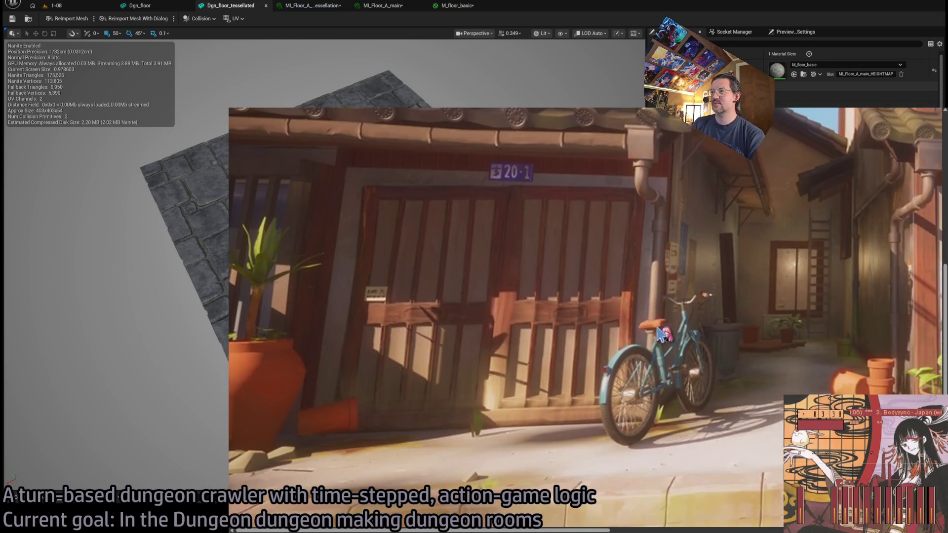
scroll(721, 274, right, 8)
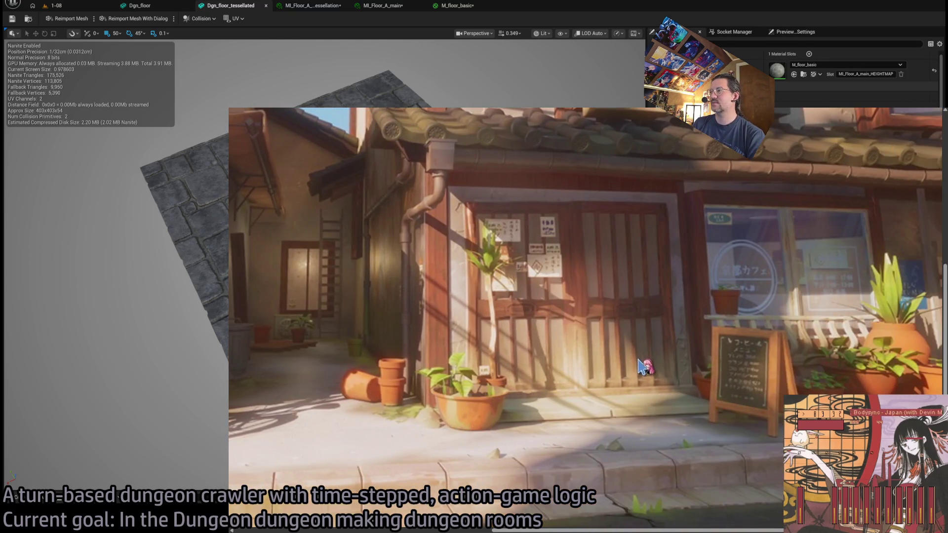
scroll(740, 365, up, 5)
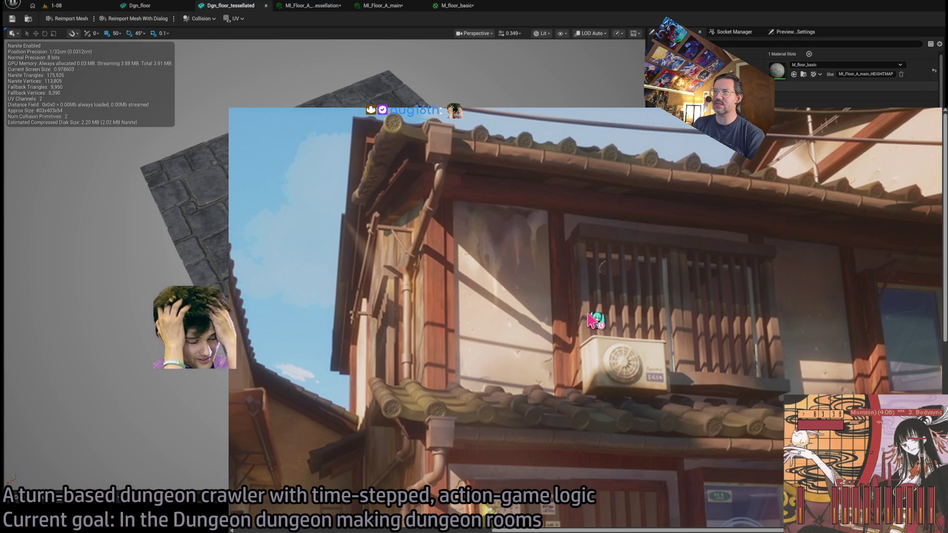
click(612, 321)
scroll(607, 320, down, 1)
Step: Cycle through all the gallery images and enlarge the asset overview image
click(488, 412)
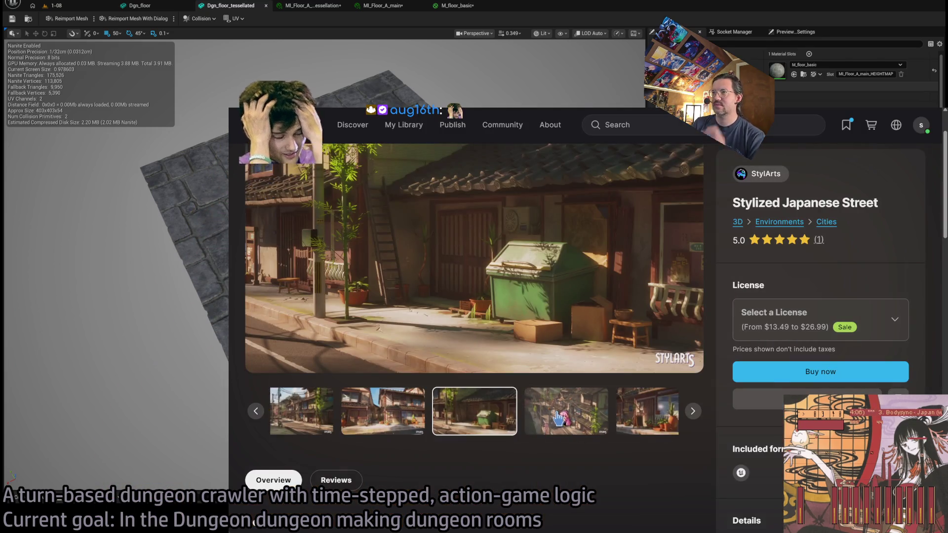
click(559, 415)
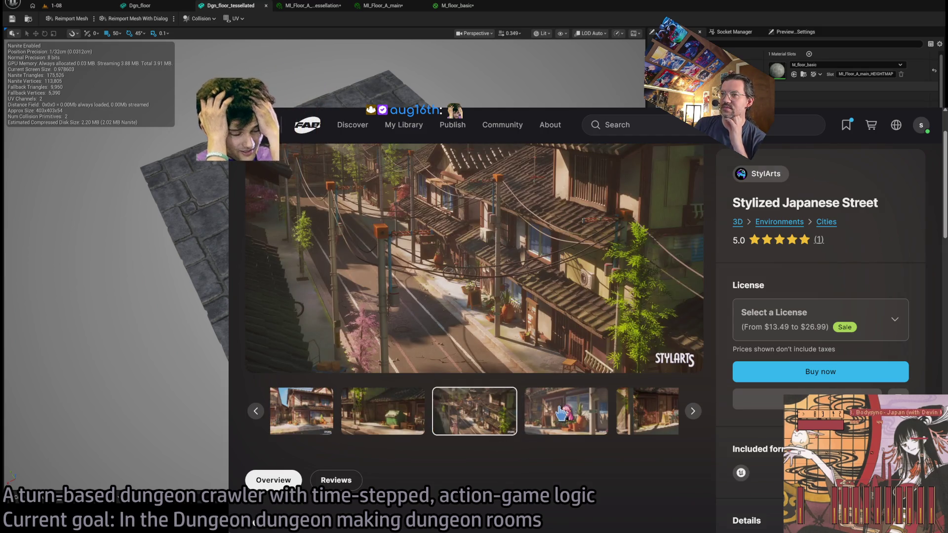
click(563, 433)
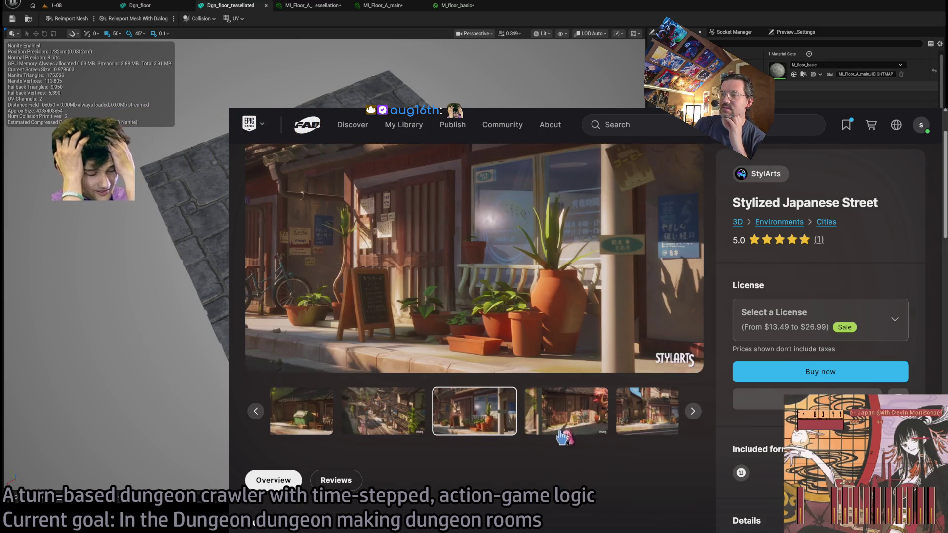
click(562, 434)
click(562, 433)
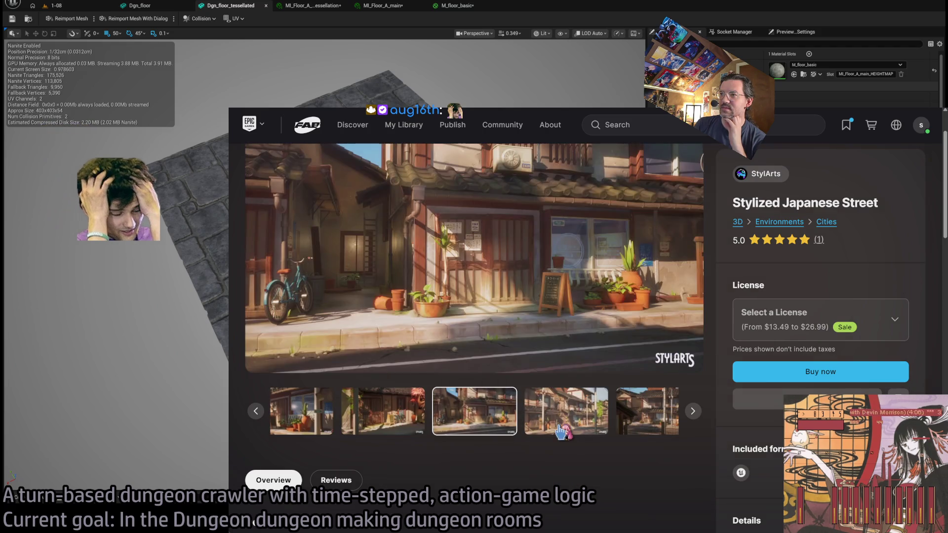
click(562, 433)
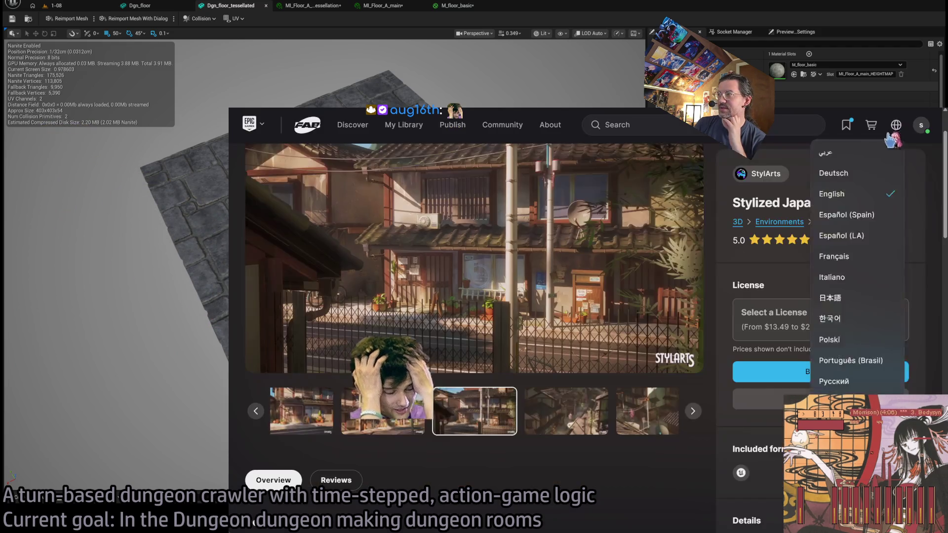
click(691, 412)
click(691, 412)
click(691, 412)
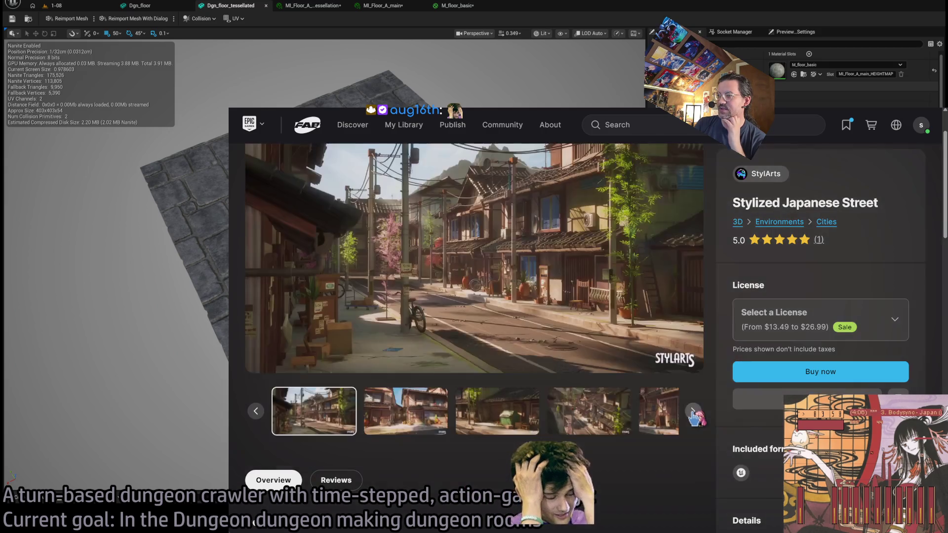
click(255, 411)
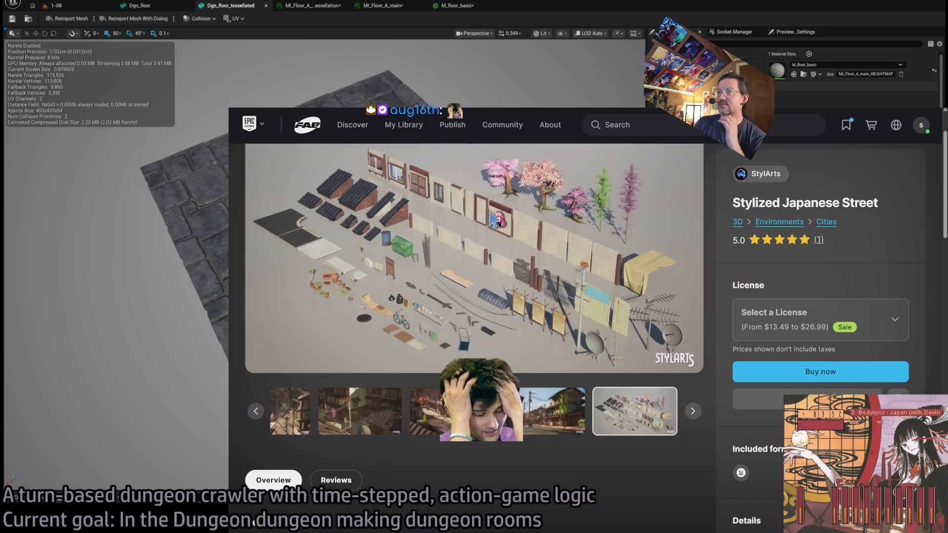
click(519, 232)
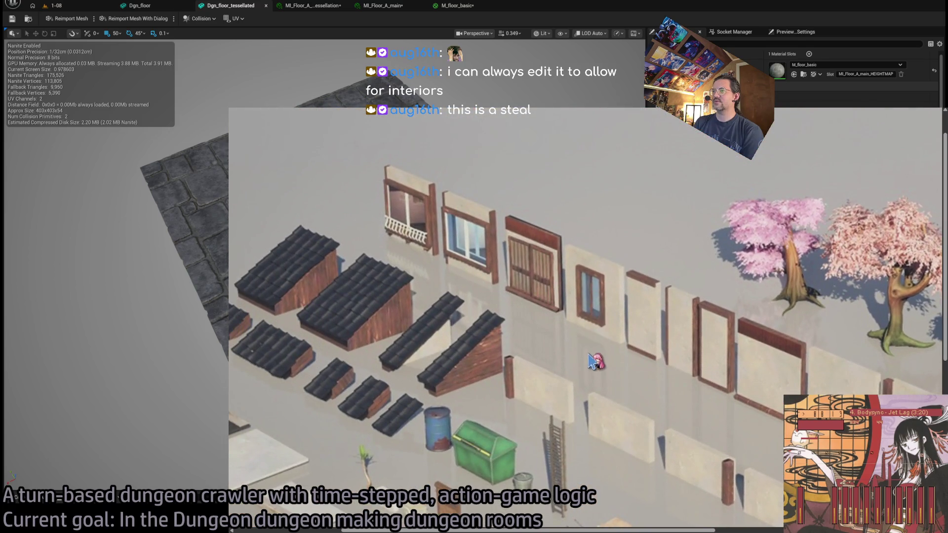
click(518, 301)
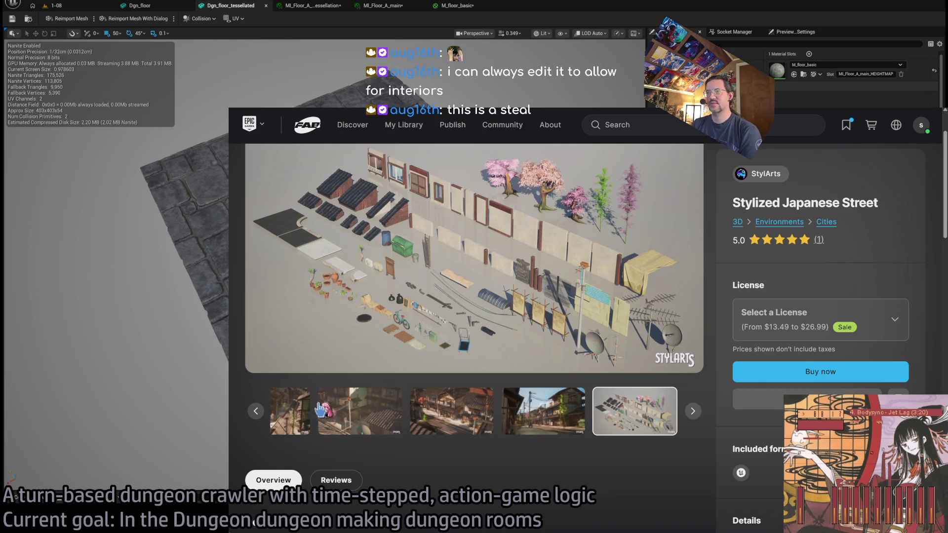
Step: View the wires-and-pole scene, asset kit, and bicycle storefront images full size
key(Left)
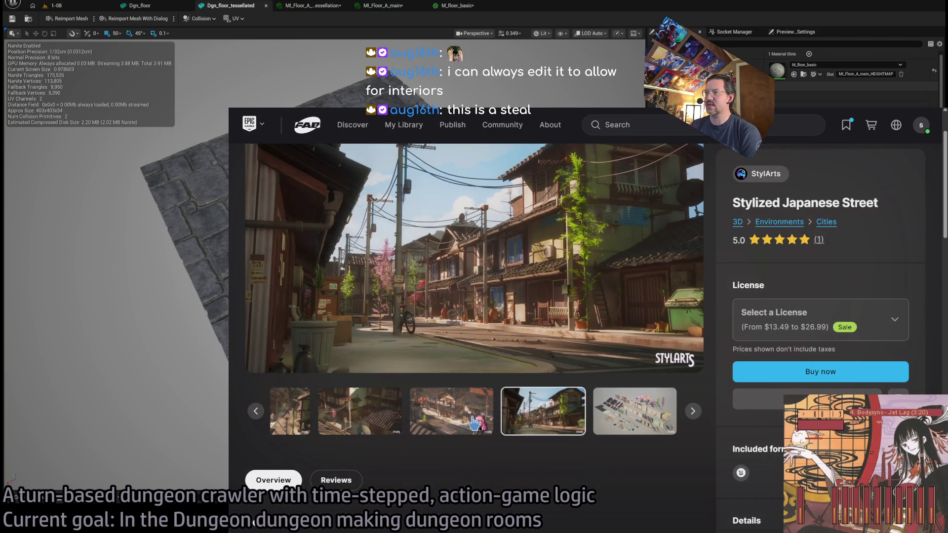
click(473, 422)
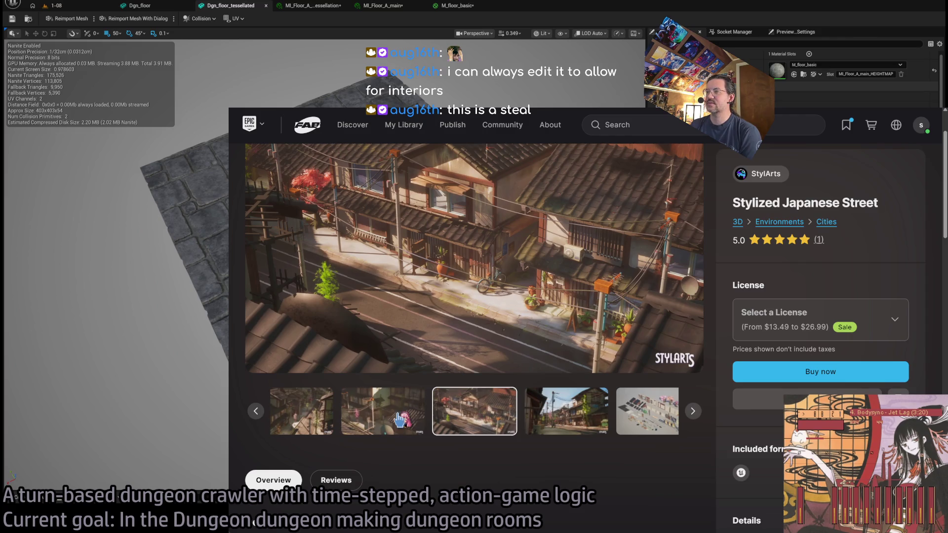
click(399, 420)
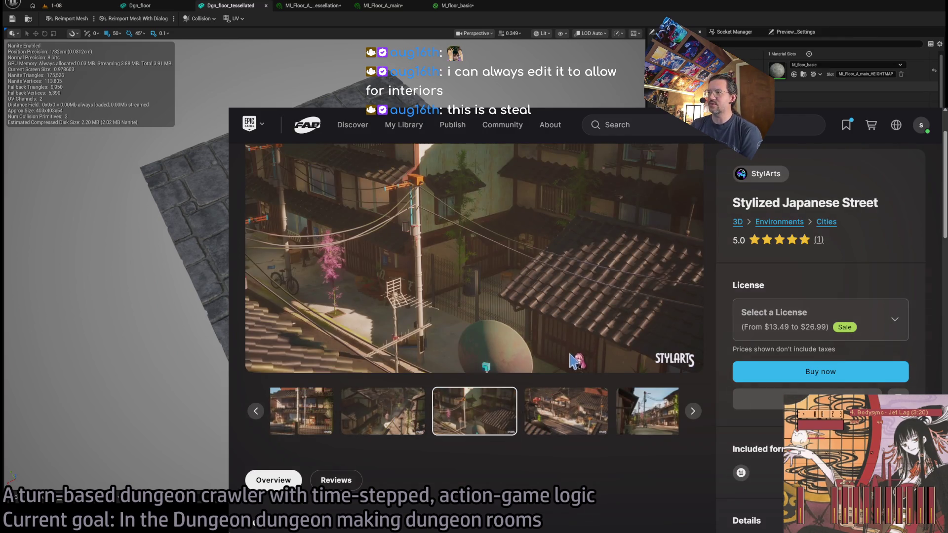
click(485, 366)
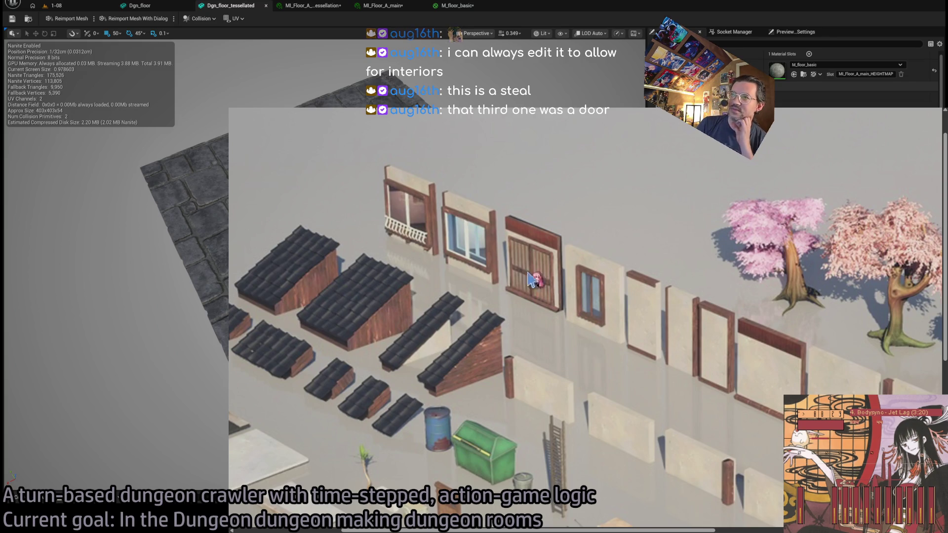
key(Escape)
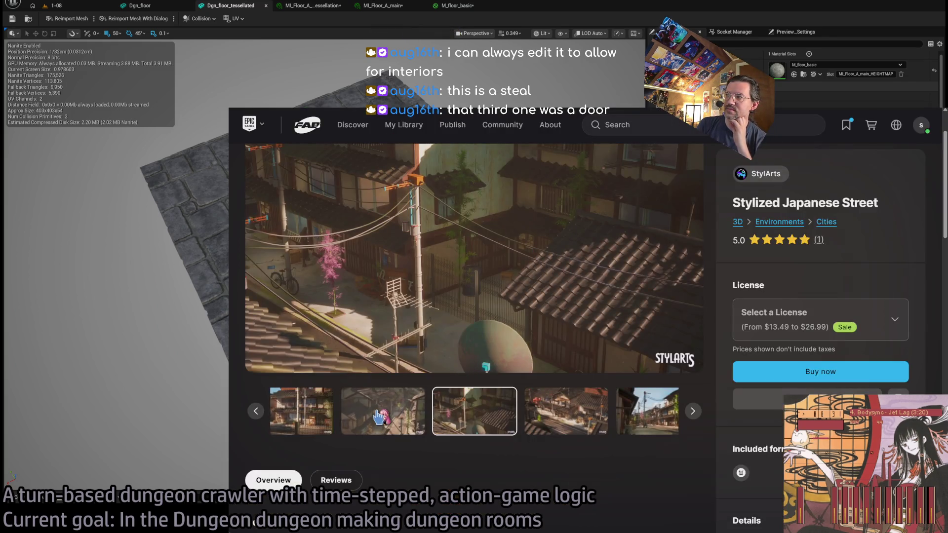
click(378, 412)
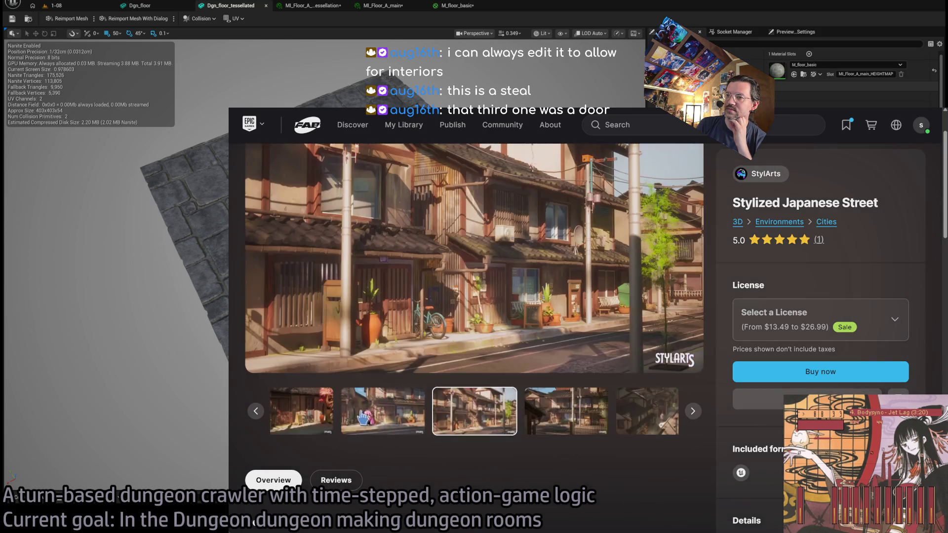
click(642, 355)
click(870, 168)
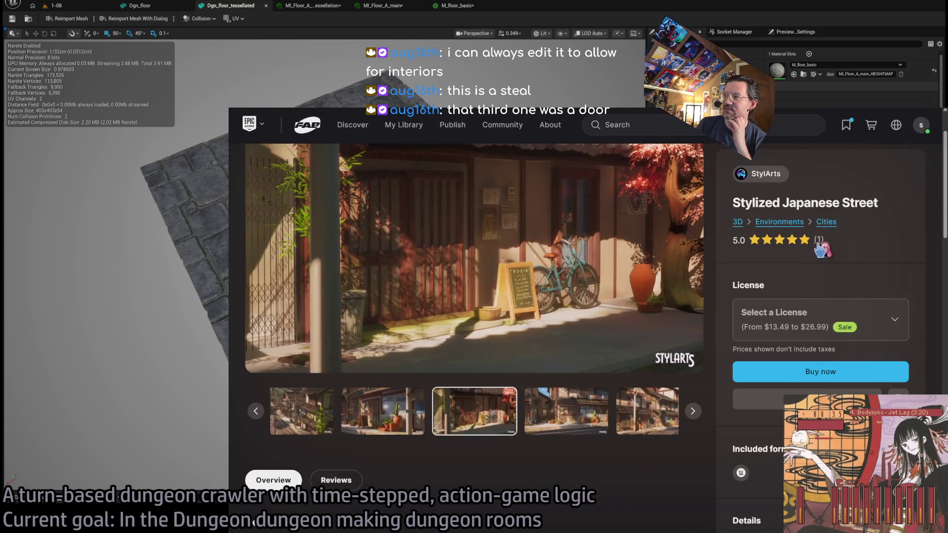
Step: Check the reviews, read the Overview's modular system, Machiya homes and vertex paint notes, then go to Cosmos
click(820, 240)
scroll(572, 362, up, 8)
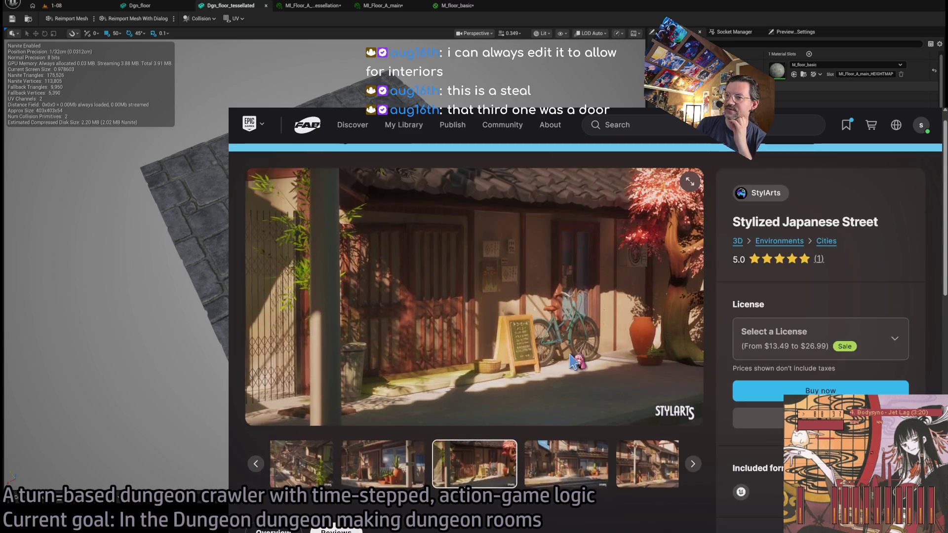
scroll(587, 355, down, 5)
click(293, 273)
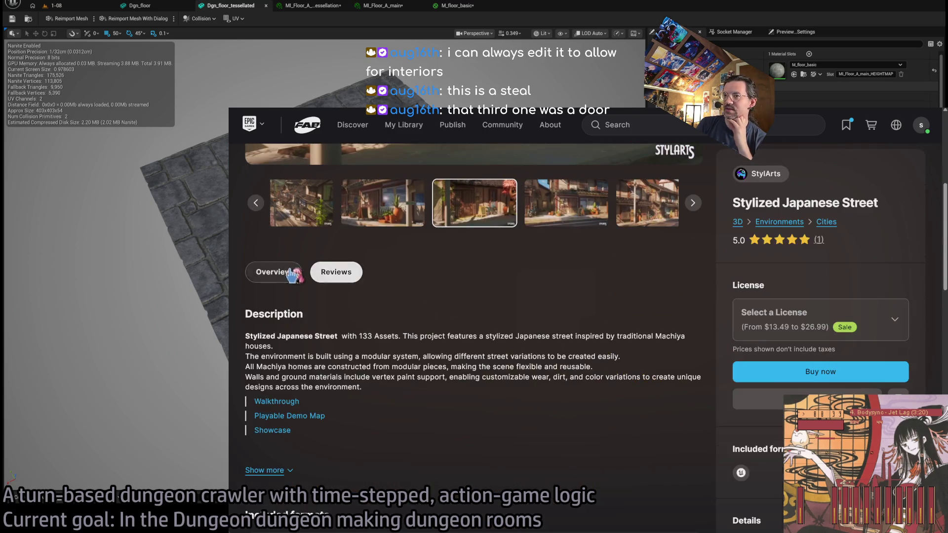
scroll(410, 331, down, 2)
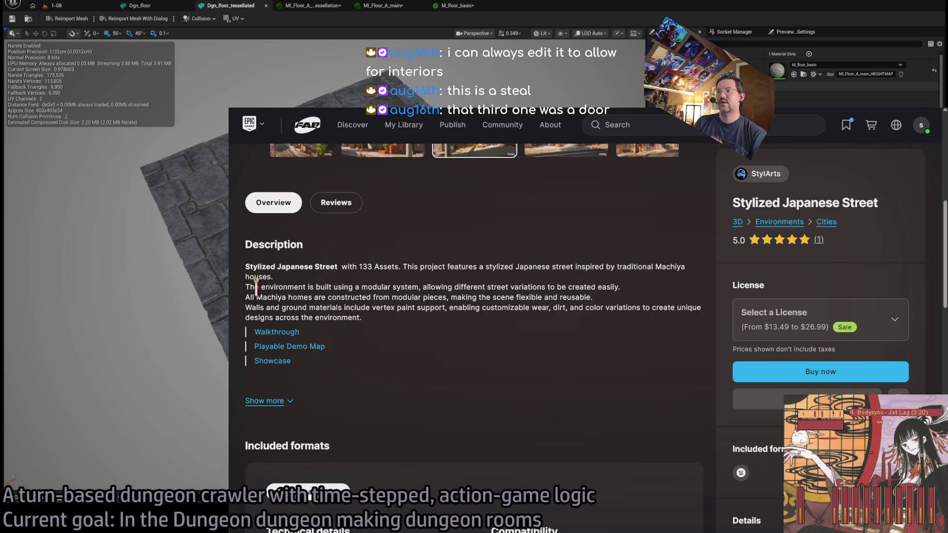
drag(386, 280, 626, 291)
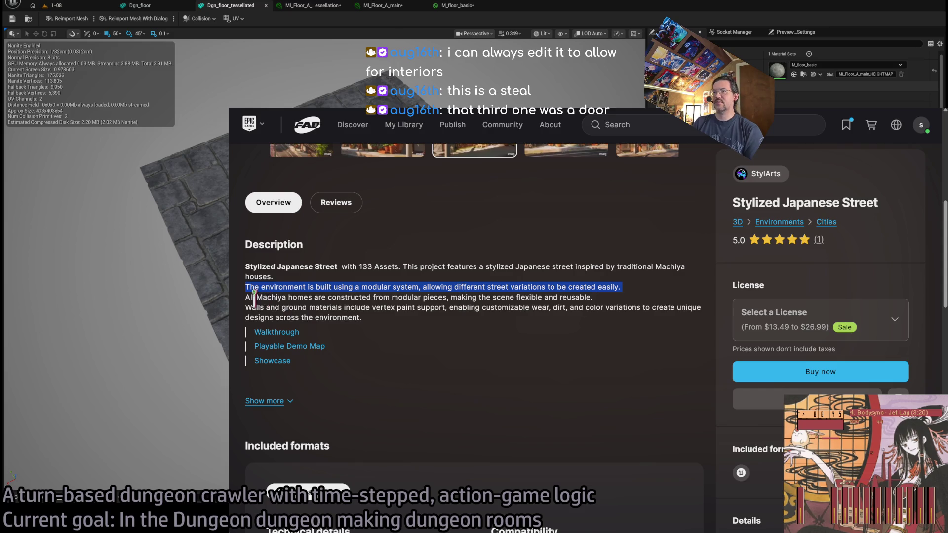
drag(247, 297, 342, 297)
drag(421, 296, 580, 297)
drag(246, 307, 439, 306)
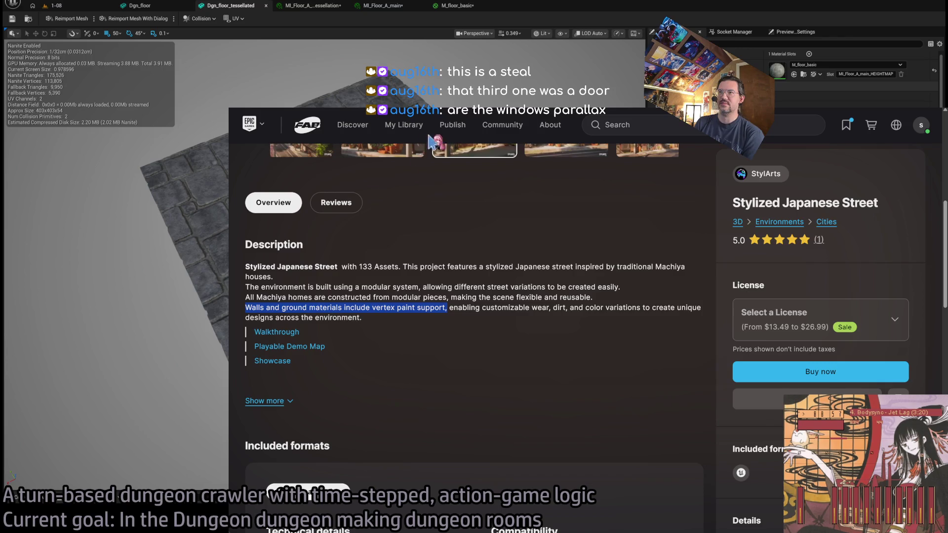
click(313, 349)
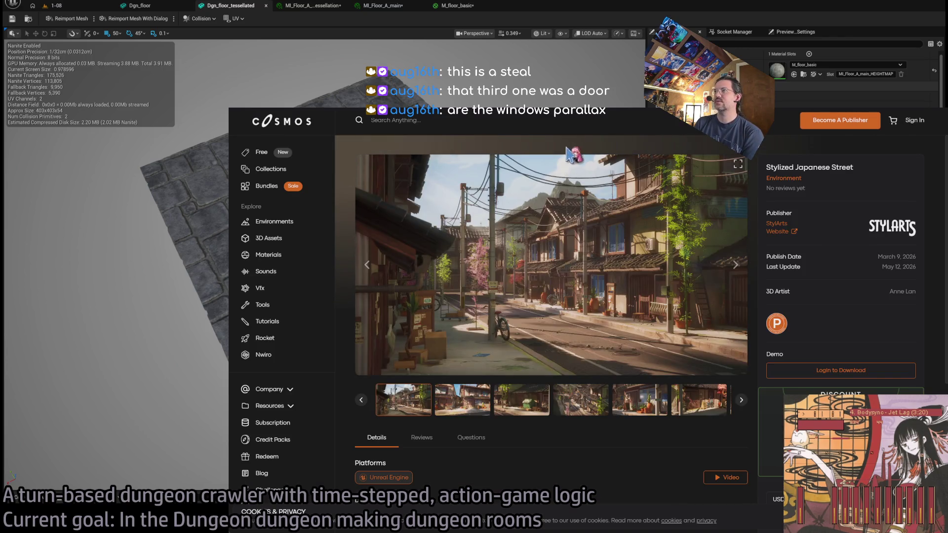
Step: Scroll the Cosmos product page and start the Stylized Japanese Street video on YouTube
scroll(711, 375, down, 4)
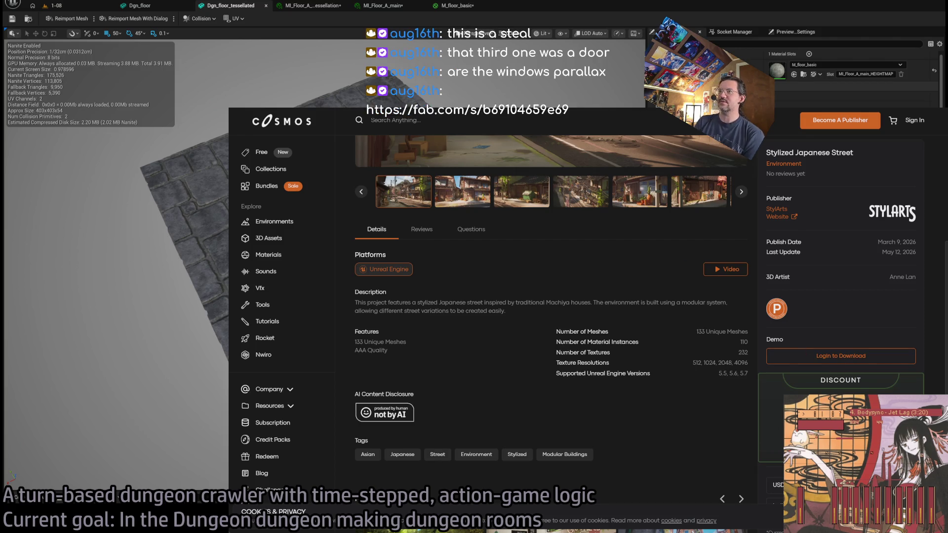
click(725, 269)
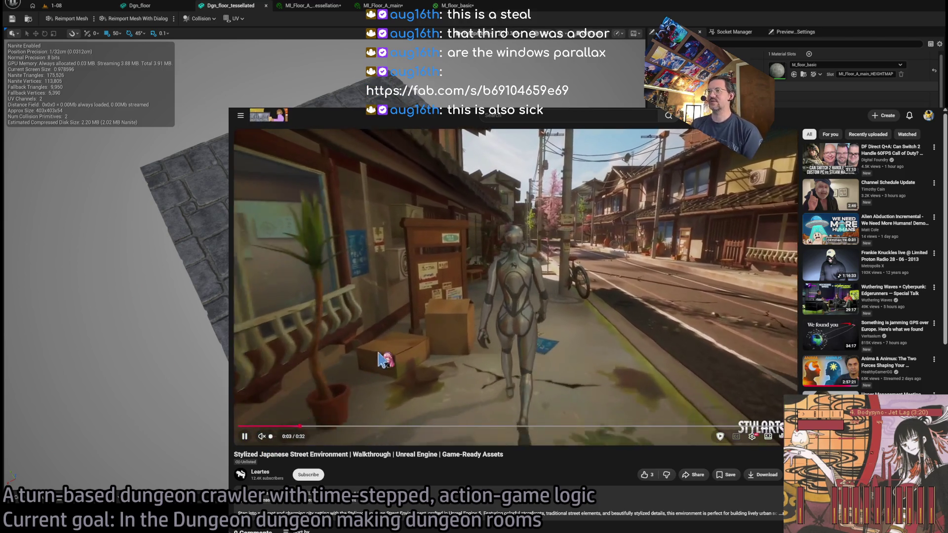
Step: Pause the walkthrough and switch the YouTube player to Theater mode
key(space)
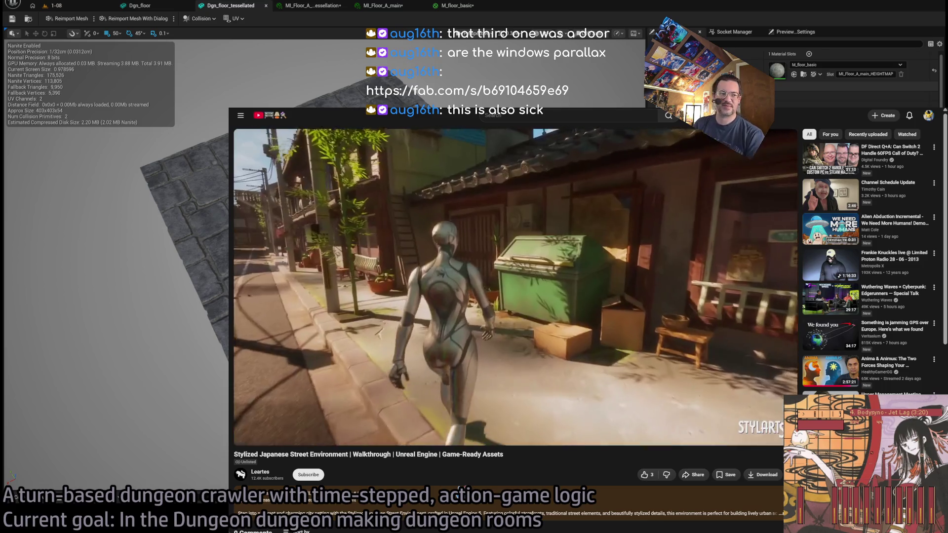
click(767, 437)
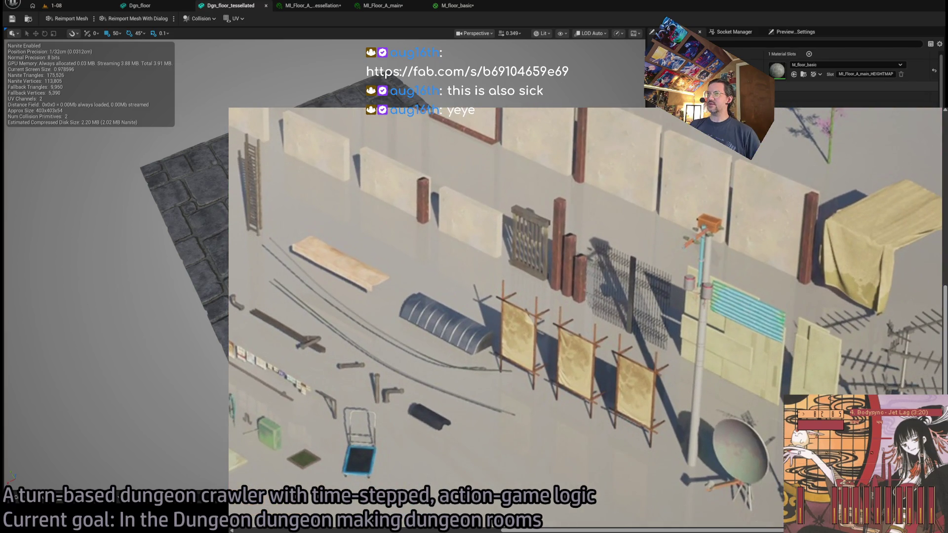
Step: Return to the Fab listing and follow the description's Showcase link
key(Escape)
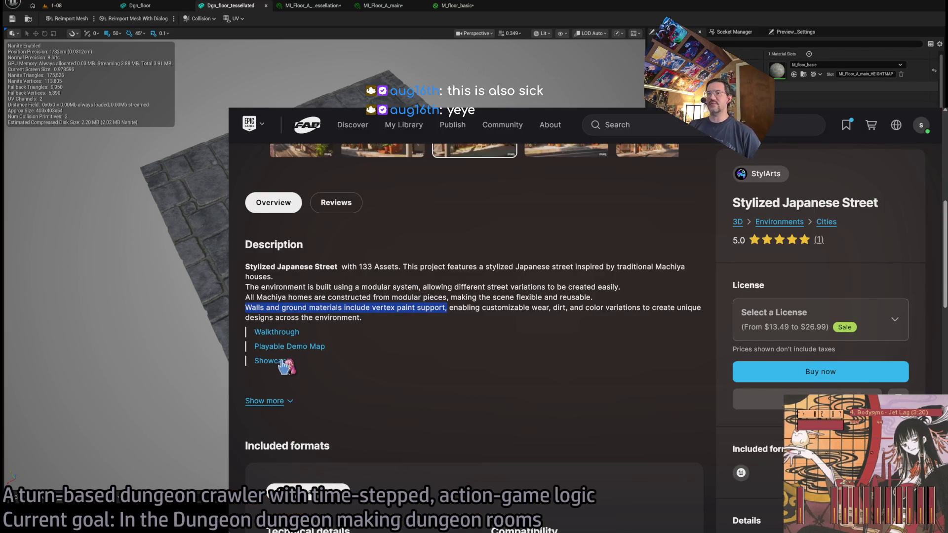
click(272, 361)
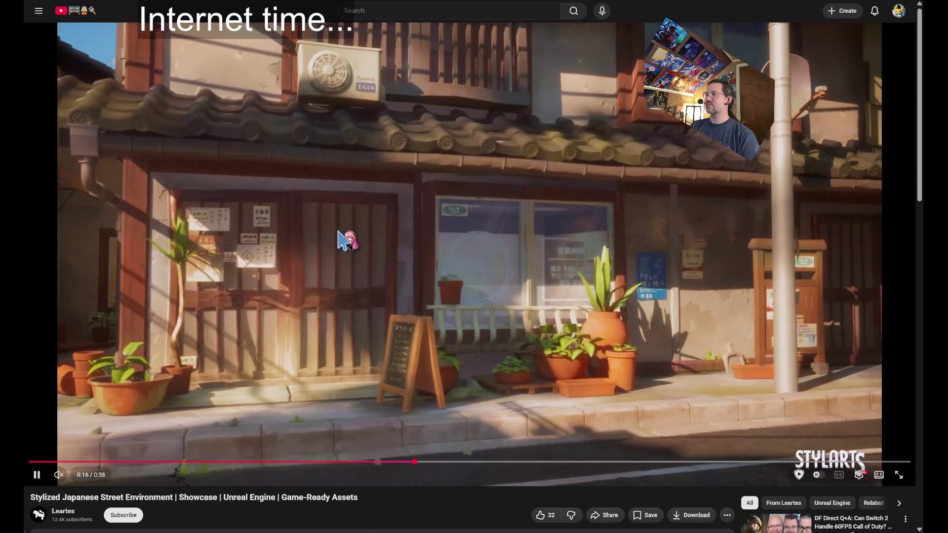
Step: Pause, resume and rewind the Showcase to review the shots around 0:16
click(267, 290)
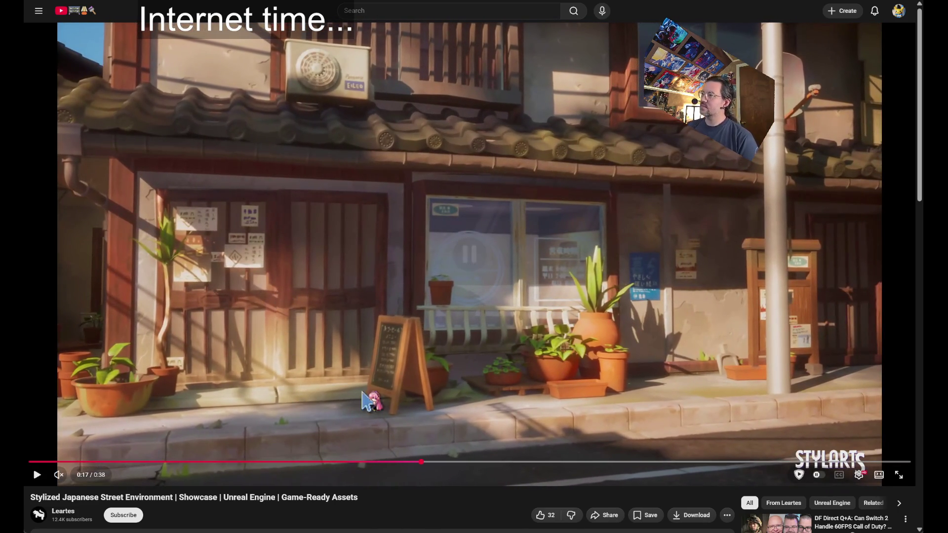
click(496, 315)
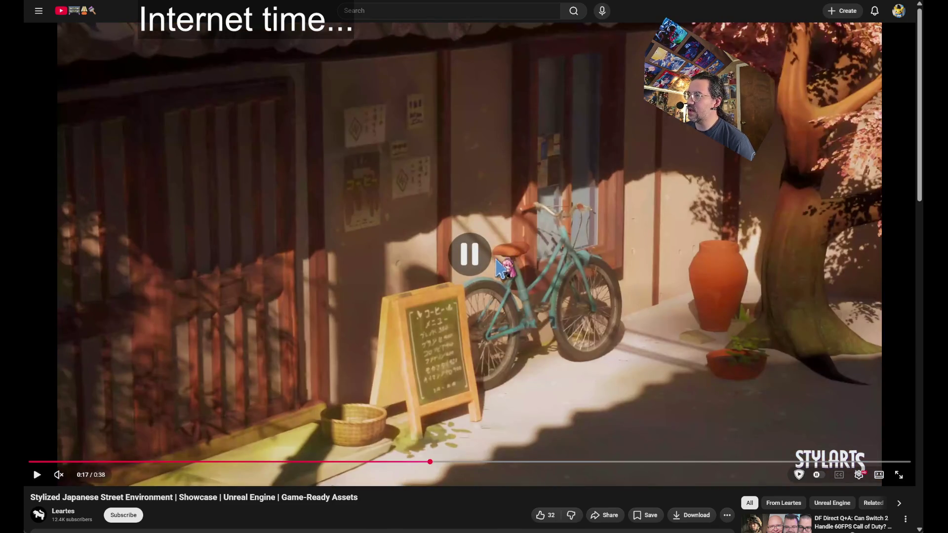
key(Left)
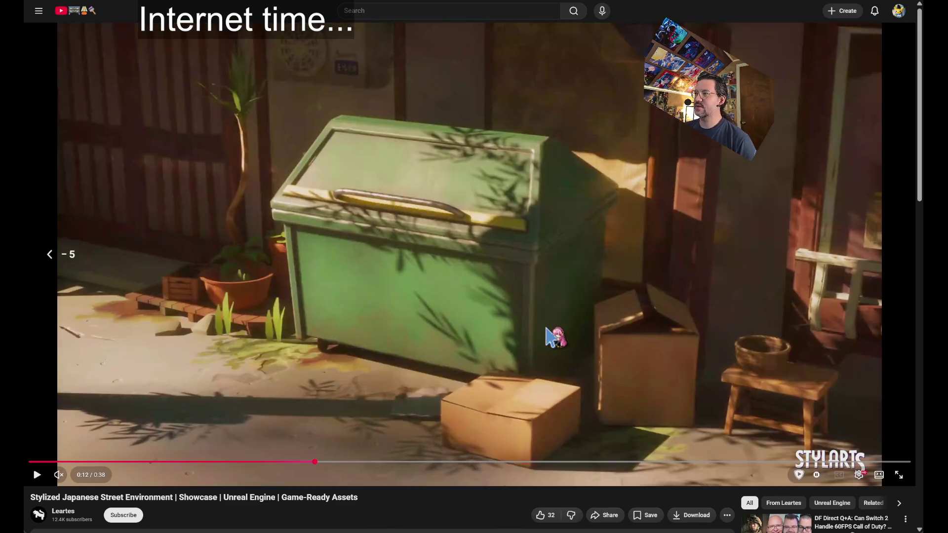
click(478, 320)
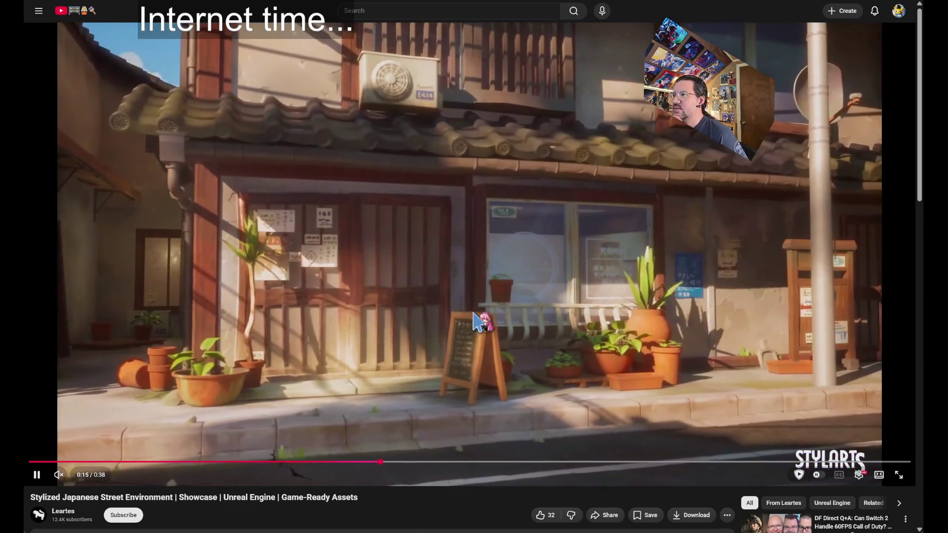
click(475, 322)
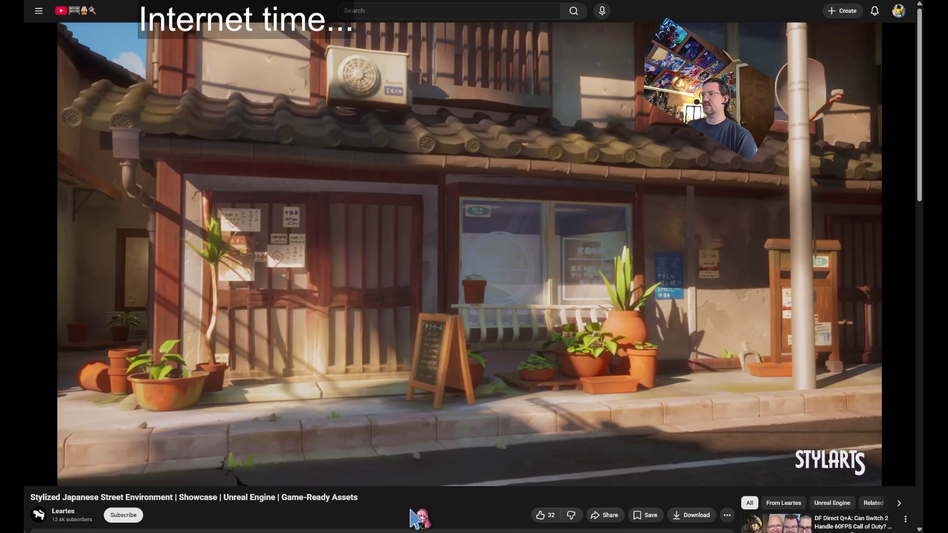
key(space)
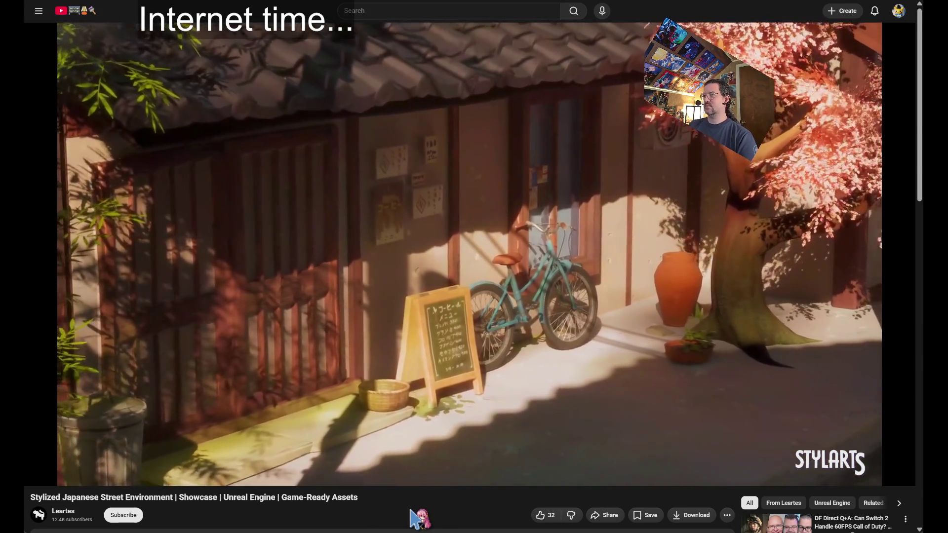
key(space)
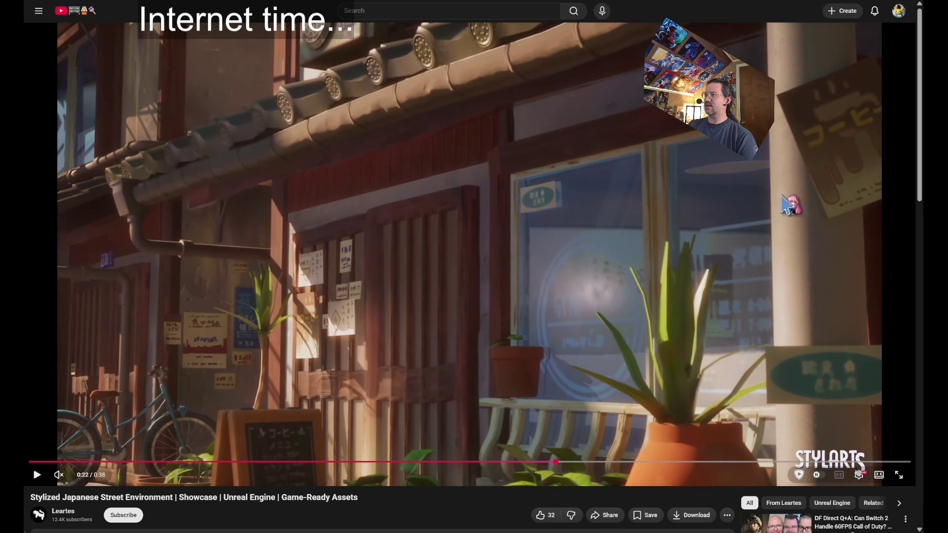
click(726, 291)
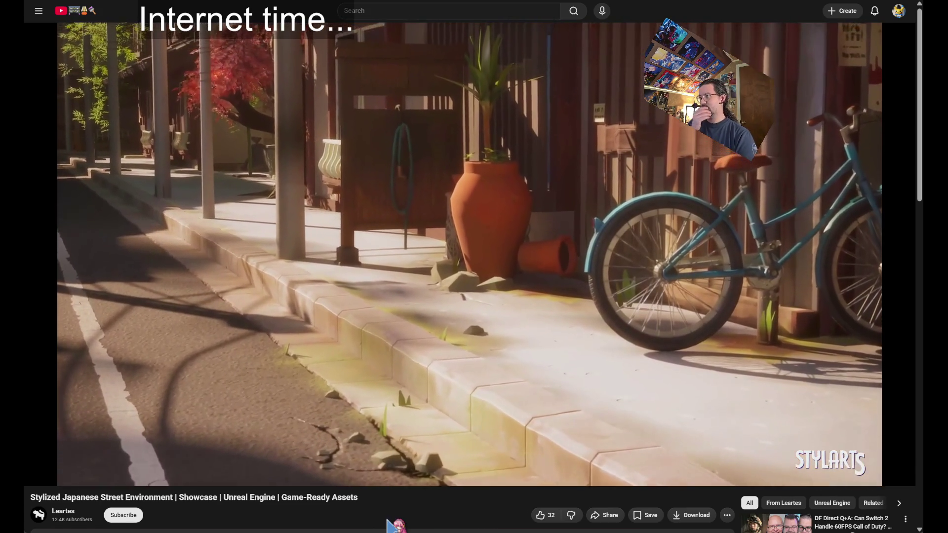
key(space)
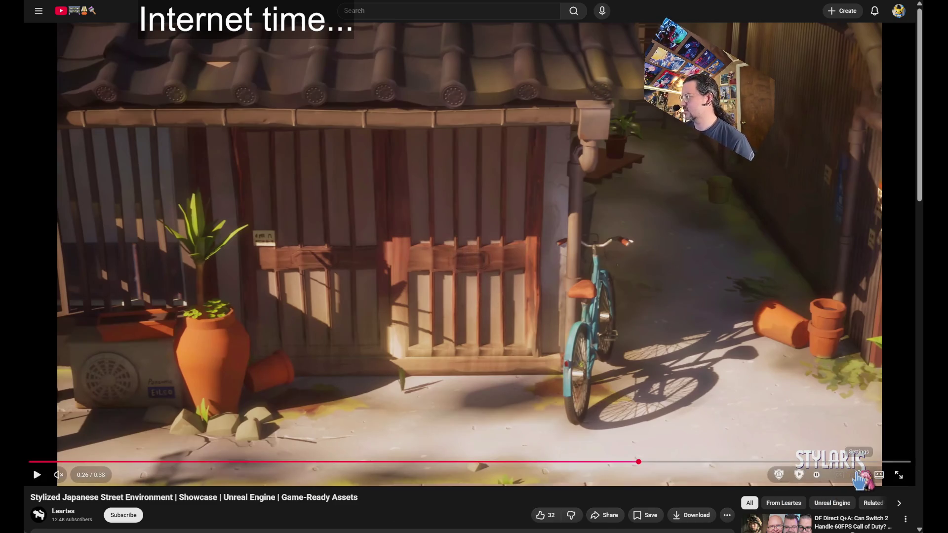
Step: Set the Showcase video's quality to 1080p
click(859, 476)
click(856, 426)
click(774, 378)
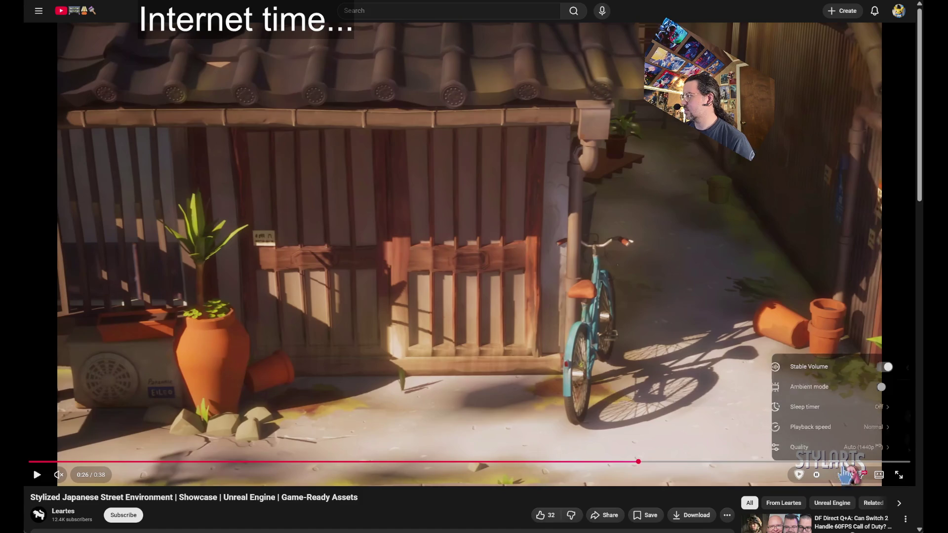
click(860, 475)
click(859, 475)
click(858, 446)
click(857, 363)
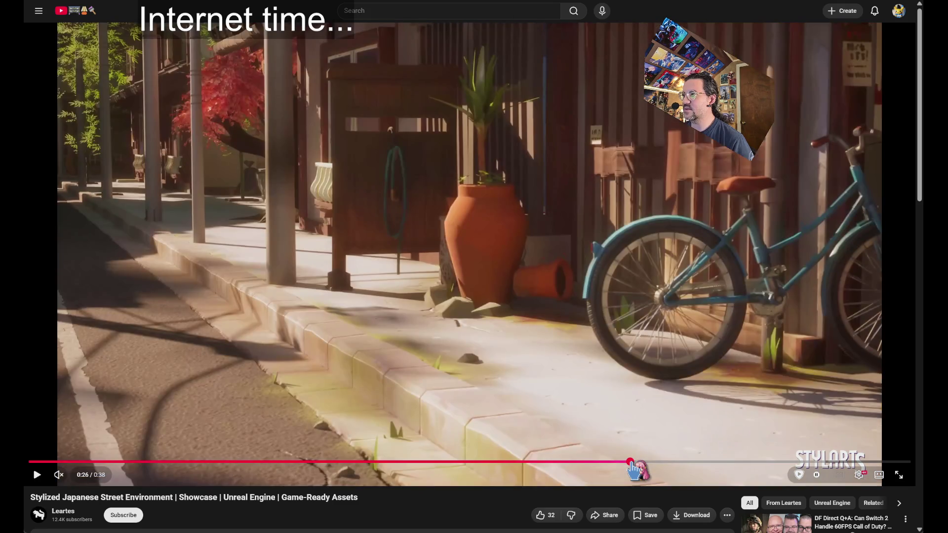
Step: Rewind to 0:21 and step through the shots up to 0:24
click(498, 285)
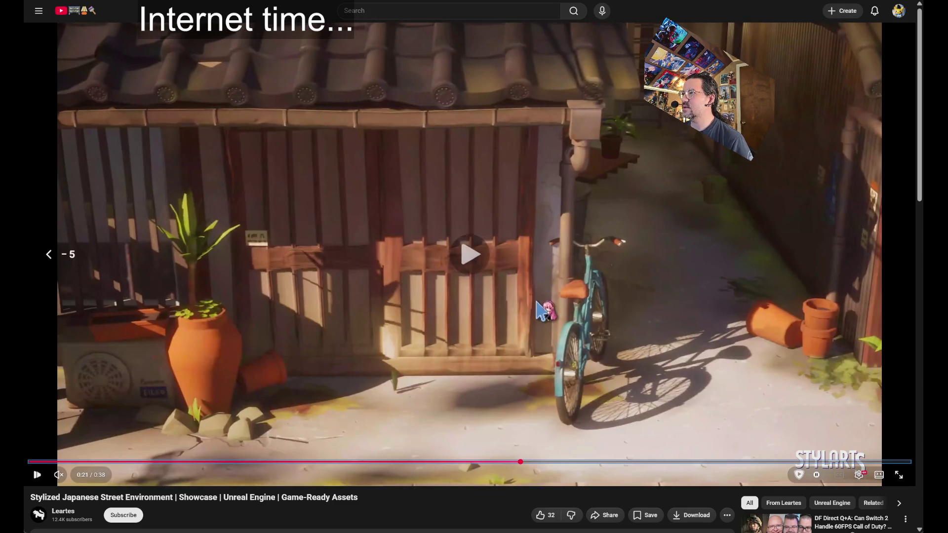
drag(514, 462, 528, 469)
click(402, 402)
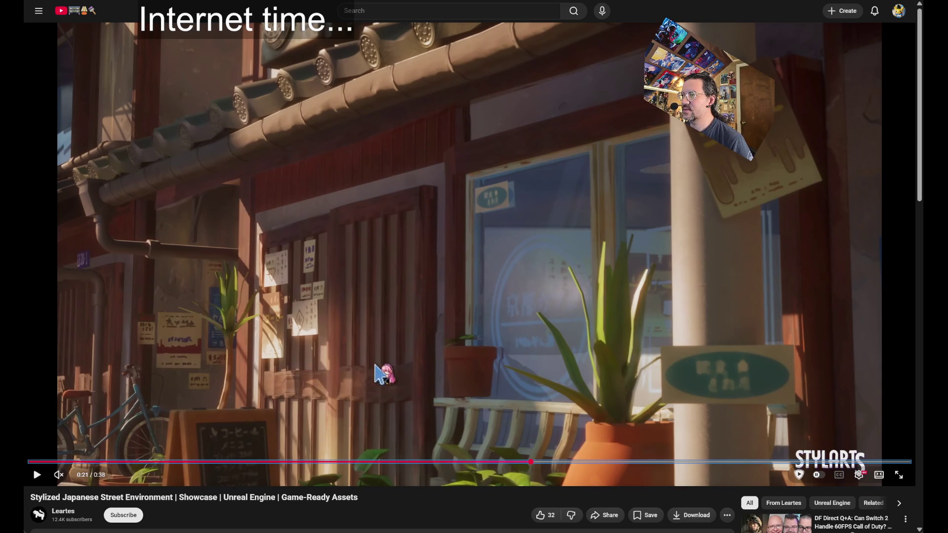
click(361, 403)
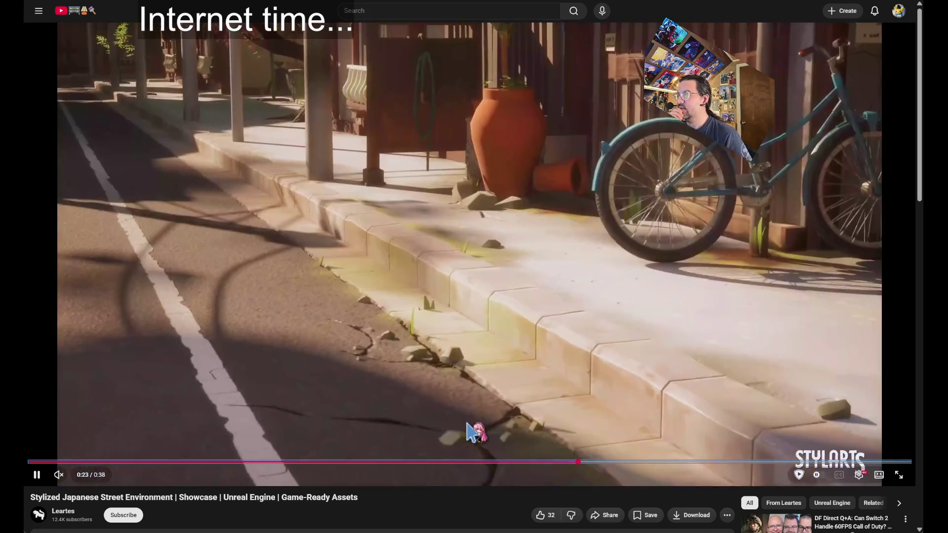
click(471, 432)
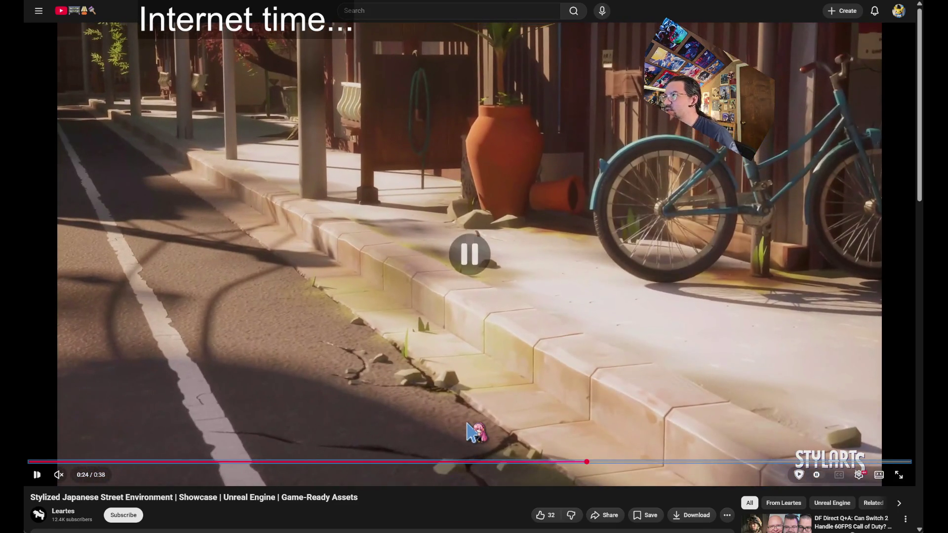
click(468, 424)
click(468, 424)
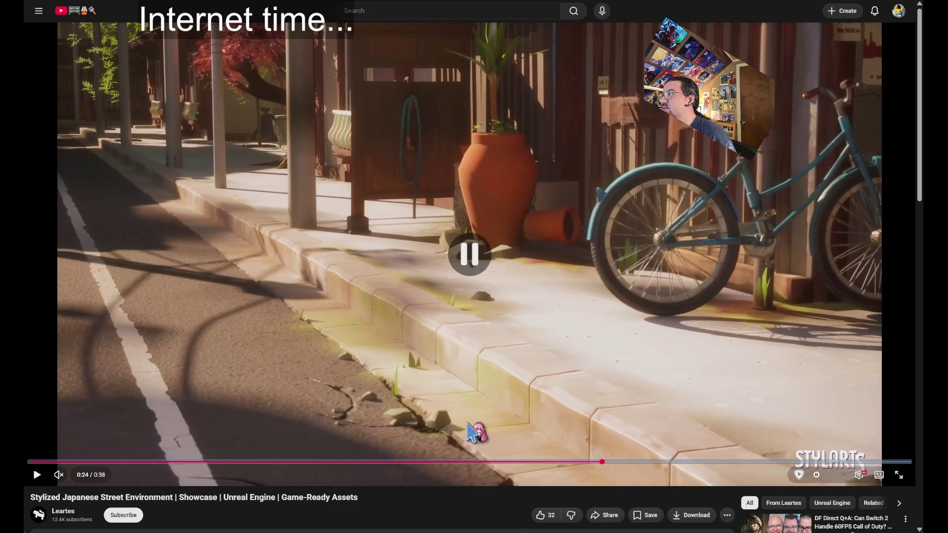
click(468, 424)
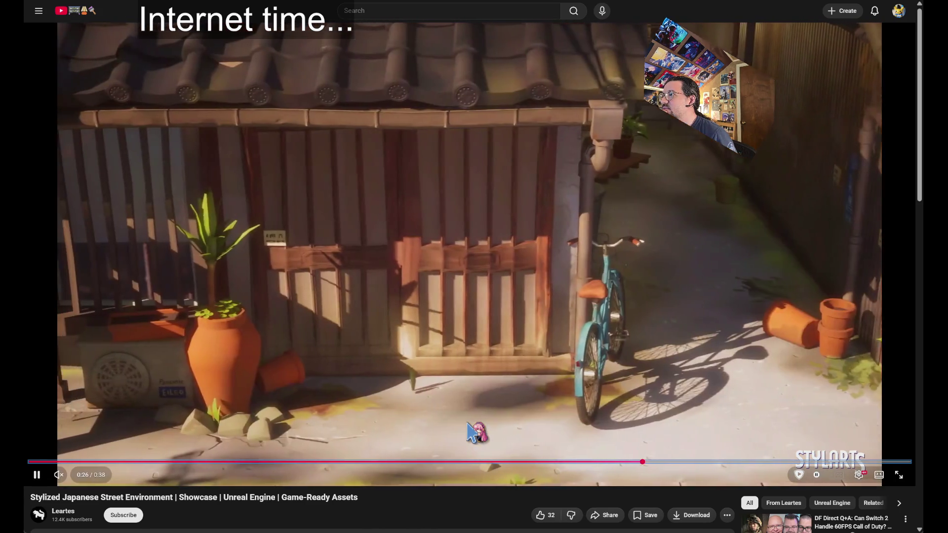
Step: Pause and resume through 0:26 and 0:29 until the video nears its end
click(468, 424)
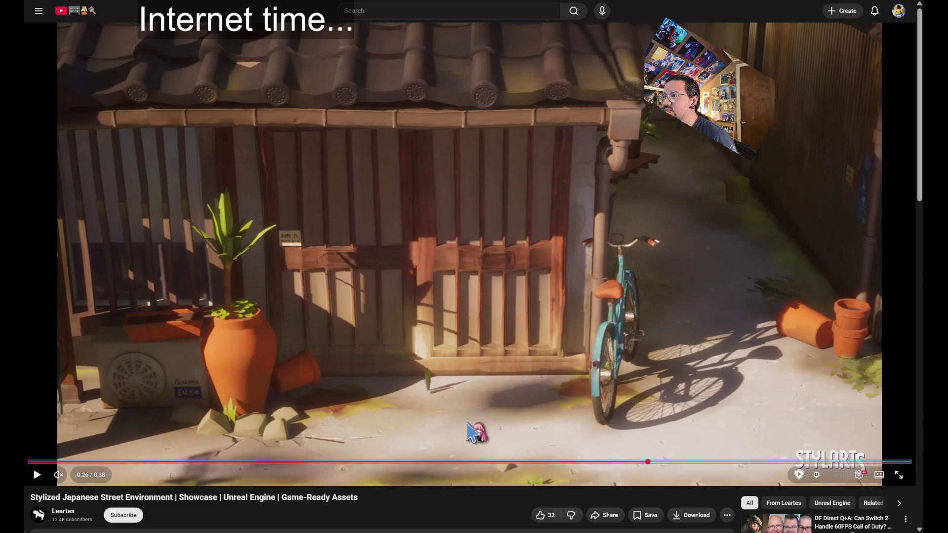
click(468, 425)
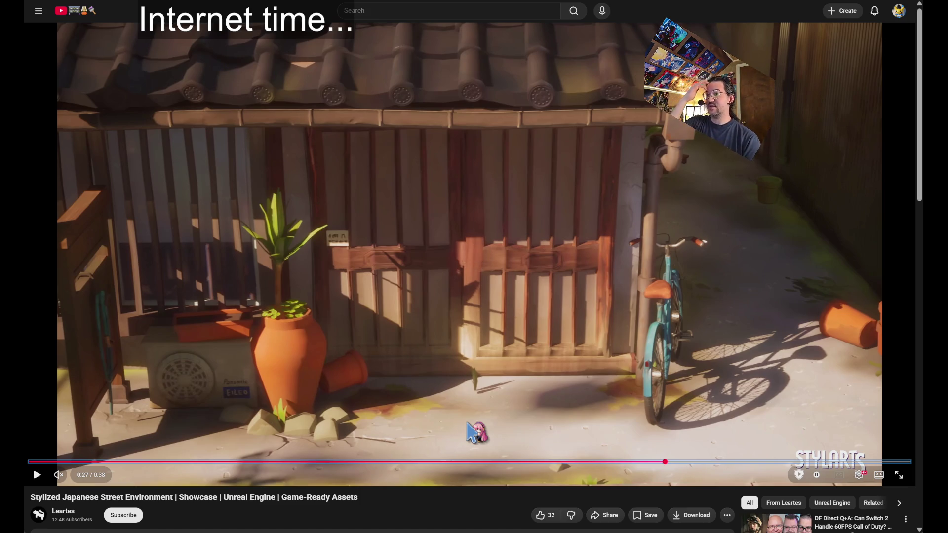
click(468, 424)
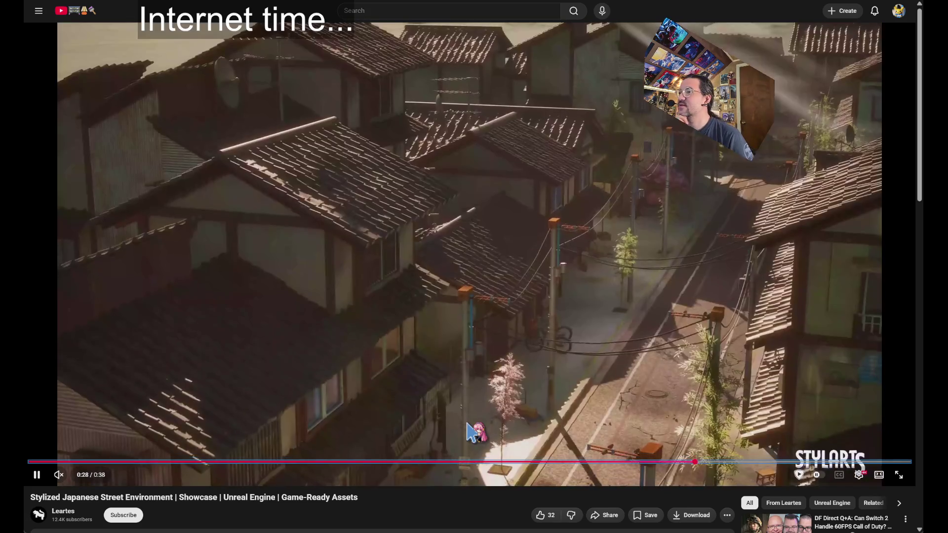
click(468, 425)
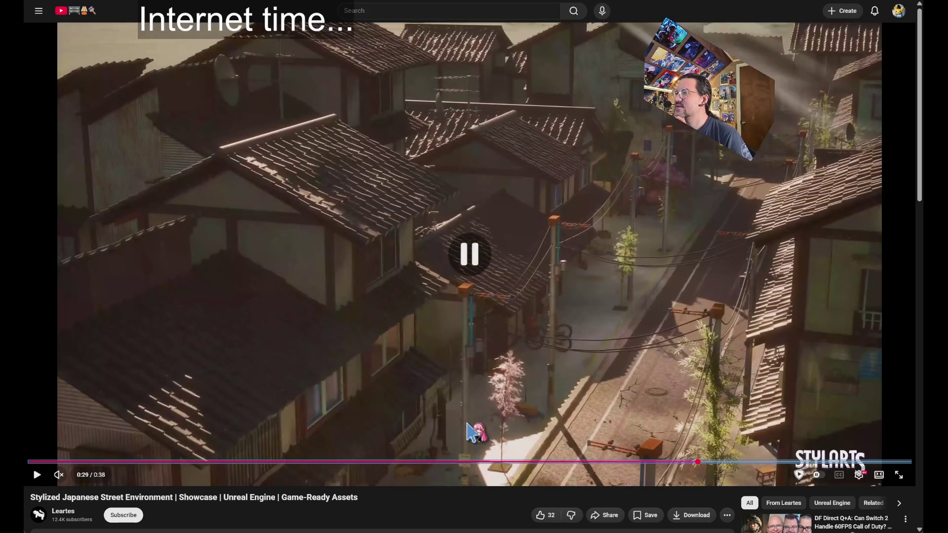
click(468, 424)
click(468, 425)
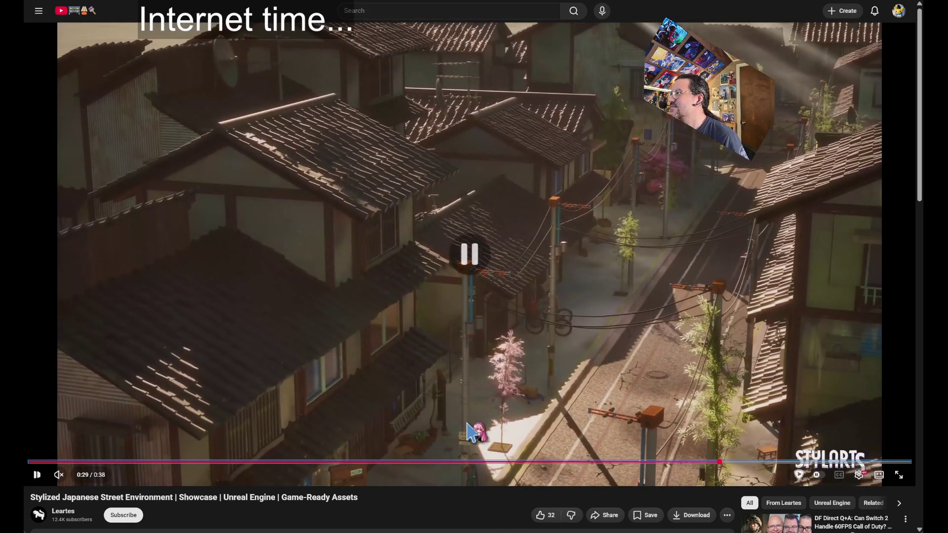
click(468, 424)
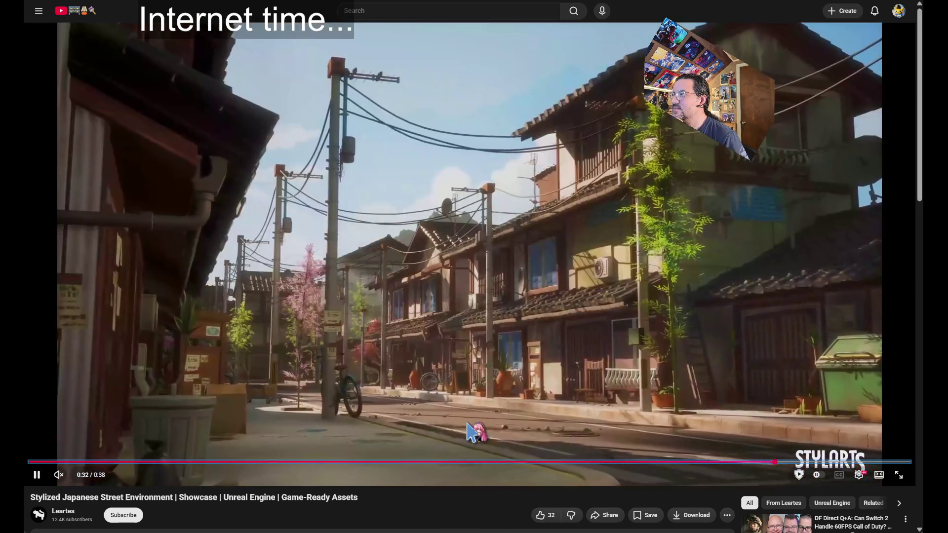
click(467, 425)
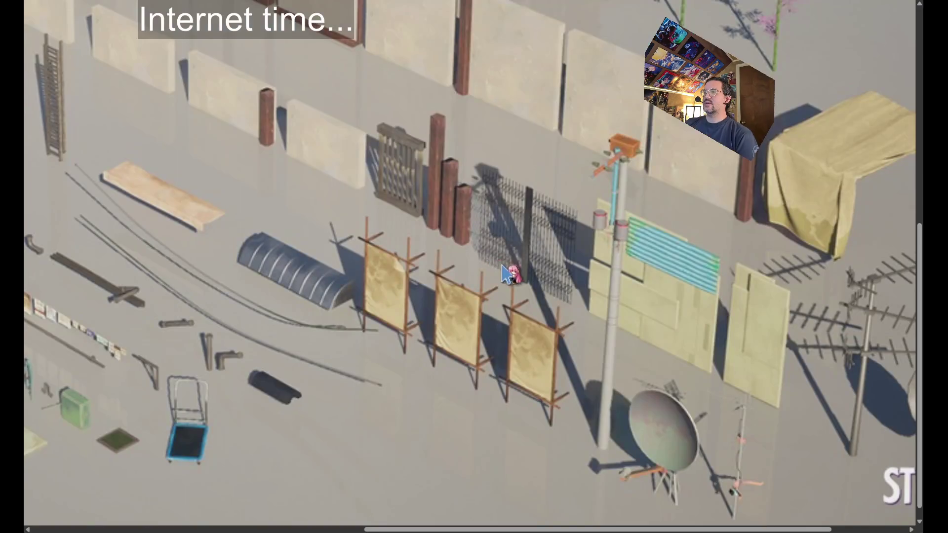
Step: Close the full-size Stylized Japanese Street asset sheet image
scroll(487, 234, up, 3)
scroll(352, 238, down, 3)
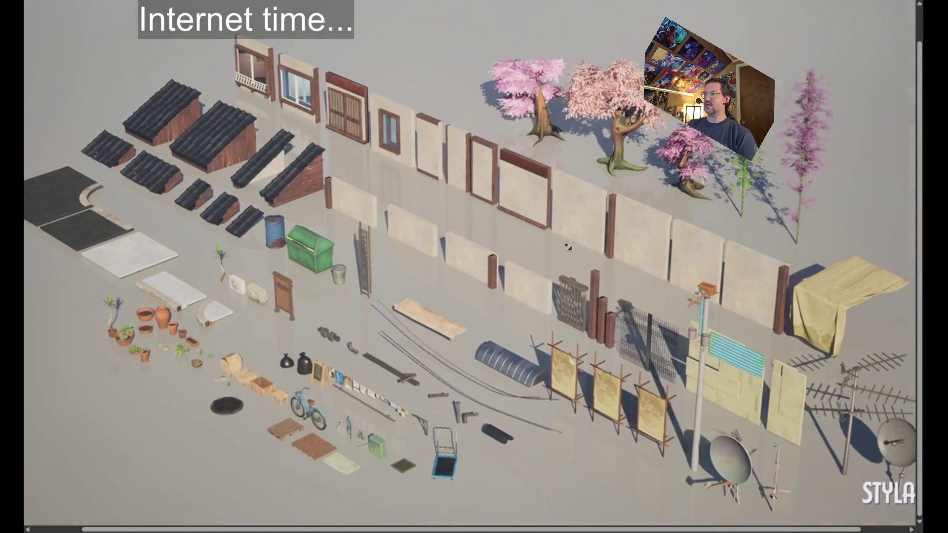
drag(567, 247, 518, 213)
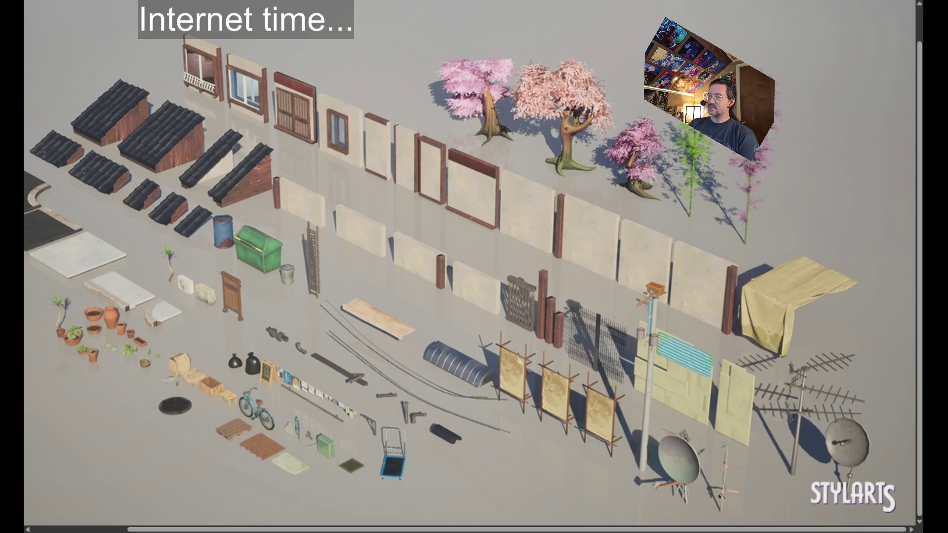
key(Escape)
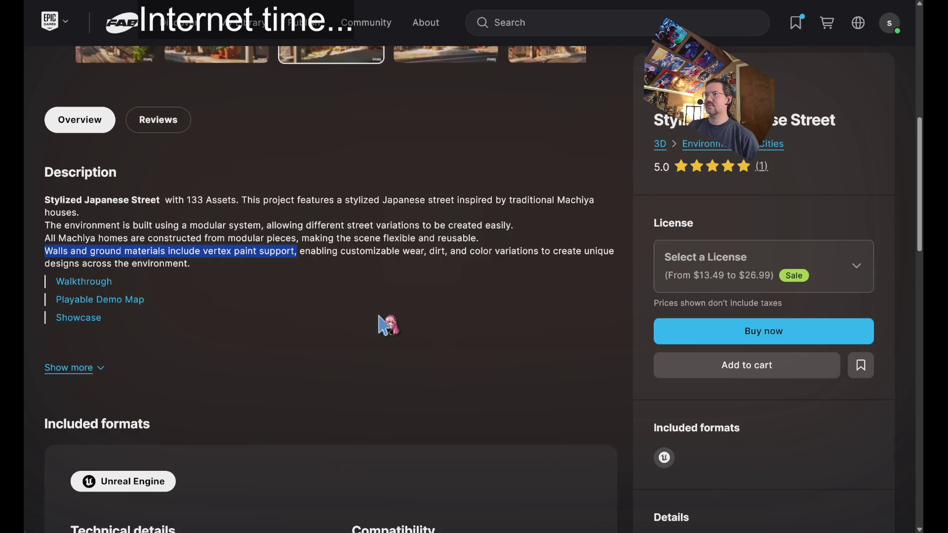
Step: Zoom the Fab page out and check the licence price options dropdown
scroll(390, 336, up, 5)
key(ctrl+minus)
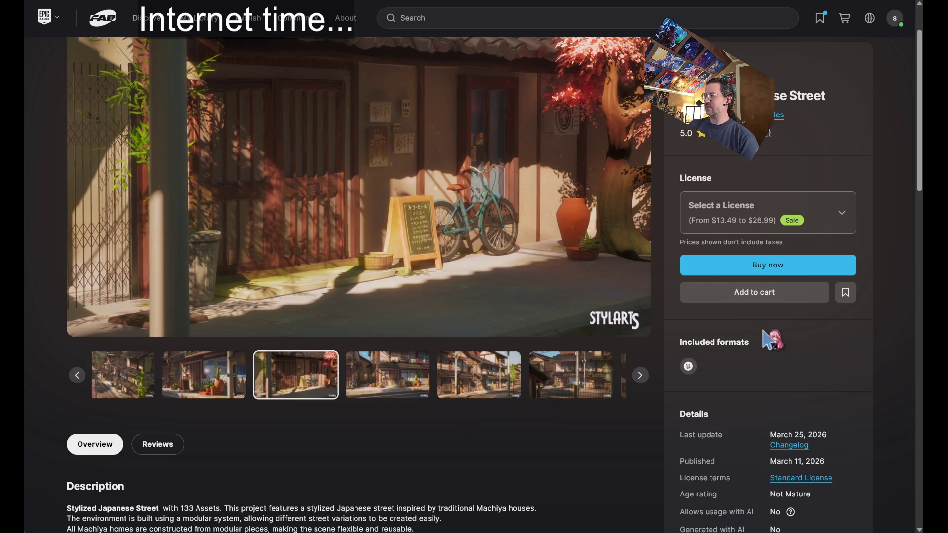
click(847, 224)
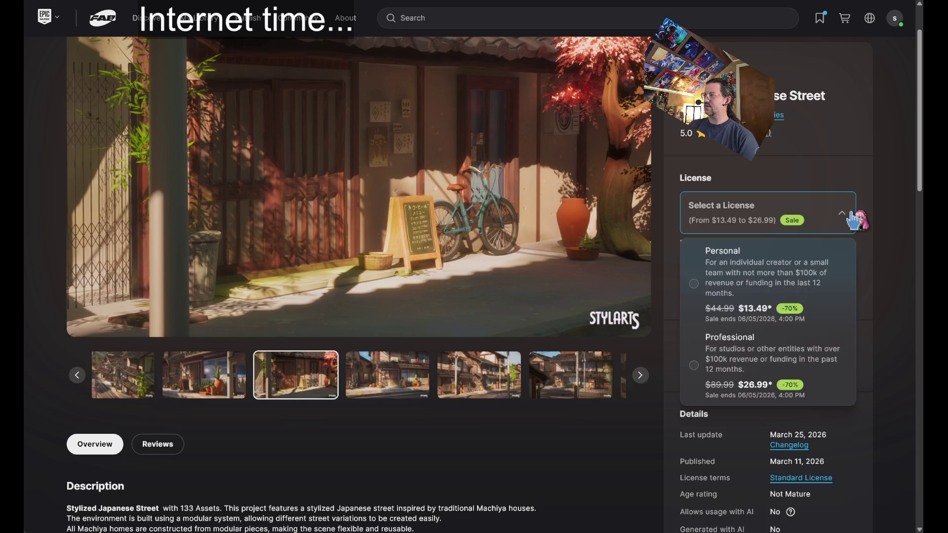
click(846, 221)
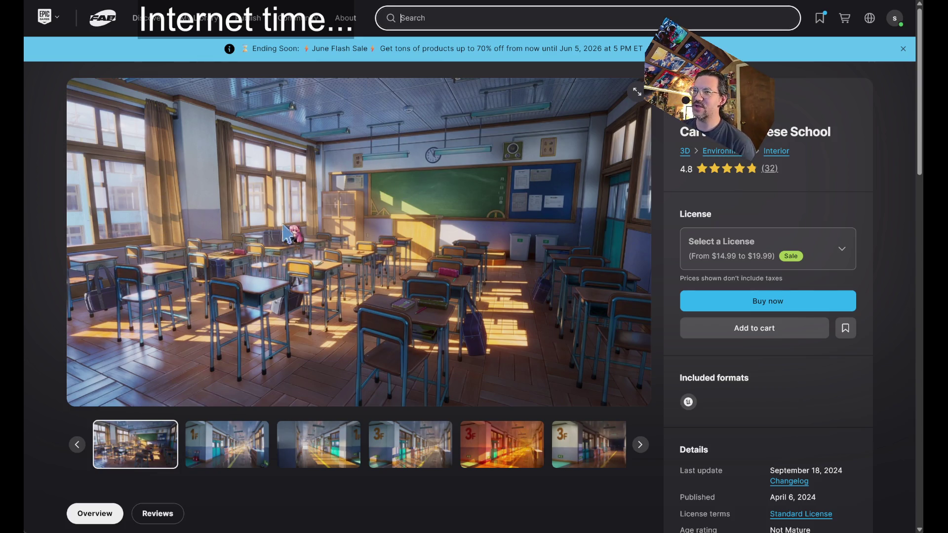
Step: Page through the hallway, locker room and school building images to the top-down roof view
click(218, 450)
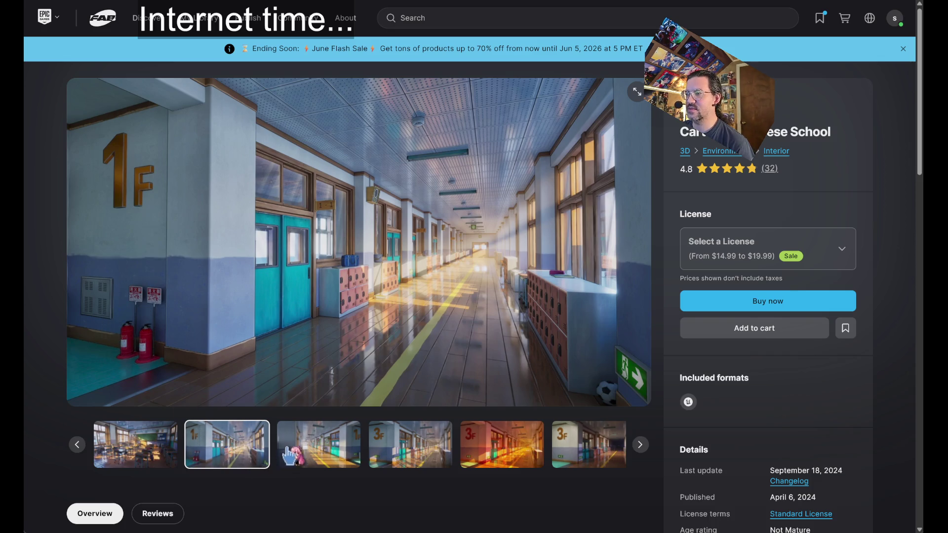
click(299, 449)
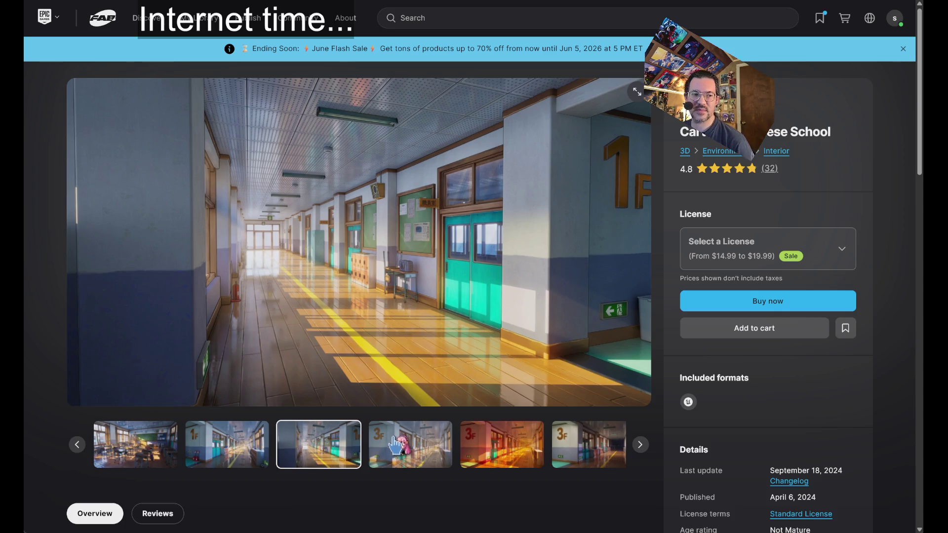
click(394, 446)
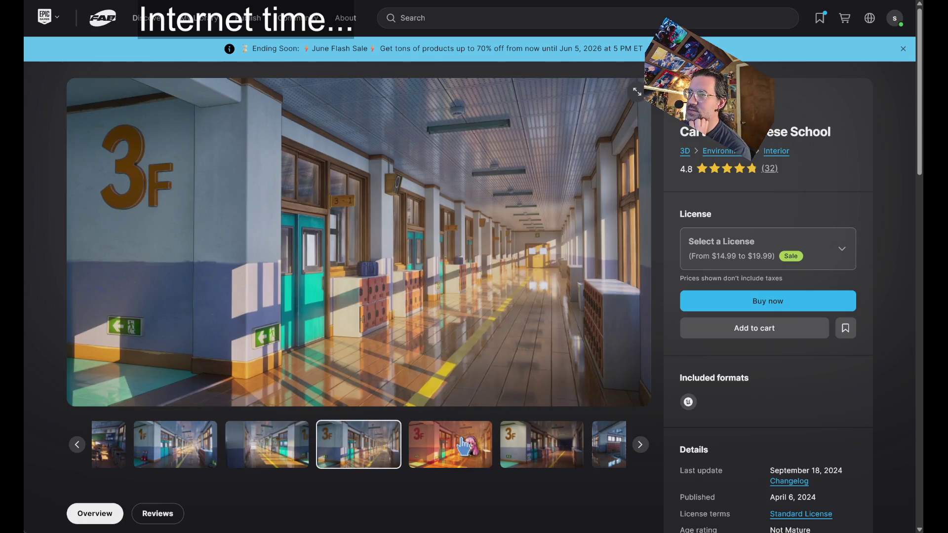
click(464, 446)
click(514, 449)
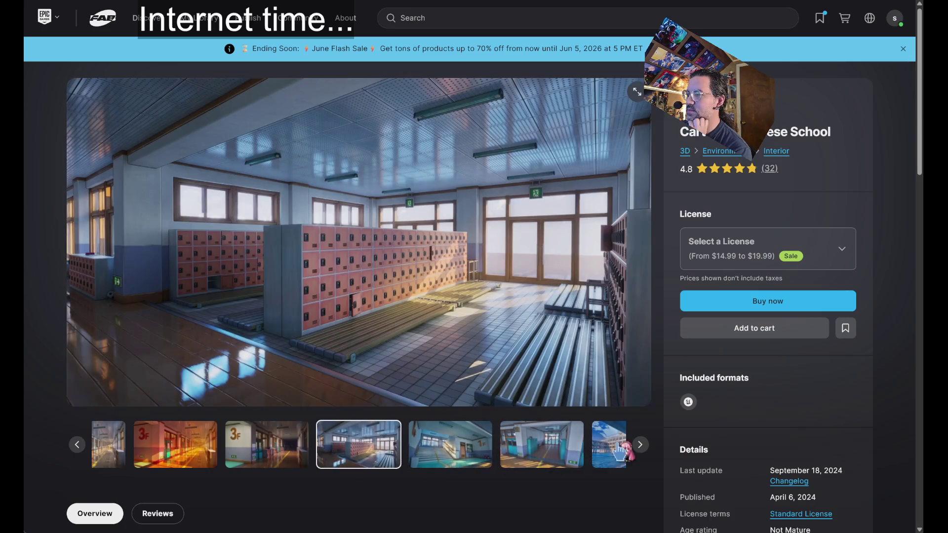
click(640, 445)
click(640, 446)
click(640, 446)
click(641, 445)
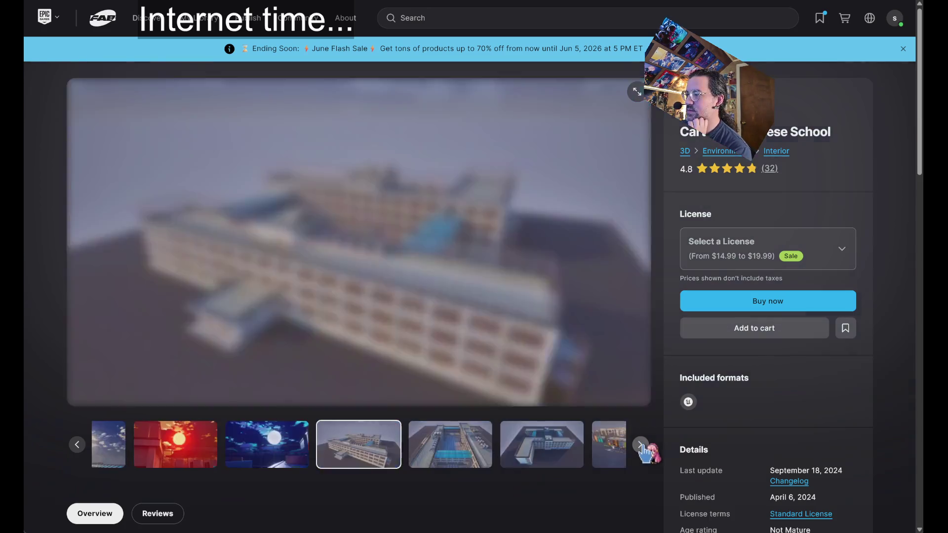
click(640, 445)
Step: Revisit the building views, then continue through classroom props and rooftop to the all-pieces overview
click(267, 446)
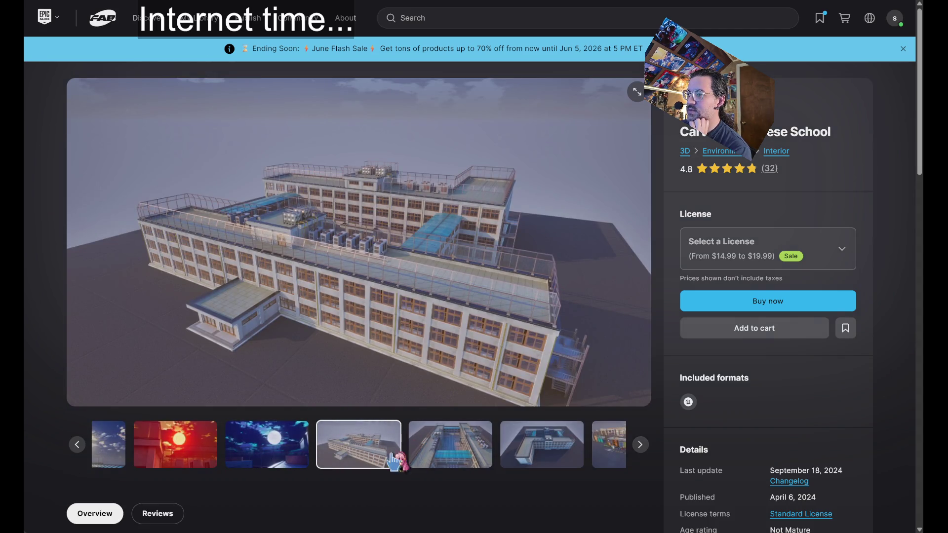
click(417, 457)
click(455, 454)
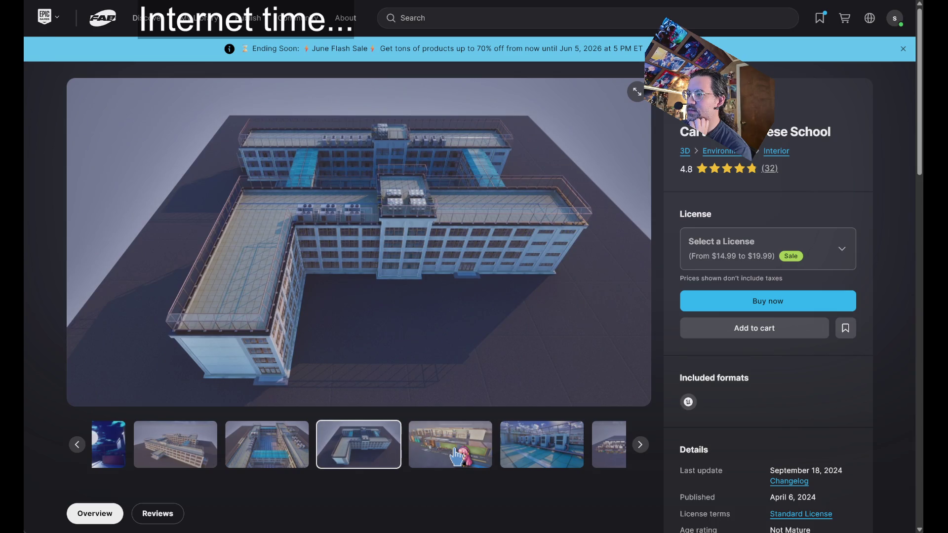
click(456, 457)
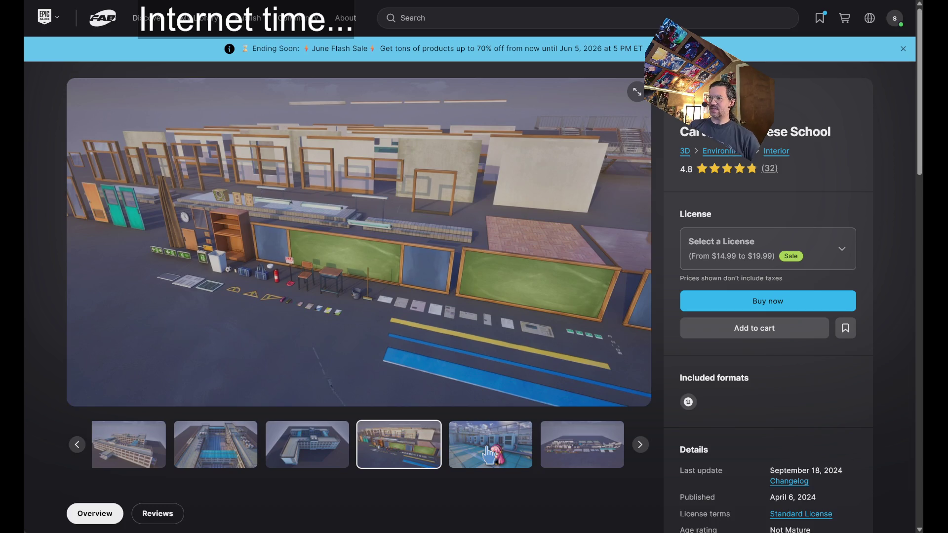
click(489, 454)
click(553, 451)
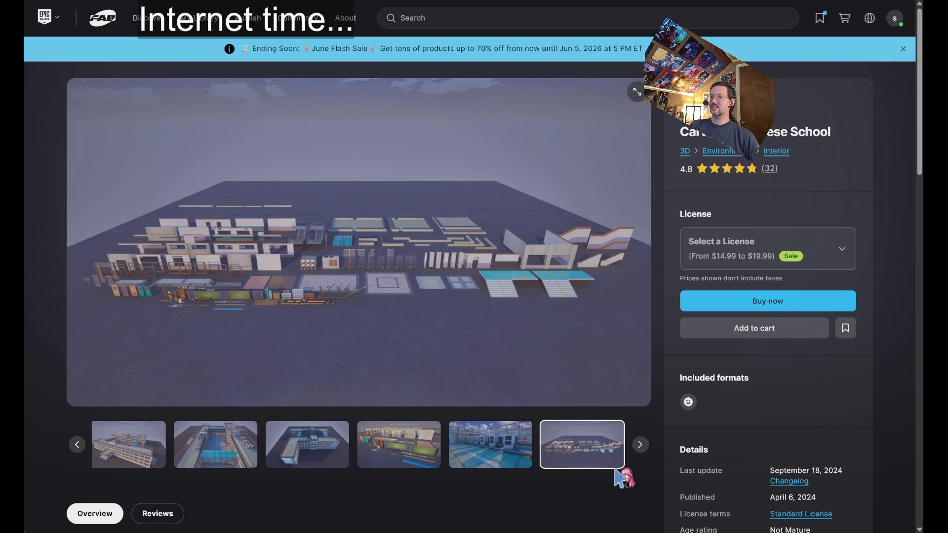
Step: Scroll down and expand the Cartoon Japanese School's full product description
scroll(624, 475, down, 7)
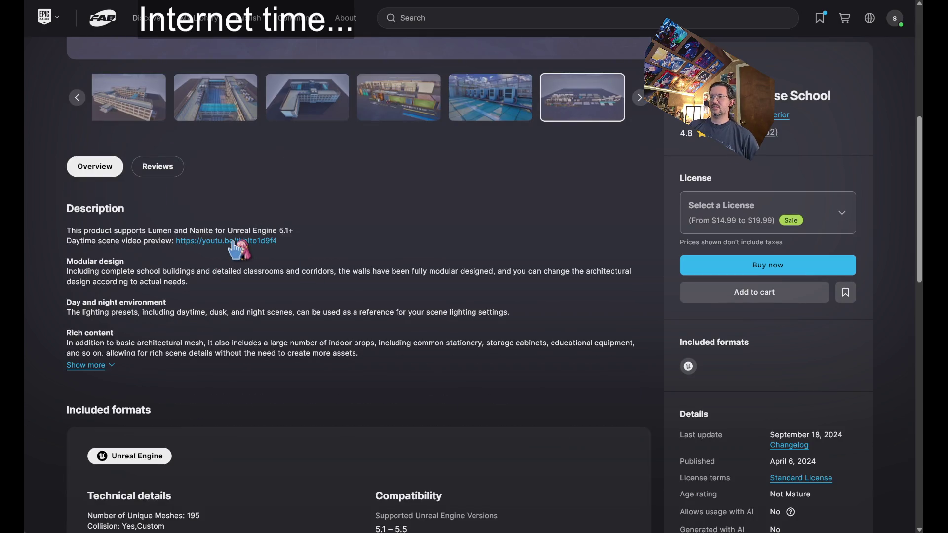
scroll(365, 346, down, 2)
click(84, 279)
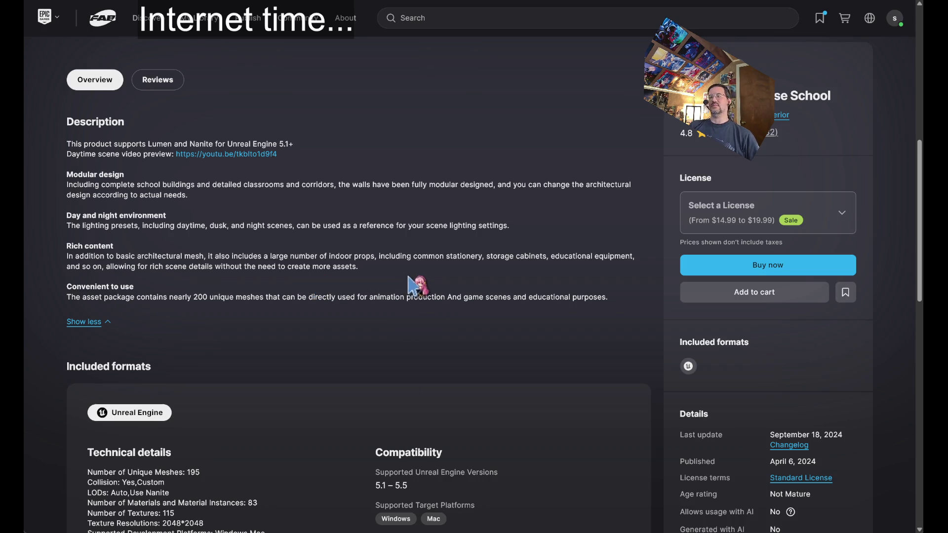
scroll(415, 291, down, 10)
scroll(444, 290, up, 7)
scroll(296, 321, down, 5)
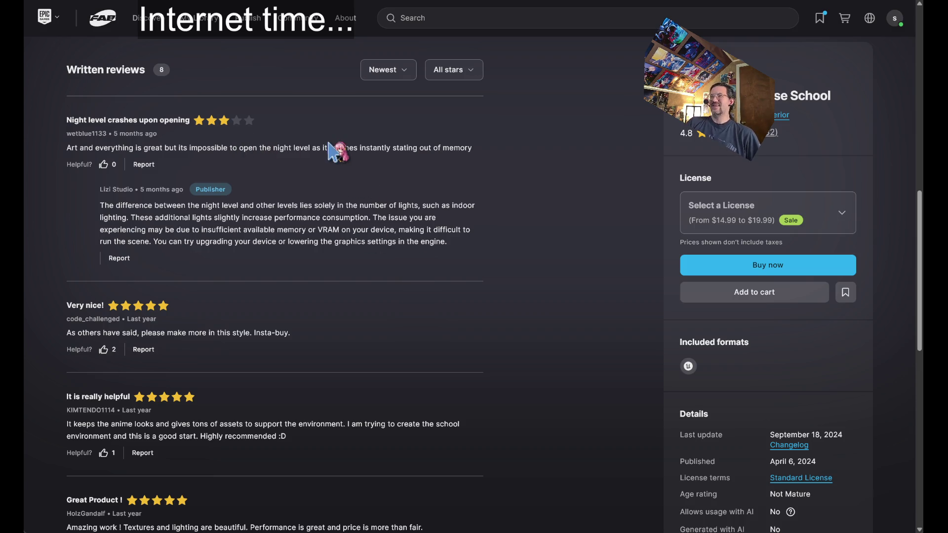
Step: Read the first page of reviews, highlighting the out-of-memory complaint
drag(328, 148, 489, 149)
click(488, 149)
triple_click(496, 149)
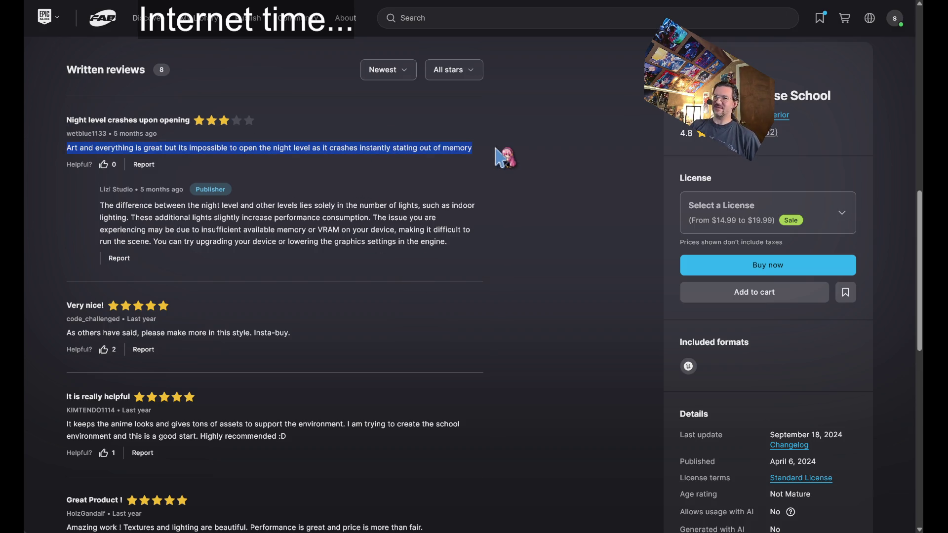
click(553, 171)
scroll(550, 186, down, 1)
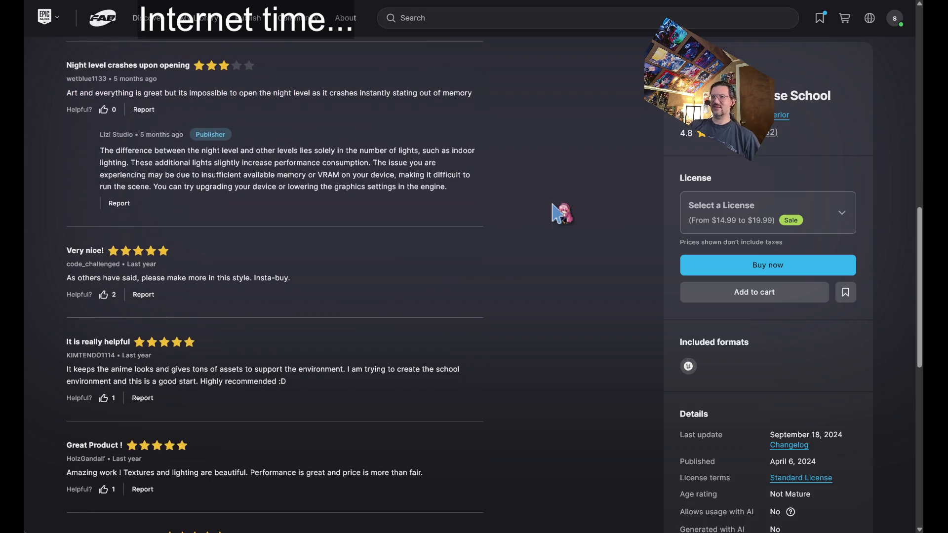
middle_click(513, 210)
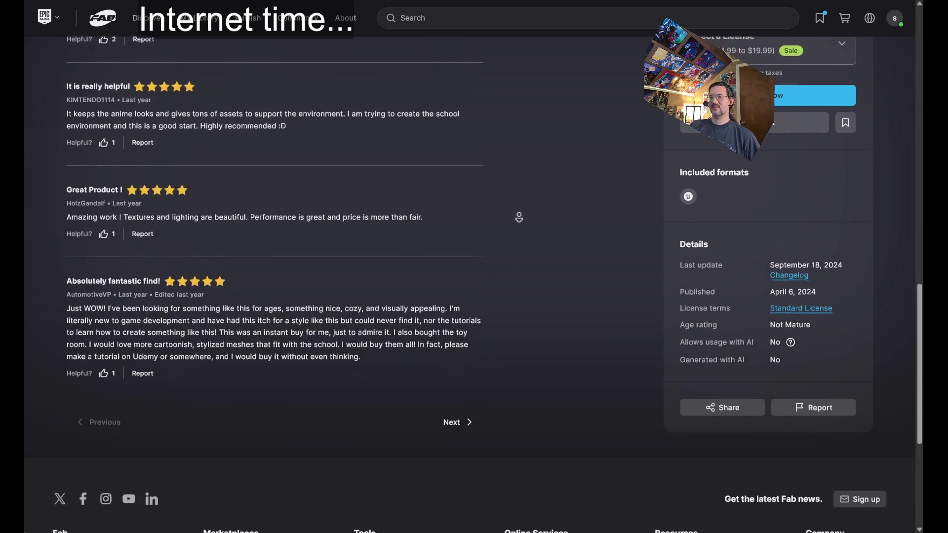
Step: Read the next page of reviews, return to the previous page, and scroll back up
click(470, 389)
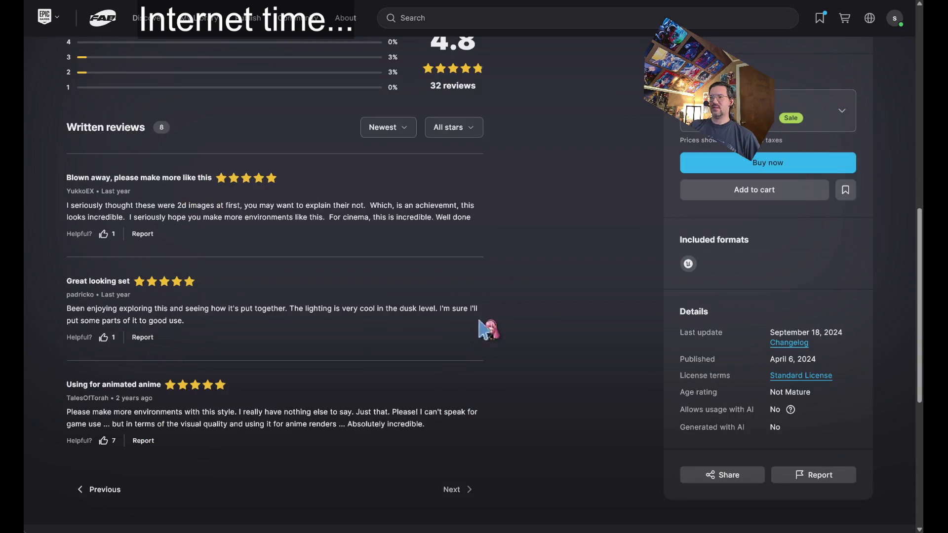
mouse_move(533, 201)
mouse_down()
mouse_move(499, 262)
mouse_move(500, 211)
mouse_move(513, 195)
mouse_up()
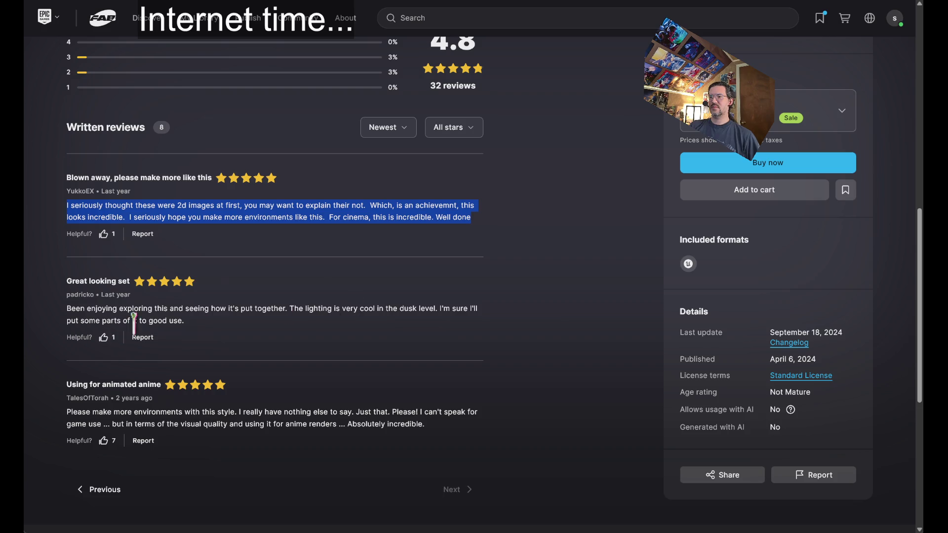
click(257, 327)
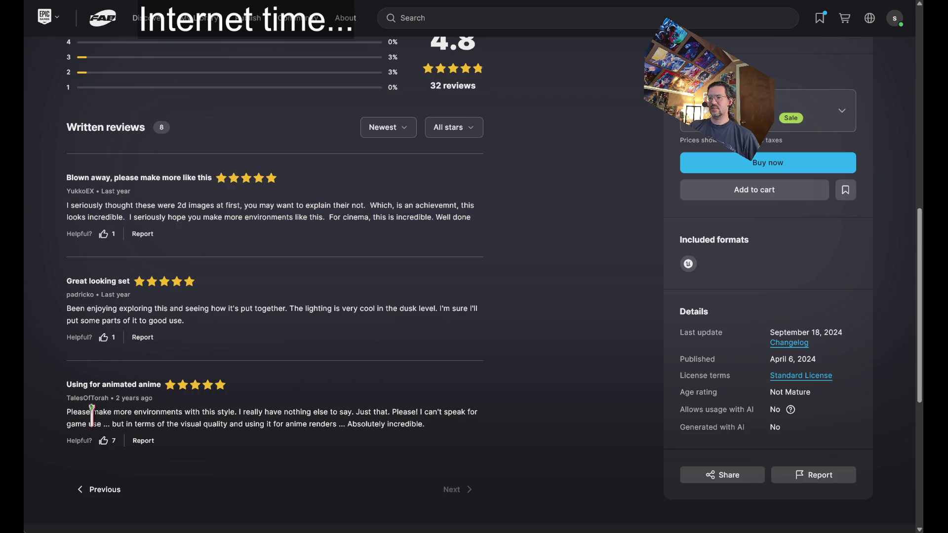
click(101, 491)
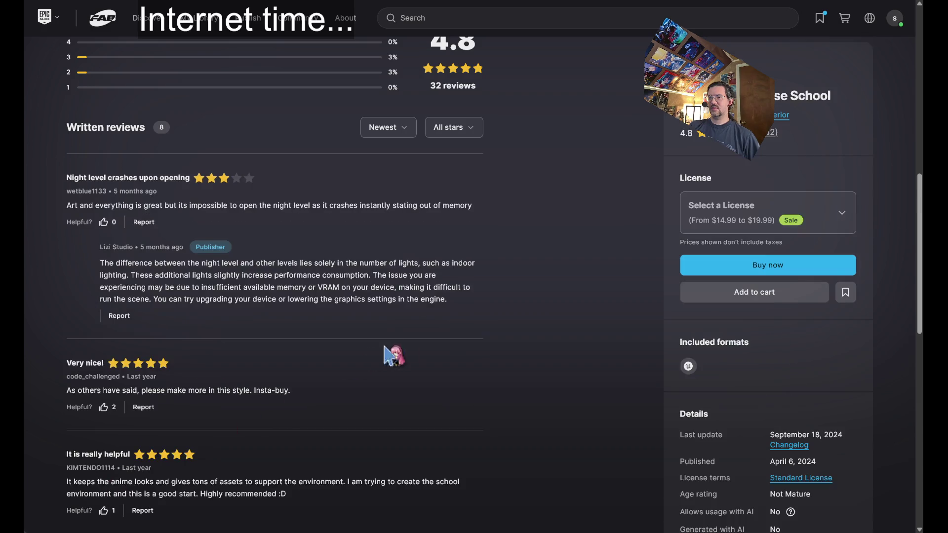
scroll(444, 342, down, 3)
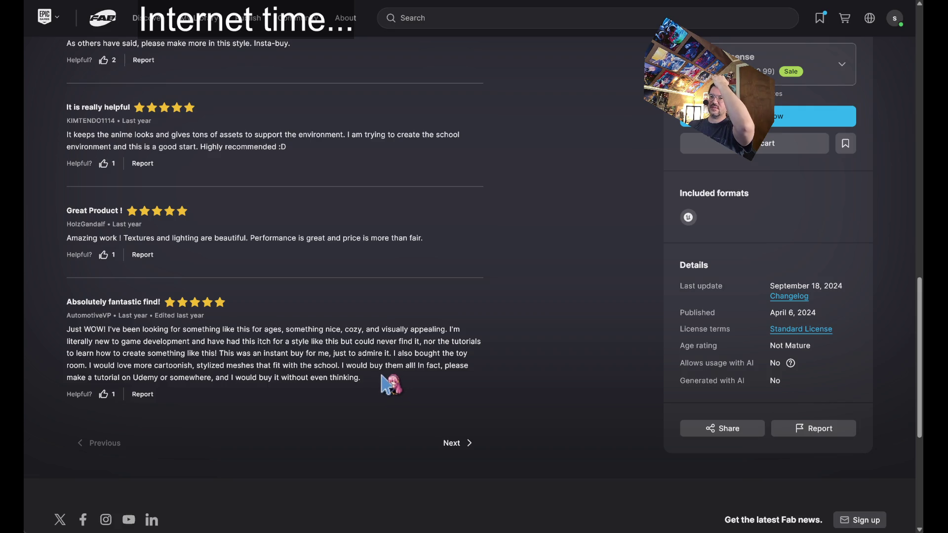
scroll(385, 378, up, 6)
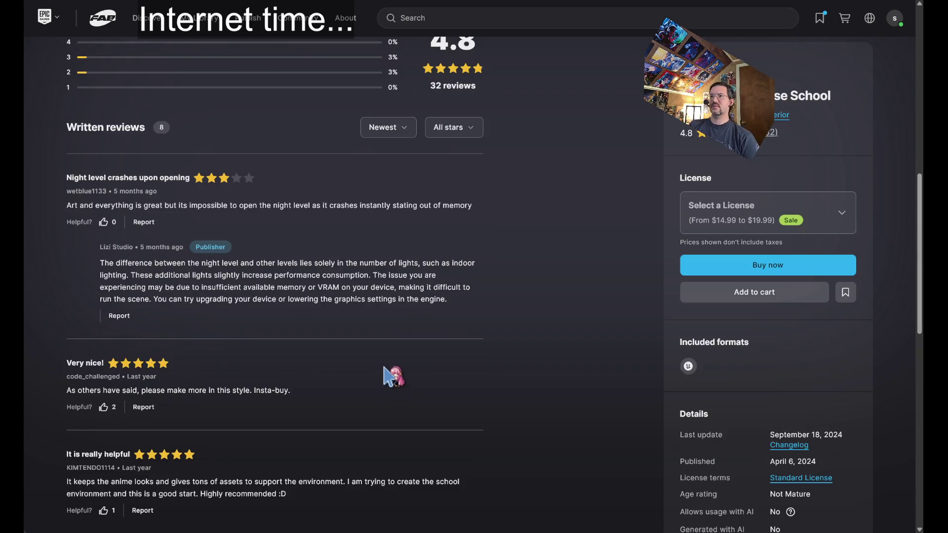
scroll(385, 375, up, 10)
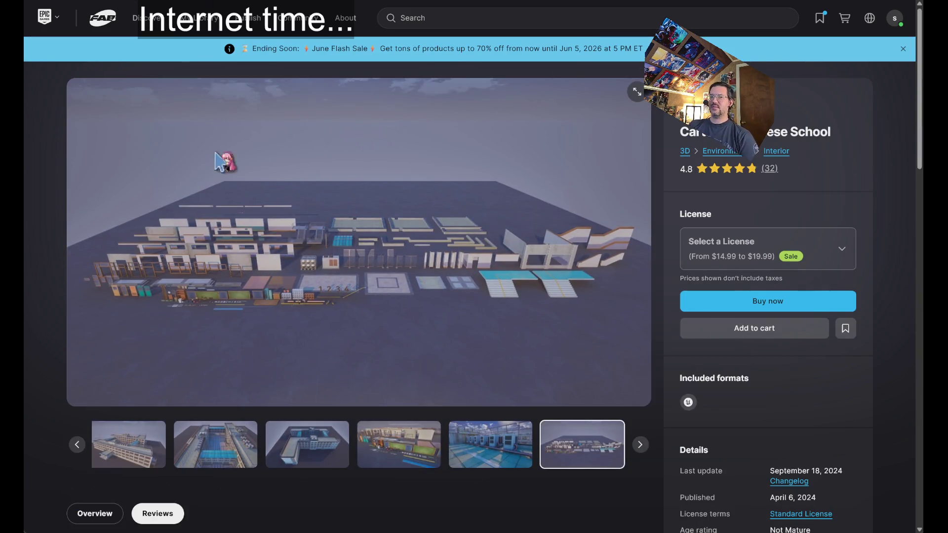
scroll(313, 303, down, 15)
scroll(313, 303, up, 3)
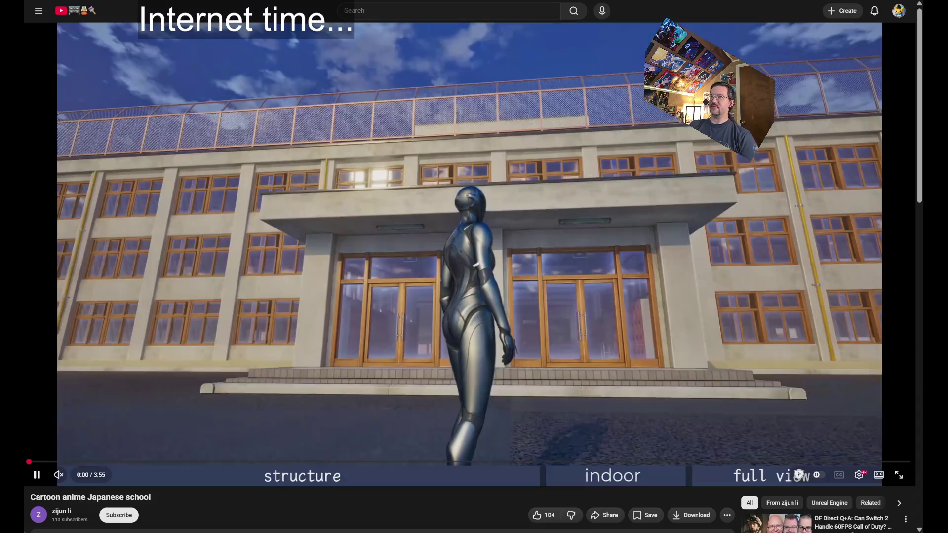
Step: Pause and resume the preview, stopping on the locker room and stepping forward briefly
click(318, 283)
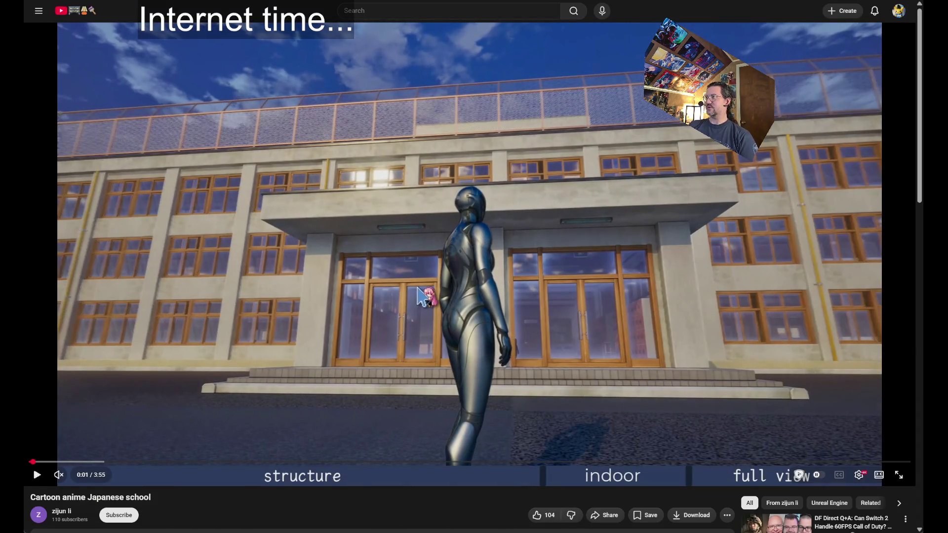
click(37, 474)
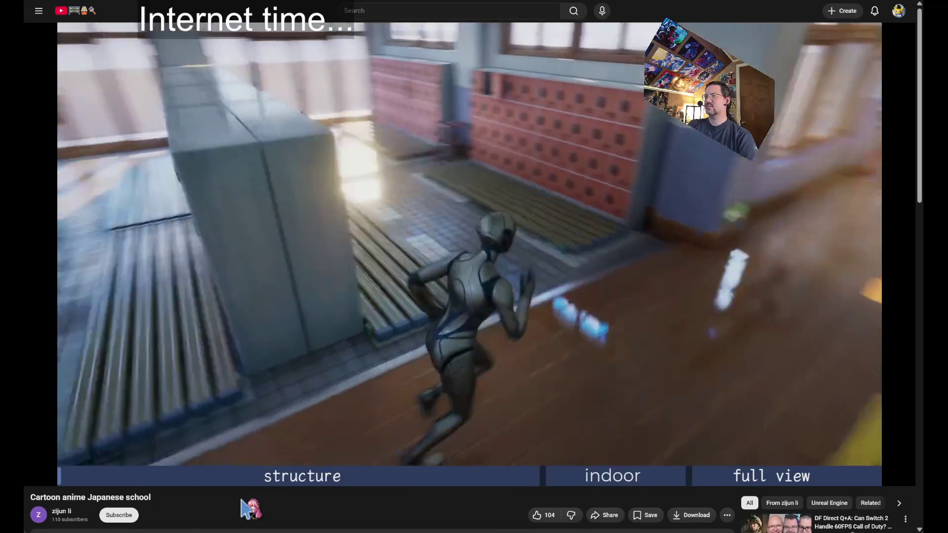
key(space)
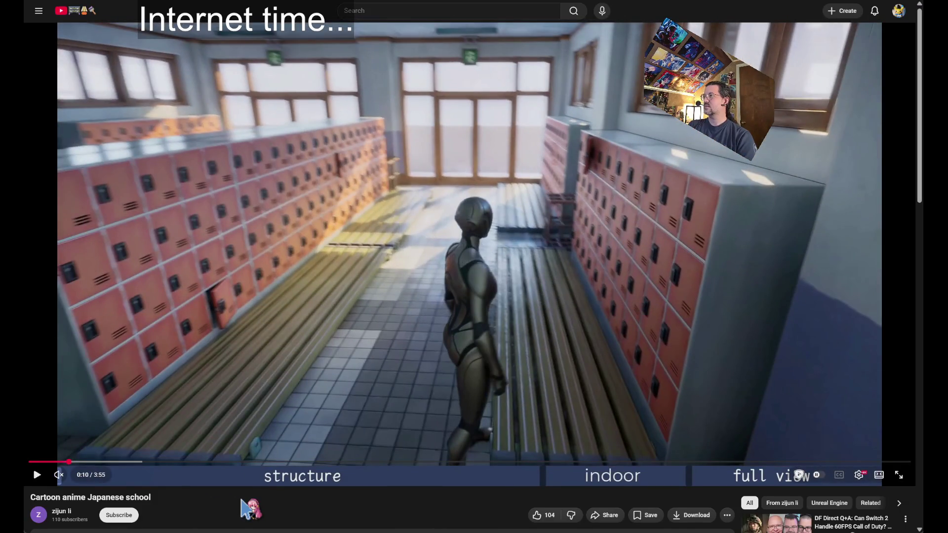
click(797, 194)
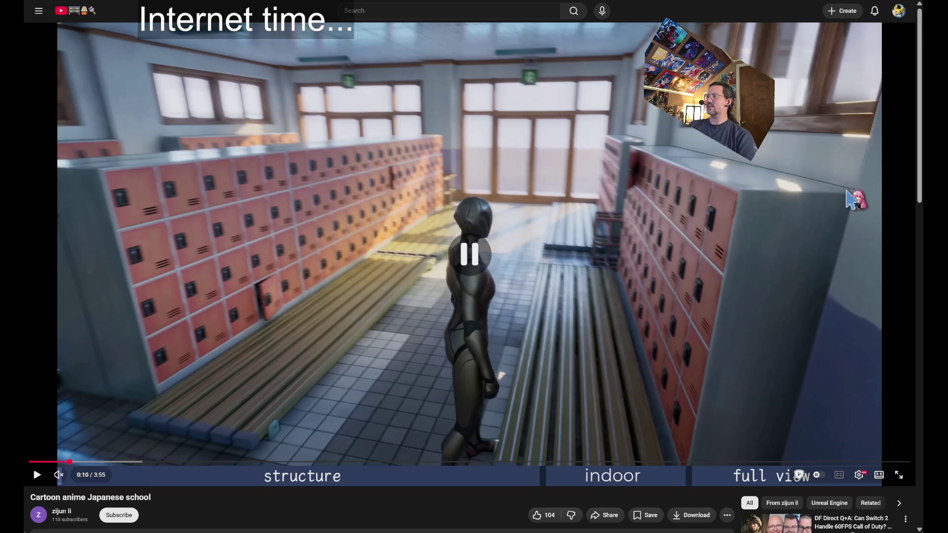
click(545, 217)
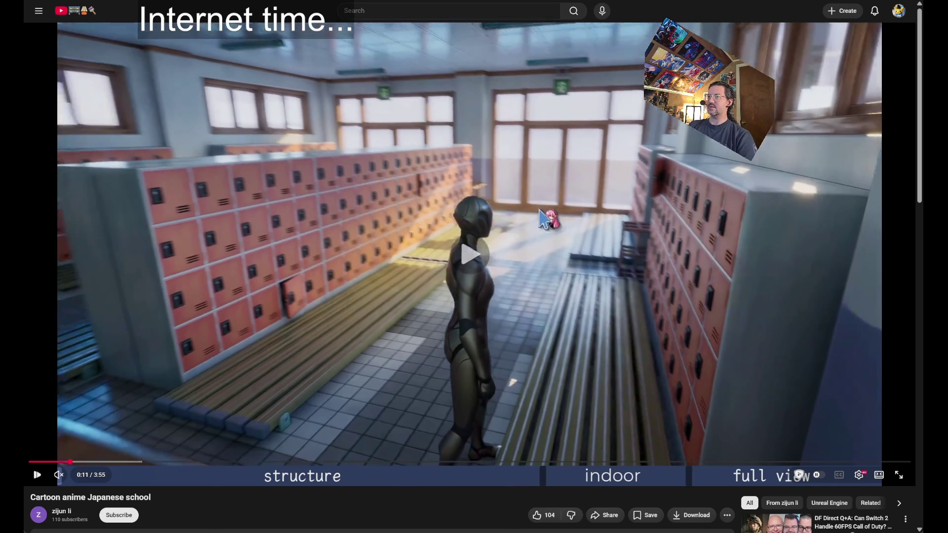
click(540, 217)
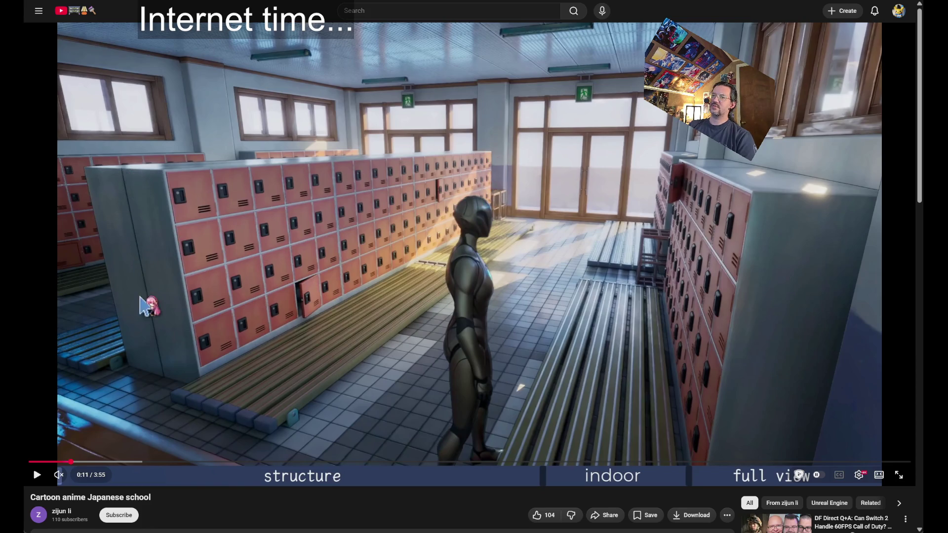
click(159, 393)
click(391, 425)
click(622, 378)
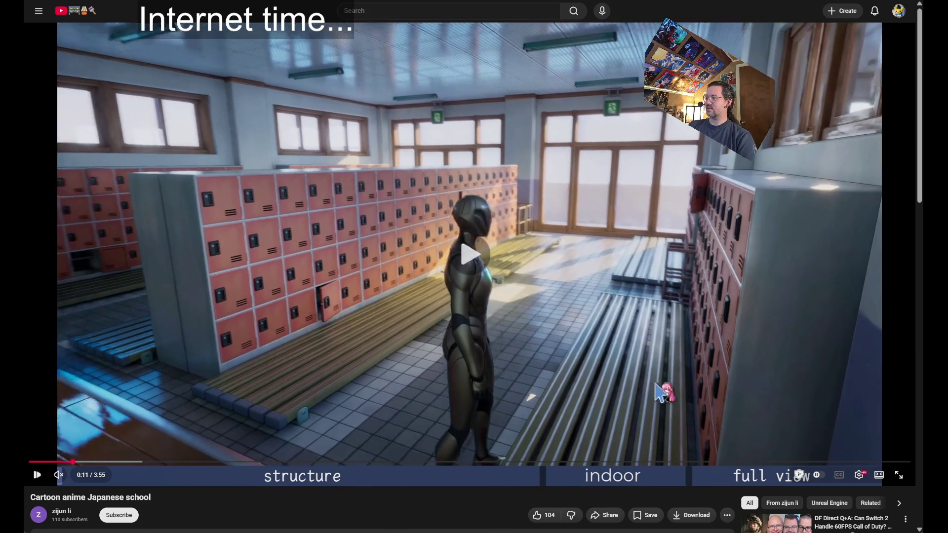
Step: Step the video along the corridor, then let it play on toward the rooftop
click(649, 371)
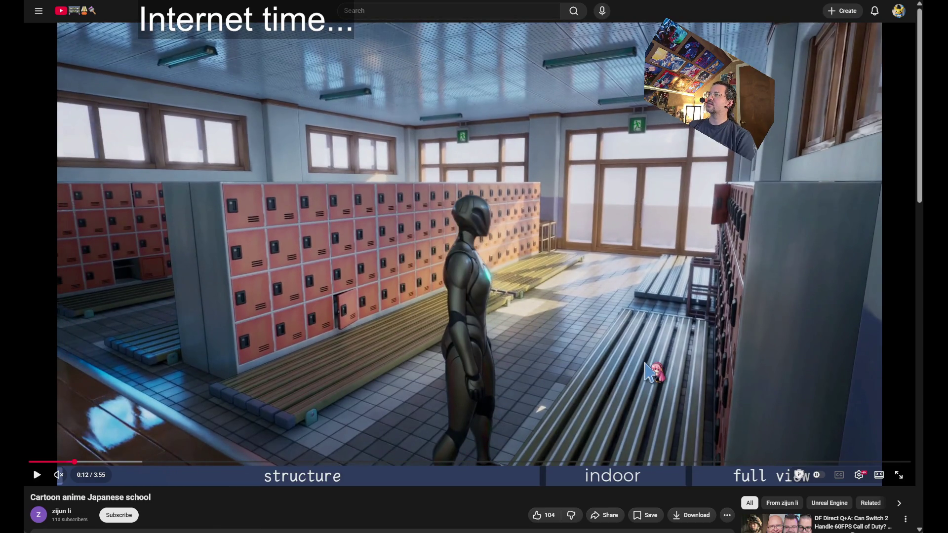
click(650, 372)
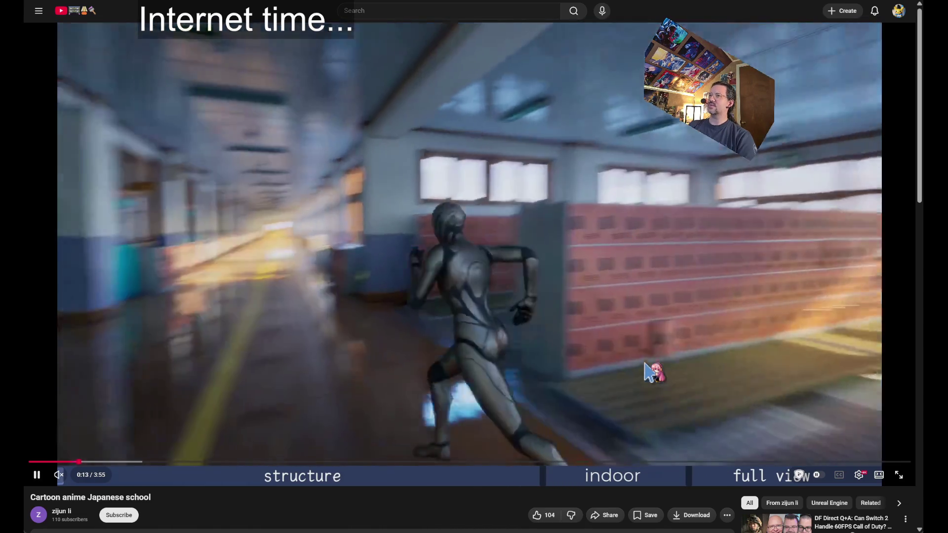
click(650, 371)
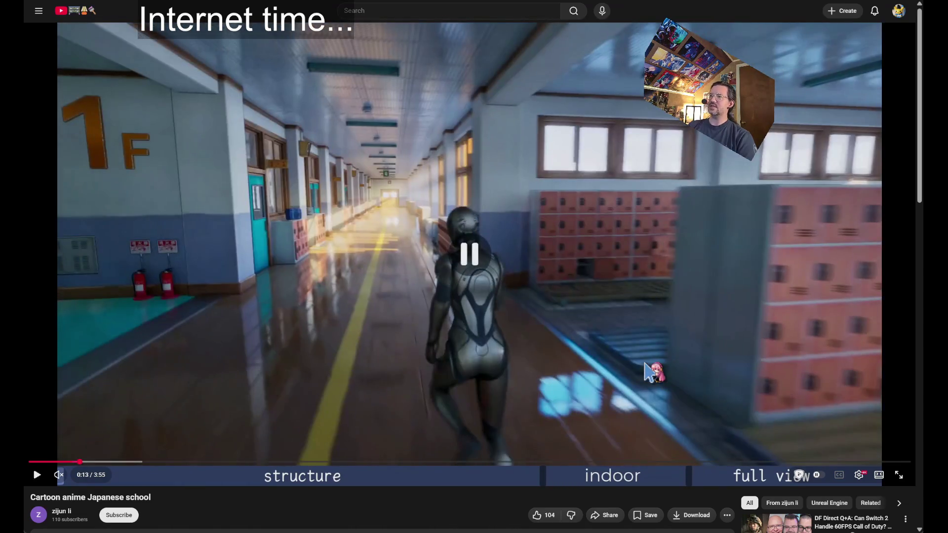
click(650, 372)
click(649, 371)
click(650, 371)
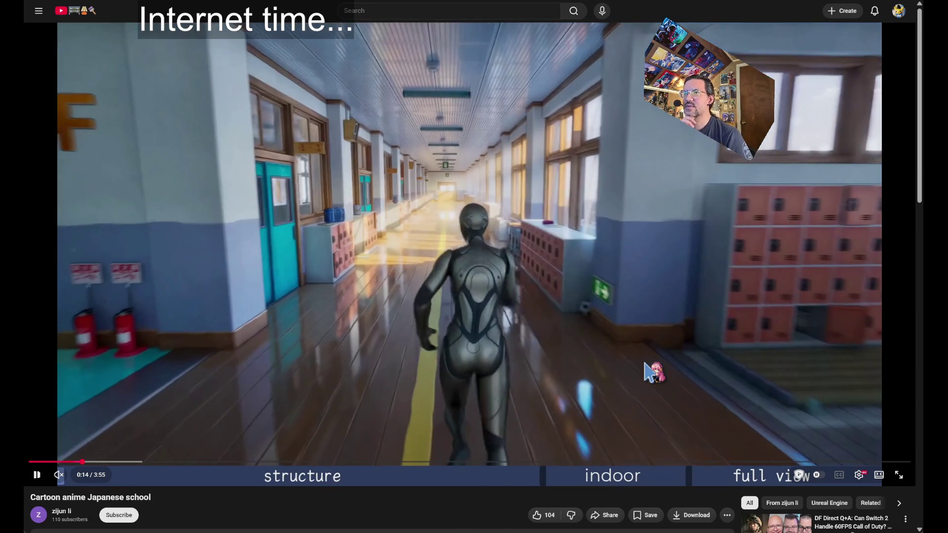
click(649, 372)
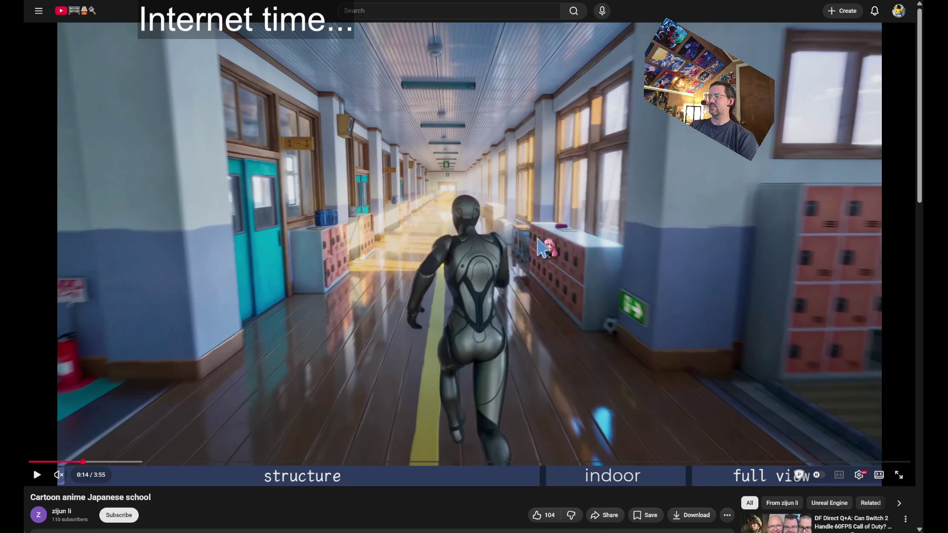
click(579, 316)
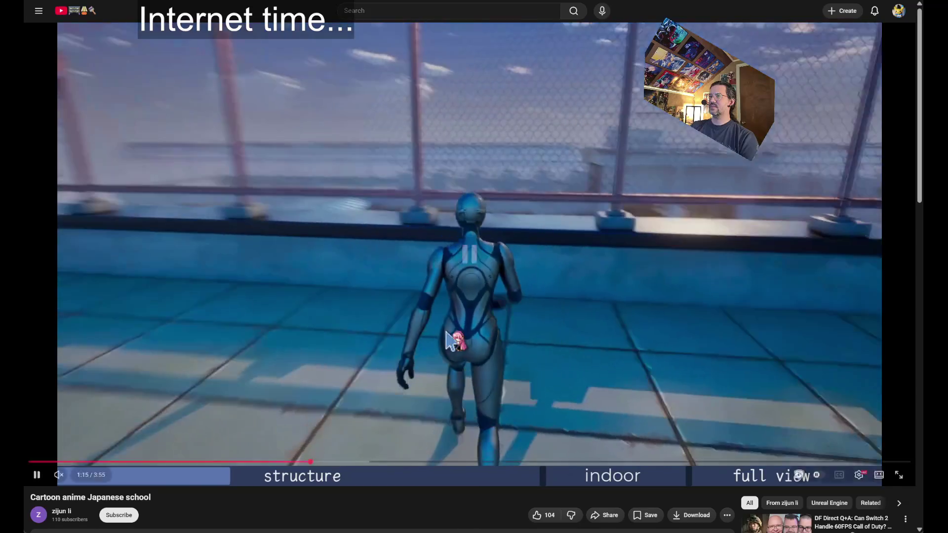
Step: Pause the preview on the rooftop, then resume it toward the courtyard scene
click(446, 332)
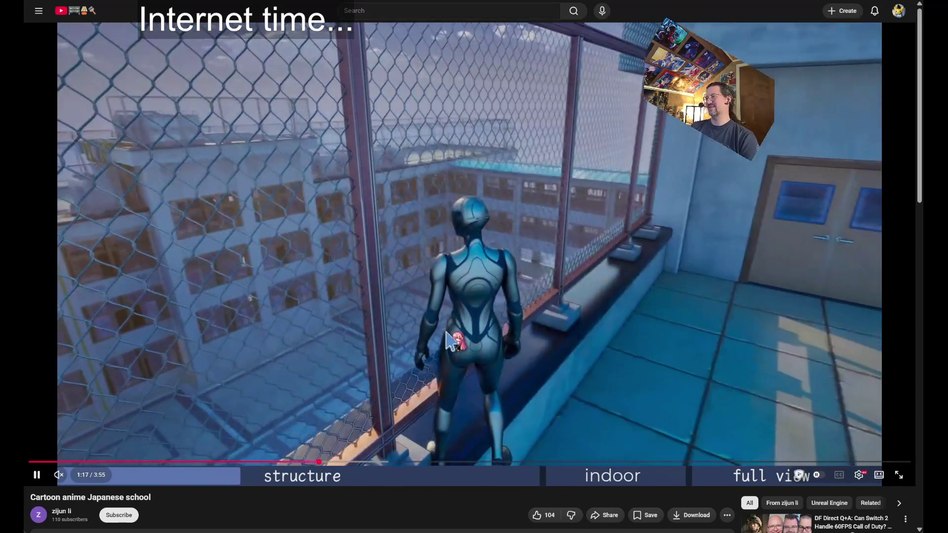
click(447, 332)
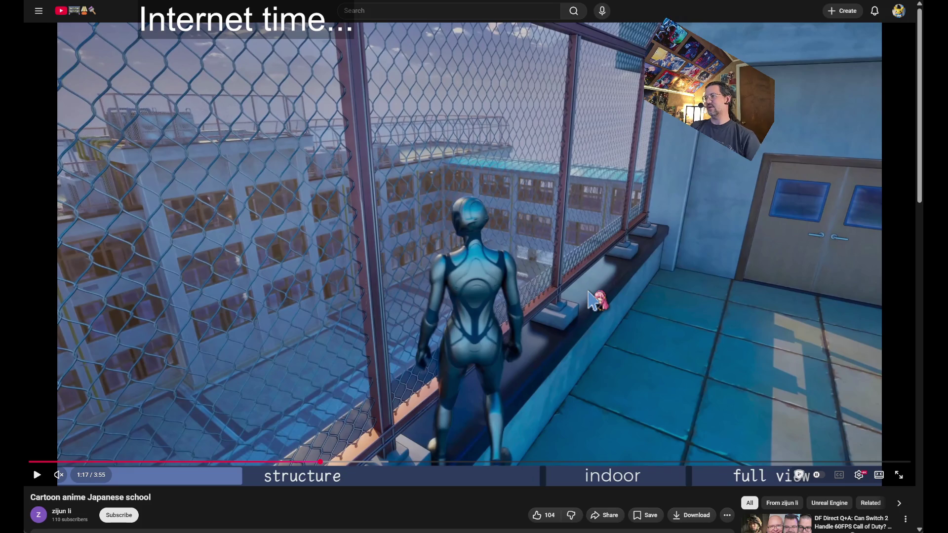
click(715, 360)
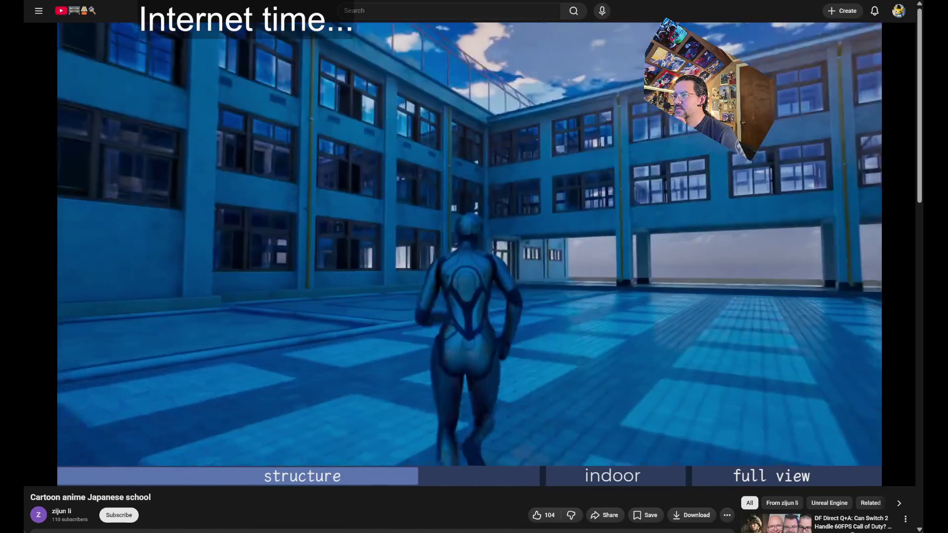
Step: Pause on the courtyard, then play through the glass doors, pausing in the sunlit hallway before continuing past 2:01
click(612, 285)
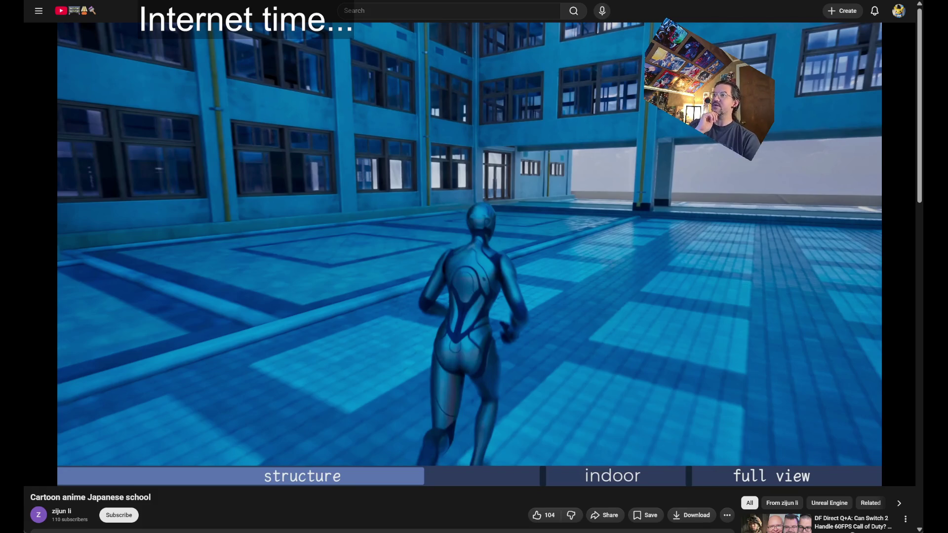
click(607, 276)
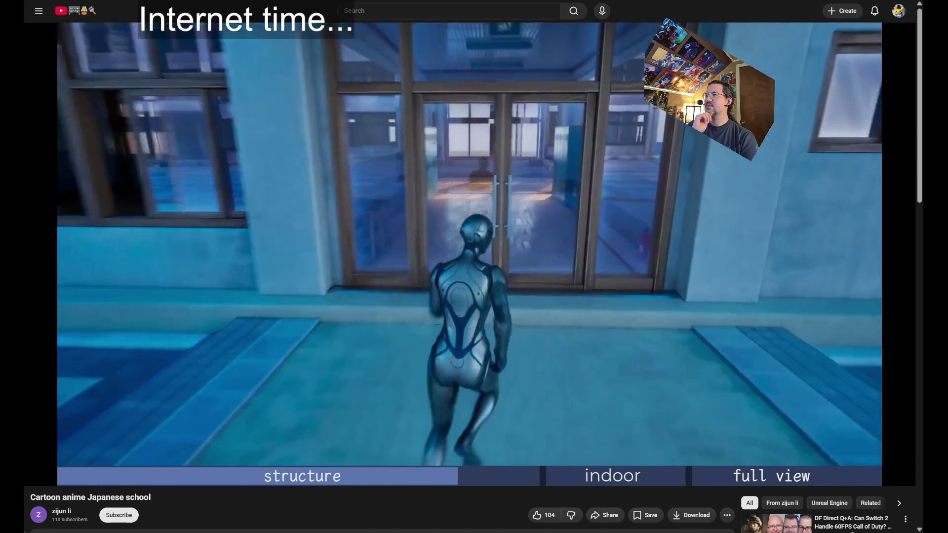
click(604, 279)
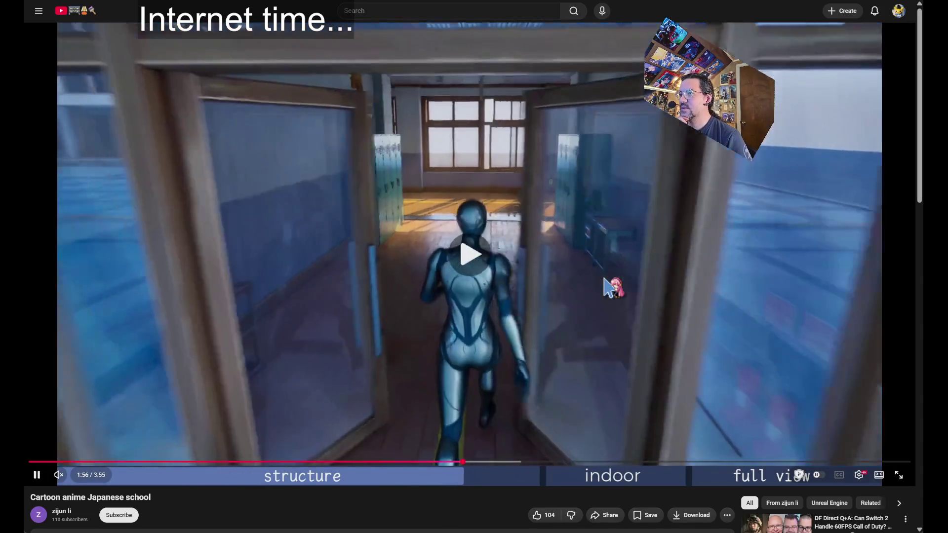
click(604, 280)
click(605, 279)
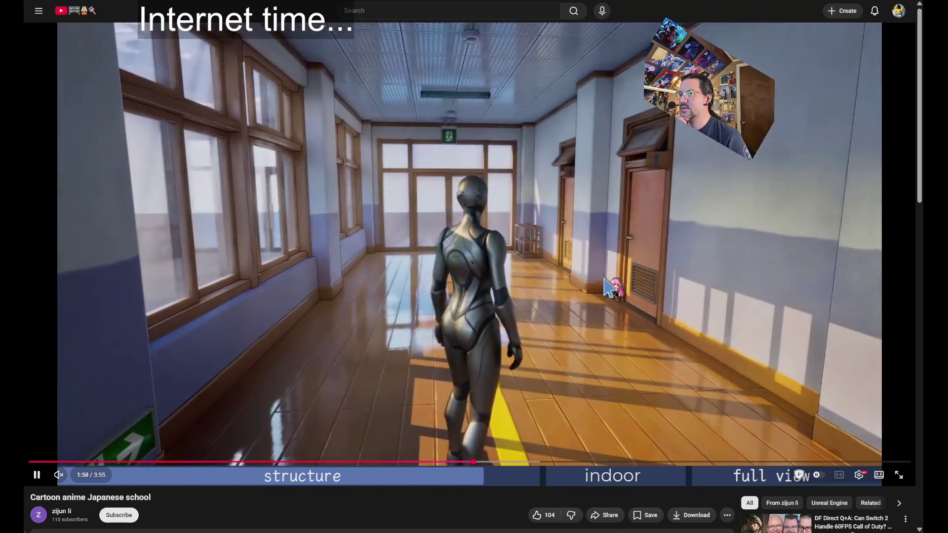
click(604, 279)
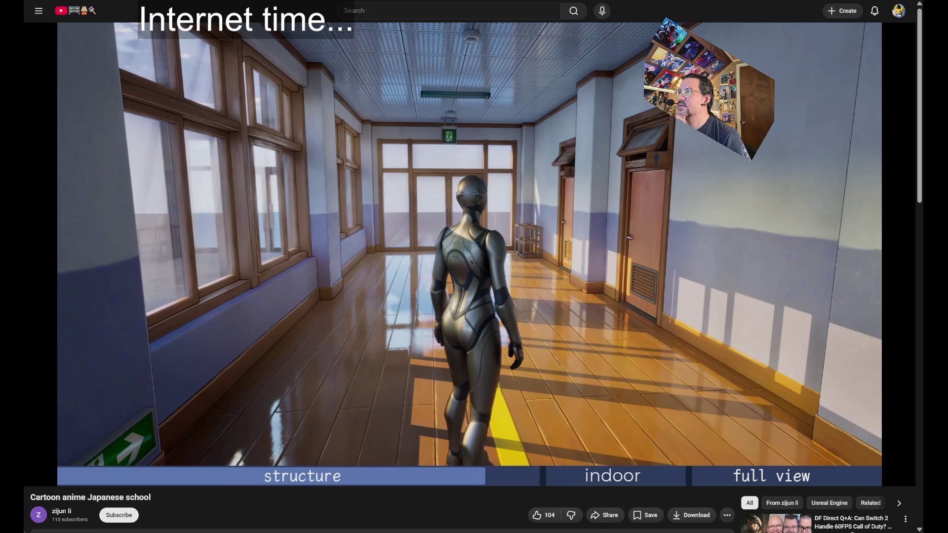
key(space)
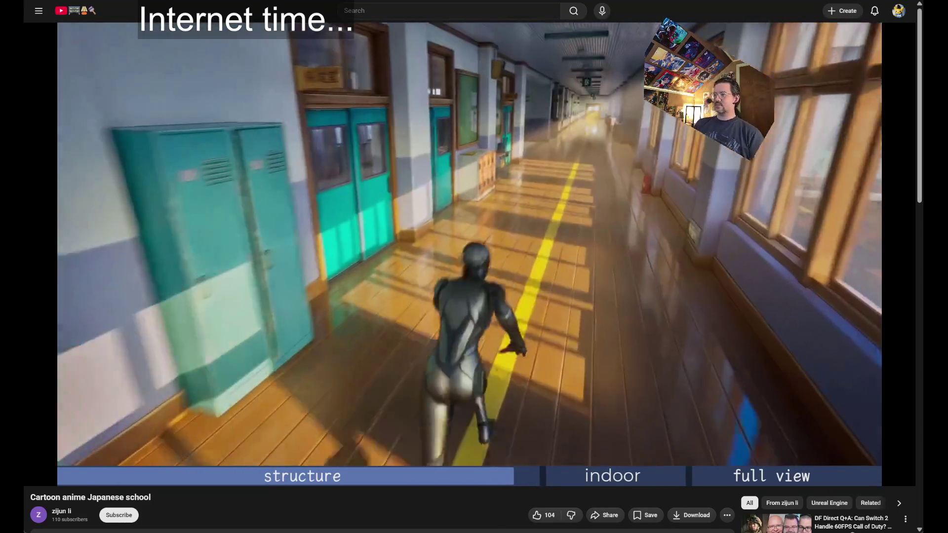
Step: Jump to 2:30, skip back and pause on the 2:24 classroom, then return to Fab's reviews
drag(593, 462, 597, 463)
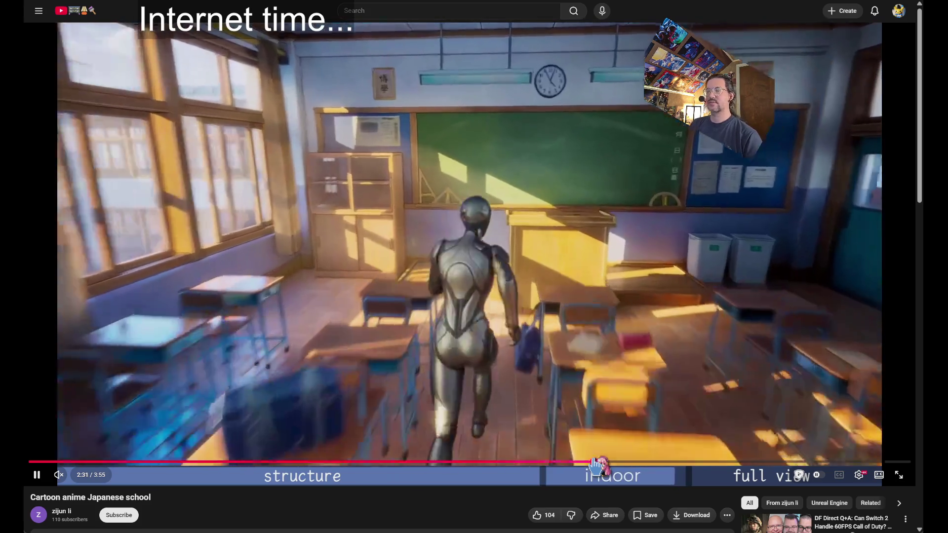
drag(597, 464, 596, 464)
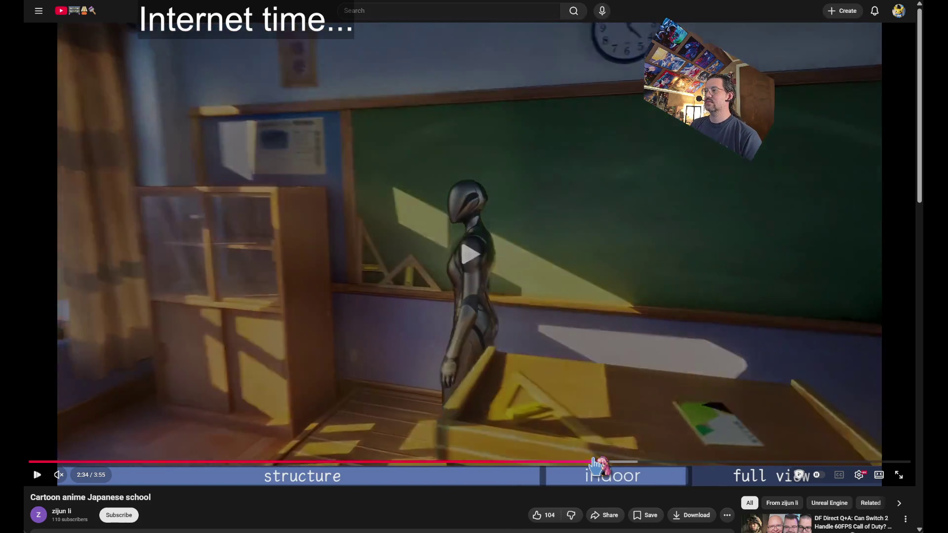
key(Left)
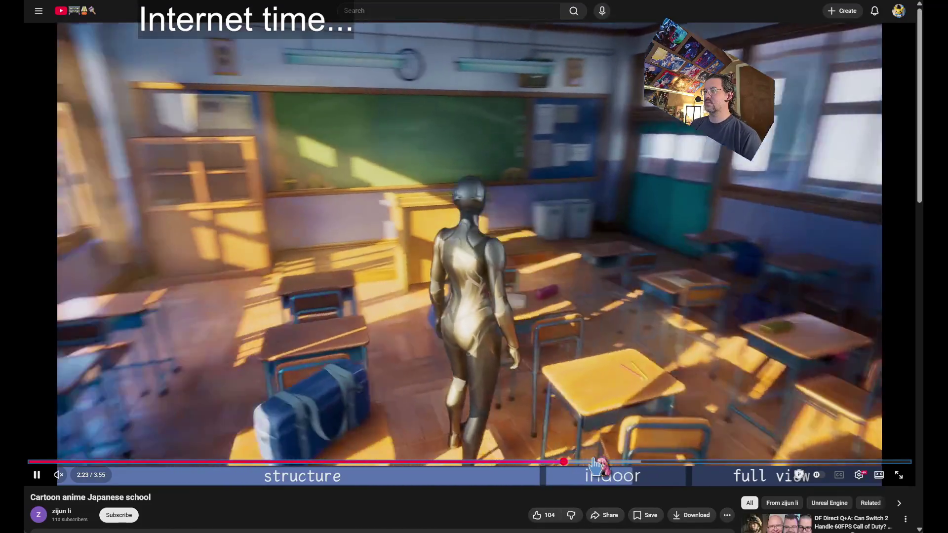
key(space)
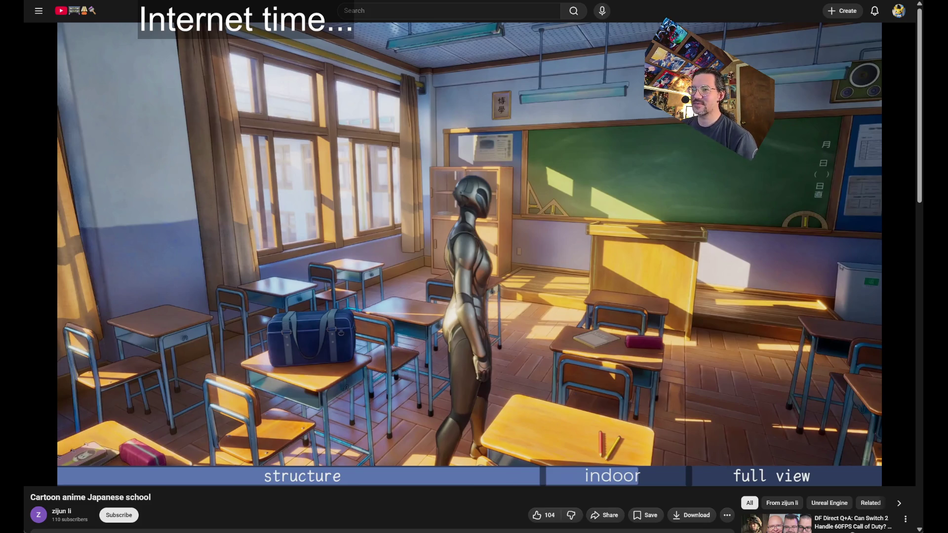
key(ctrl+Tab)
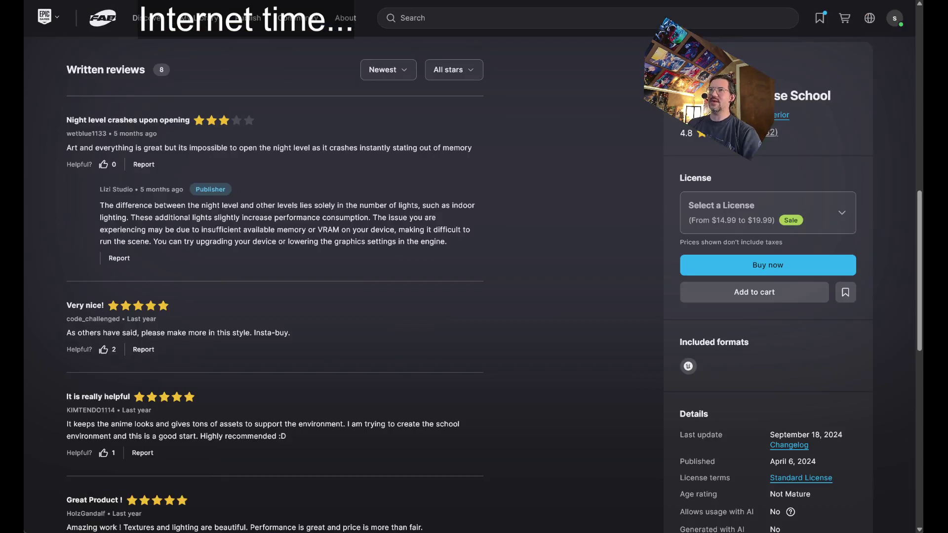